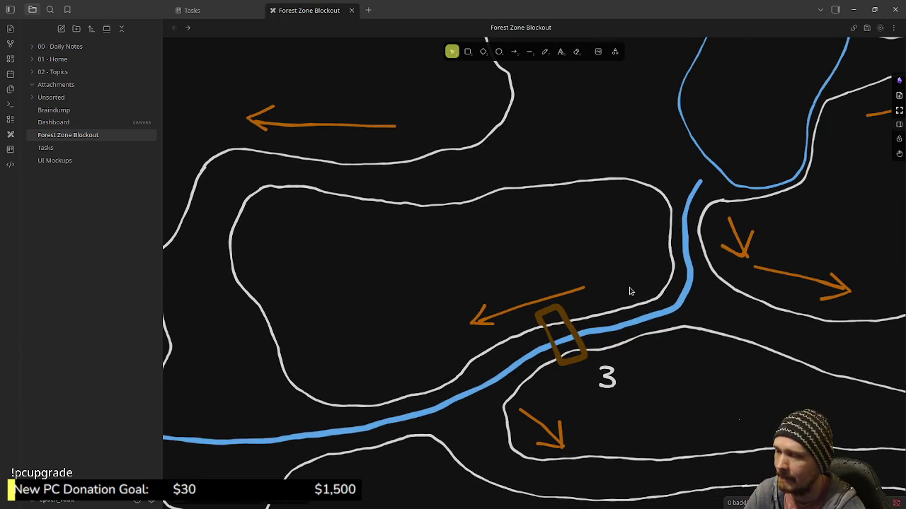
scroll(566, 305, "right", 3)
Pan to the empty space below the map outlines and try a first line, then undo it
scroll(542, 318, "left", 2)
left_click_drag(614, 315, 488, 296)
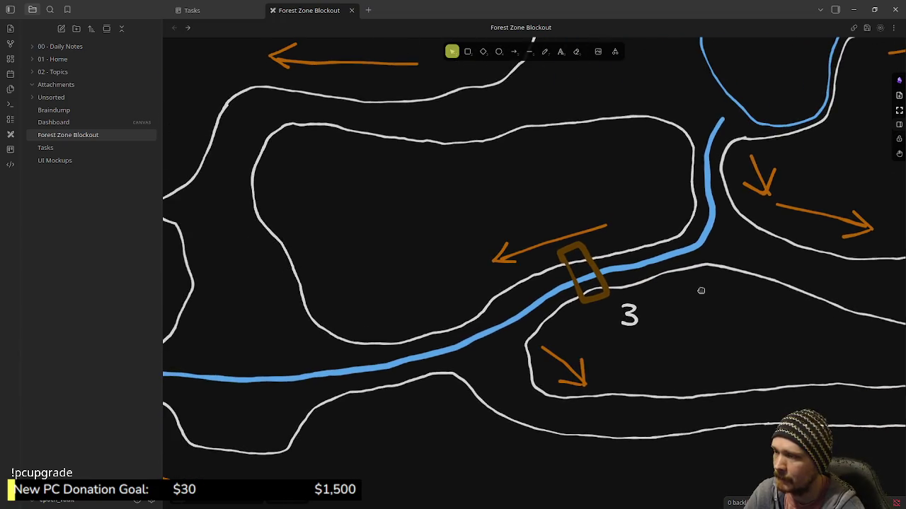
scroll(489, 295, "up", 1)
scroll(488, 296, "up", 1)
scroll(492, 296, "up", 4)
scroll(496, 295, "left", 1)
scroll(495, 295, "left", 2)
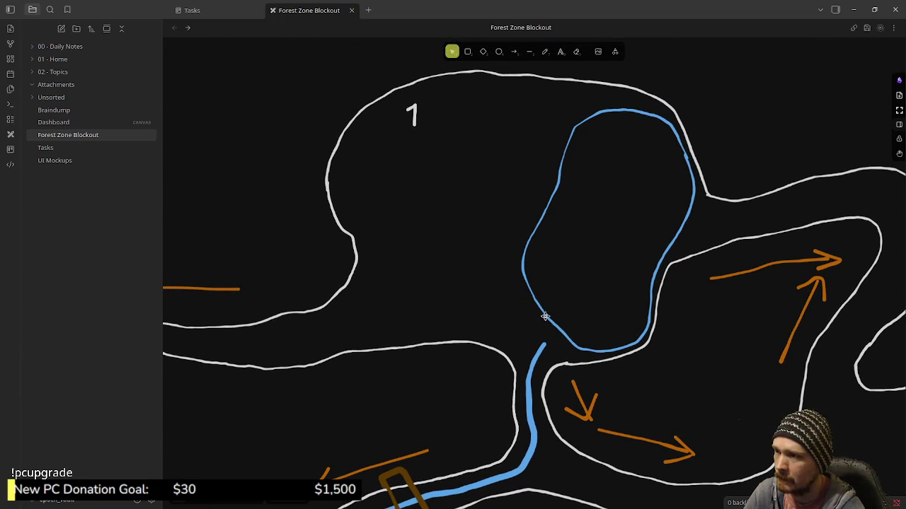
scroll(467, 322, "down", 3)
scroll(467, 321, "left", 3)
scroll(477, 309, "down", 1)
scroll(477, 309, "left", 4)
scroll(598, 257, "left", 2)
scroll(599, 257, "down", 1)
scroll(424, 323, "left", 1)
scroll(477, 299, "left", 2)
scroll(477, 299, "down", 1)
scroll(485, 293, "left", 1)
scroll(539, 280, "left", 2)
scroll(538, 279, "down", 1)
scroll(539, 279, "left", 2)
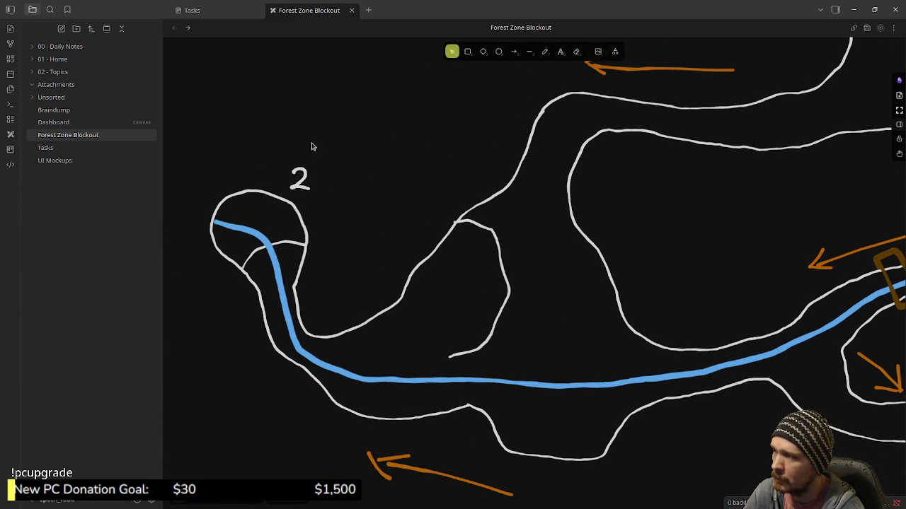
scroll(509, 170, "up", 5)
scroll(538, 195, "right", 5)
scroll(661, 307, "down", 4)
scroll(661, 307, "right", 6)
scroll(740, 315, "right", 9)
scroll(740, 316, "down", 4)
scroll(695, 289, "down", 1)
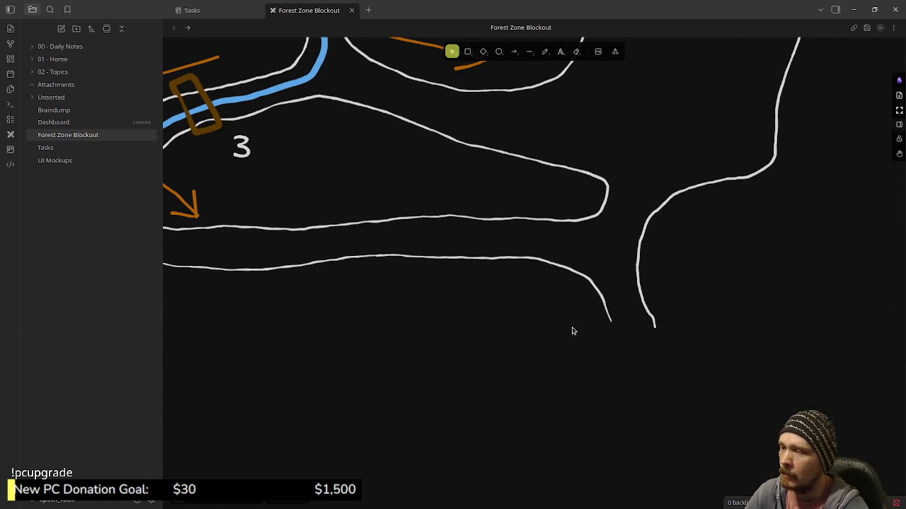
left_click(530, 53)
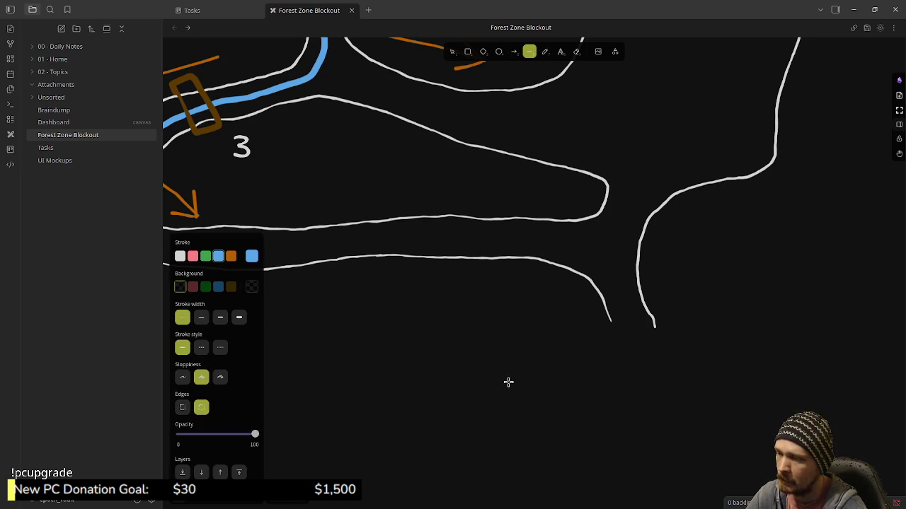
mouse_move(494, 376)
left_mouse_down()
mouse_move(537, 389)
mouse_move(453, 349)
left_mouse_up()
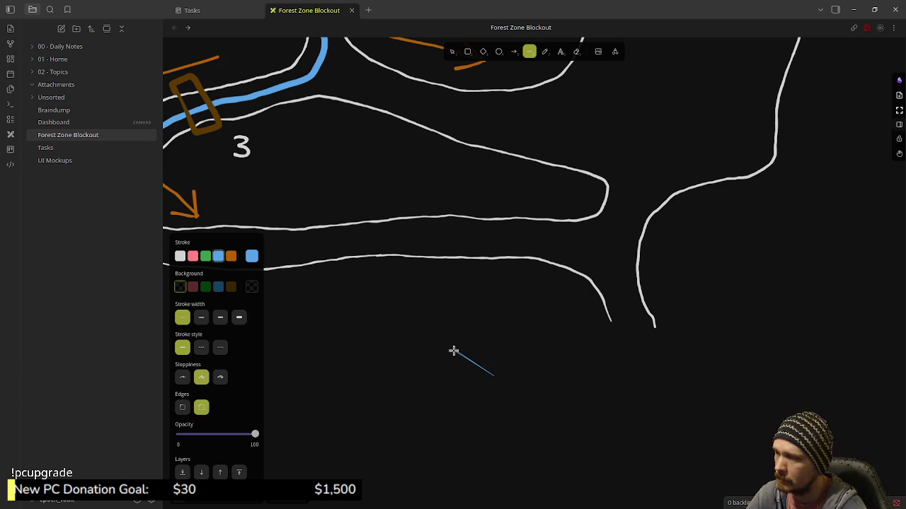
key("ctrl+z")
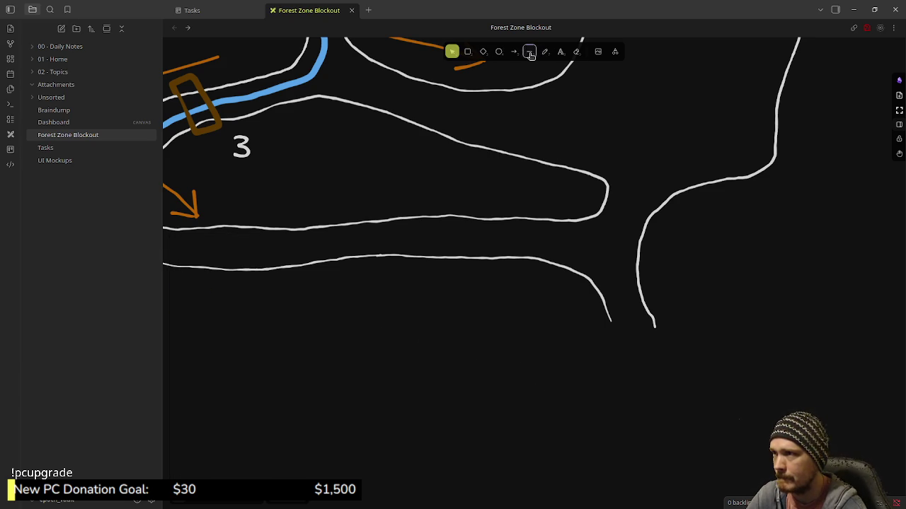
Set the line colour to white, draw a test line and delete it
left_click(529, 52)
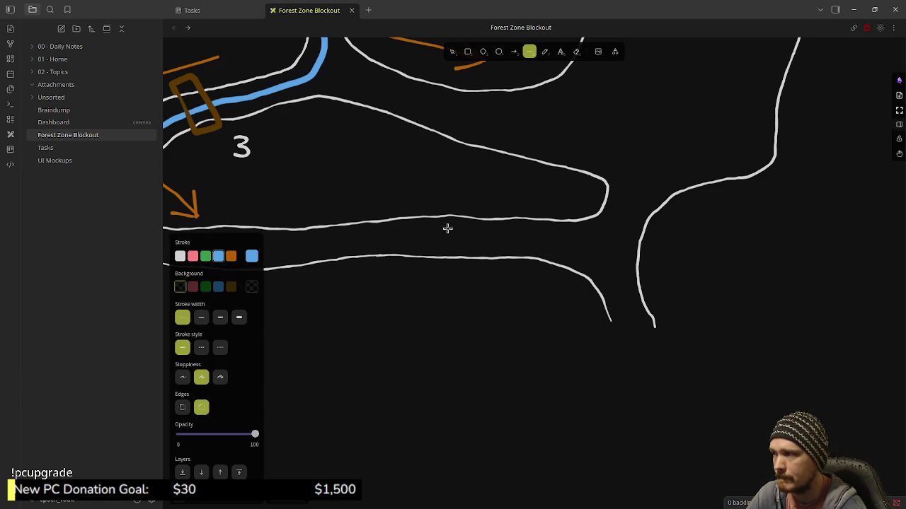
left_click(181, 257)
left_click_drag(443, 334, 546, 371)
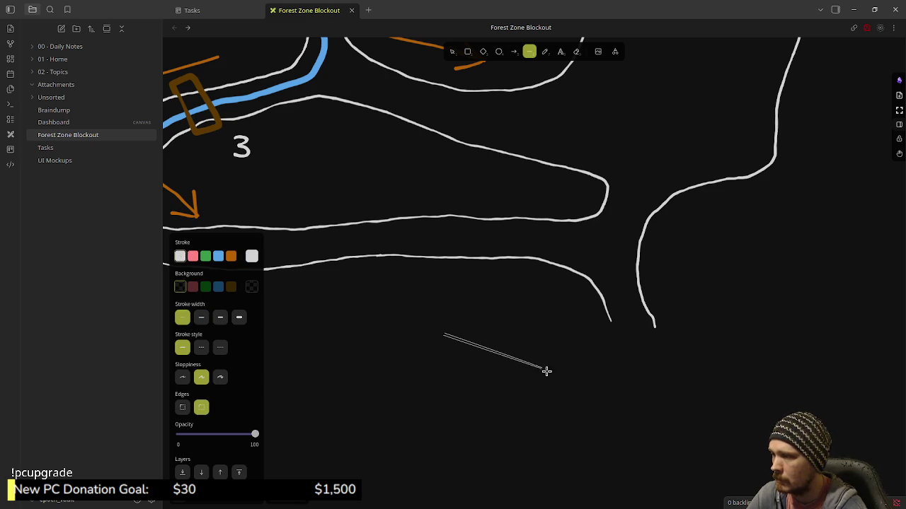
key("Delete")
left_click_drag(440, 339, 546, 379)
Draw a thin white diagonal line below the outlines and finish it
left_click(529, 52)
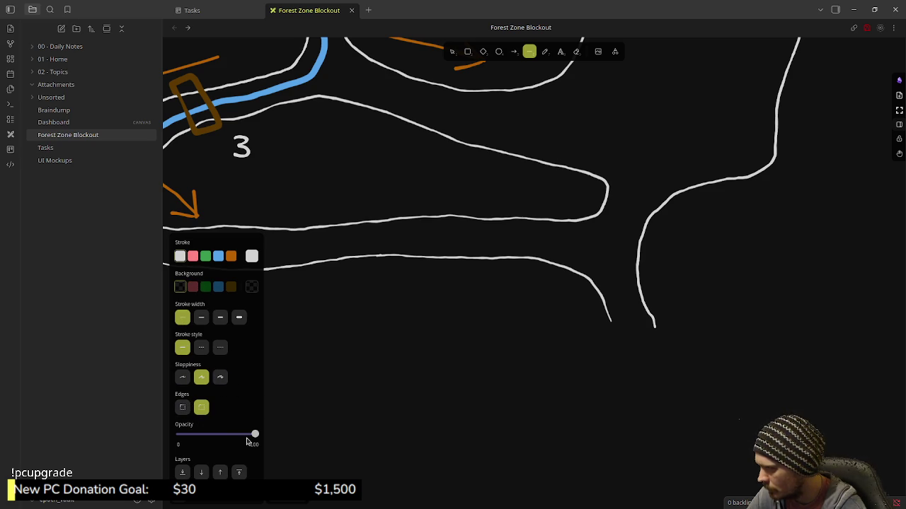
mouse_move(480, 338)
left_mouse_down()
mouse_move(556, 292)
mouse_move(535, 271)
mouse_move(506, 283)
mouse_move(451, 347)
mouse_move(449, 384)
mouse_move(516, 404)
mouse_move(550, 382)
mouse_move(612, 380)
left_mouse_up()
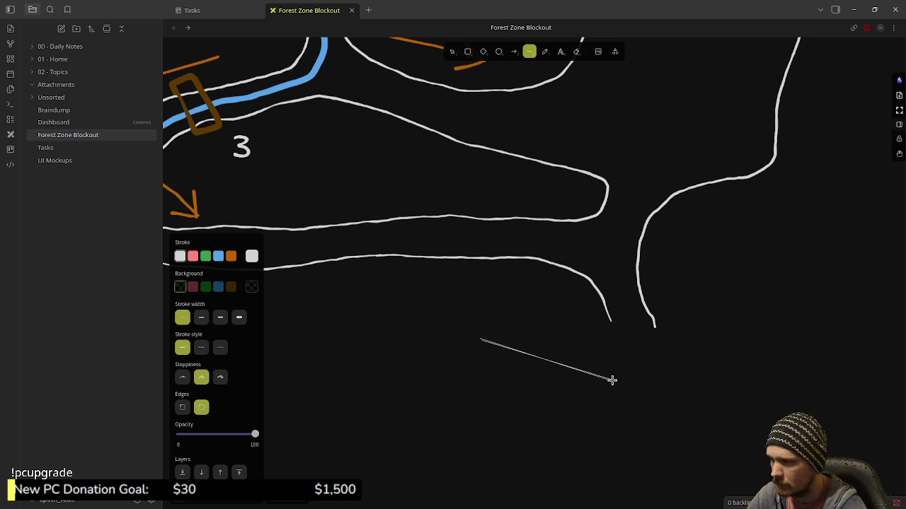
key("Escape")
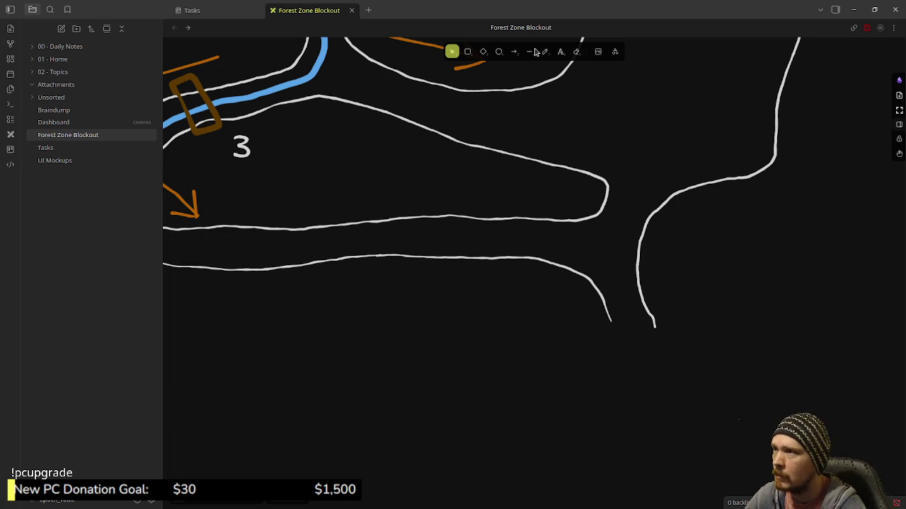
left_click(529, 53)
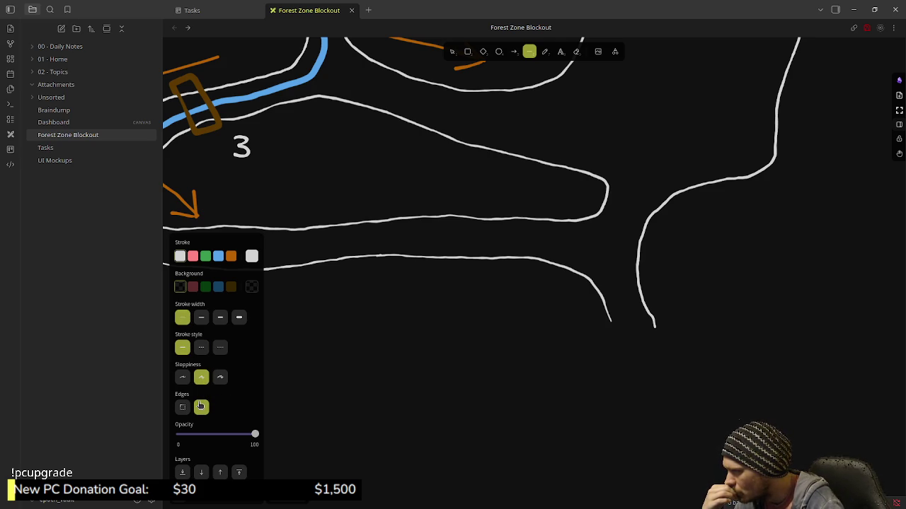
left_click_drag(437, 331, 552, 400)
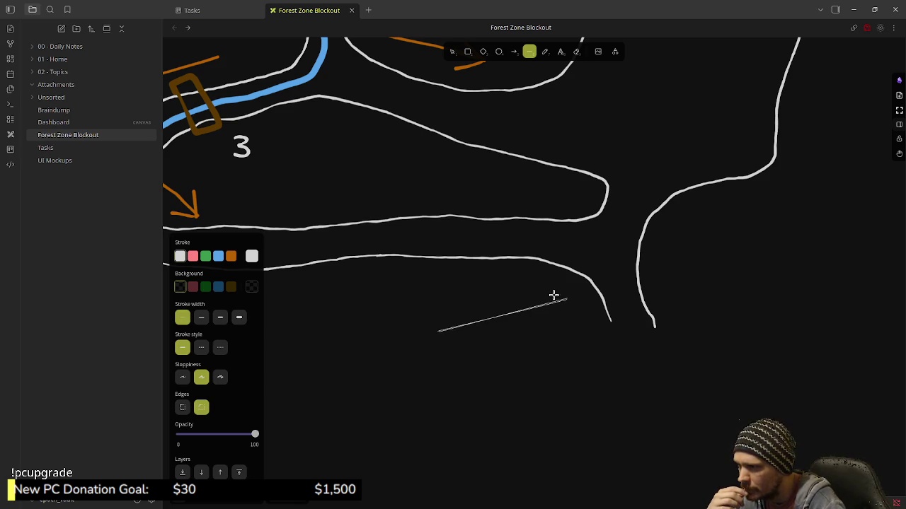
double_click(401, 402)
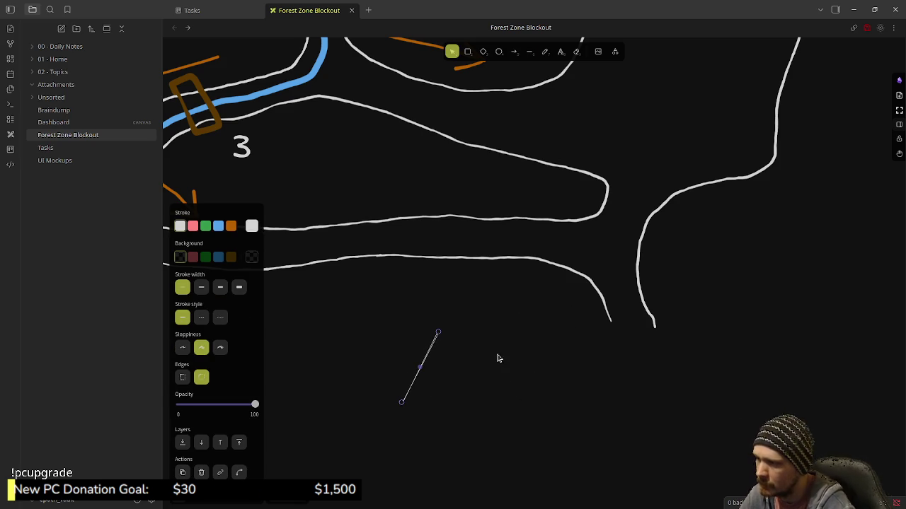
Select the diagonal line and cycle its stroke width through medium and bold, back to thin
left_click(511, 402)
scroll(435, 365, "up", 2, "ctrl")
scroll(435, 367, "up", 3, "ctrl")
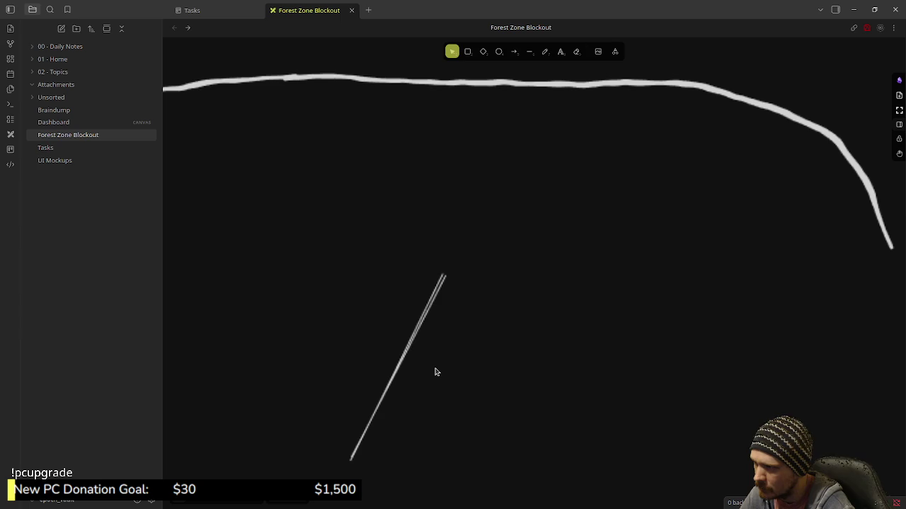
left_click(435, 372)
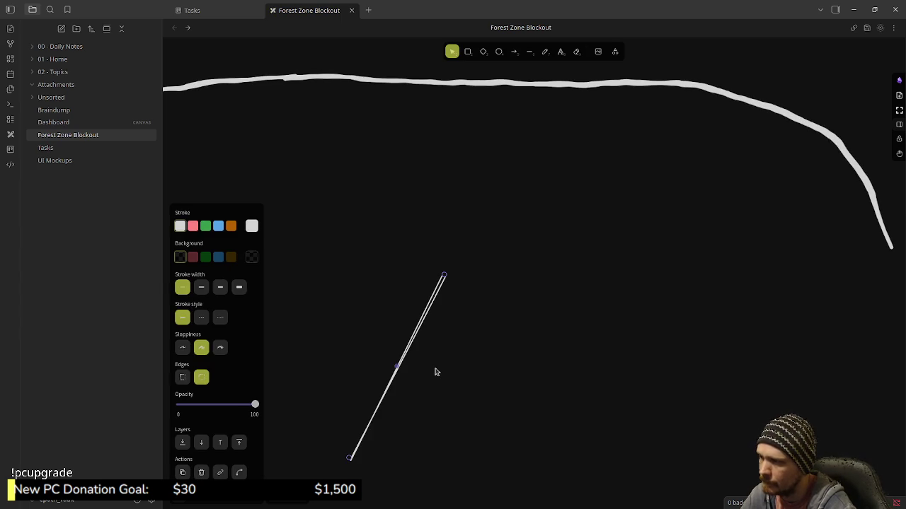
left_click(201, 287)
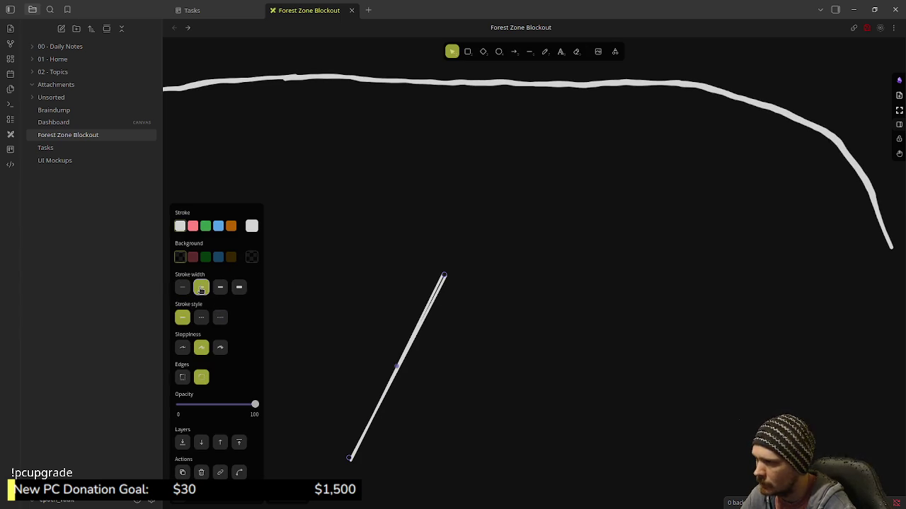
left_click(220, 287)
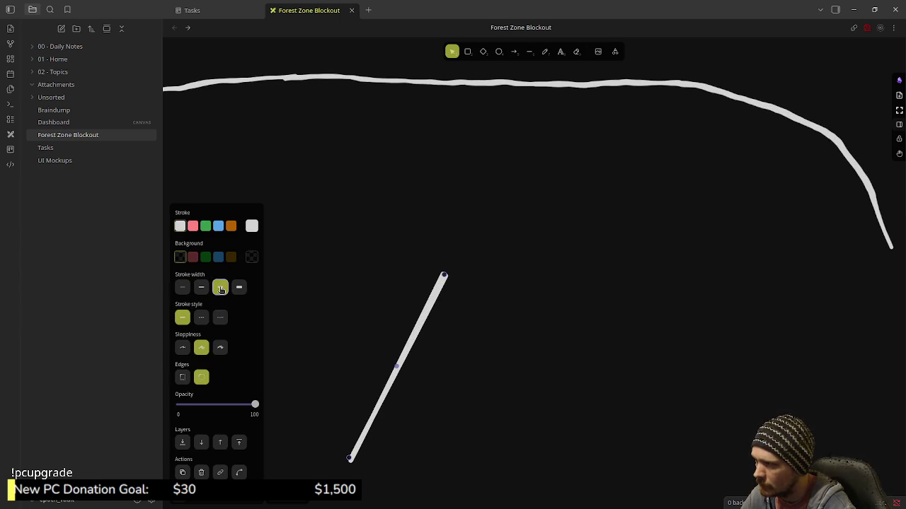
left_click(201, 287)
left_click(182, 287)
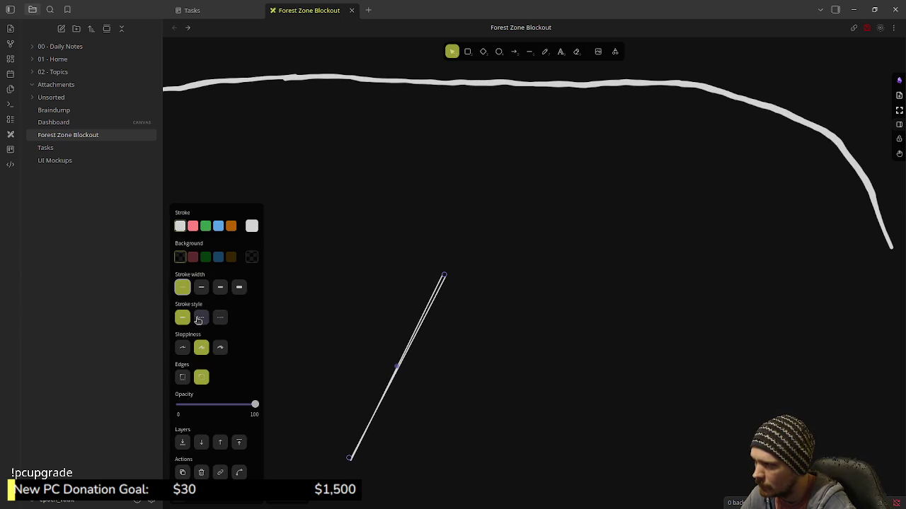
Try dashed, dotted and solid stroke styles, then rough and clean sloppiness
left_click(201, 317)
left_click(220, 318)
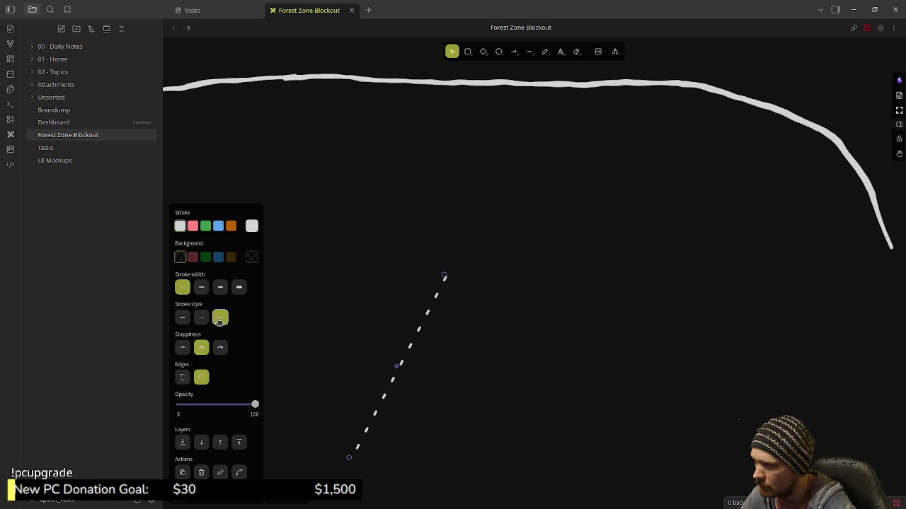
left_click(182, 317)
left_click(182, 346)
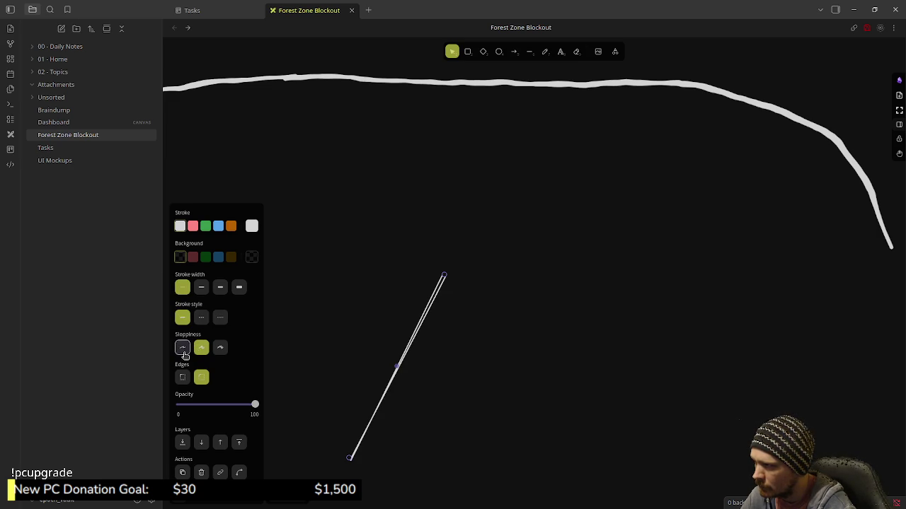
left_click(219, 348)
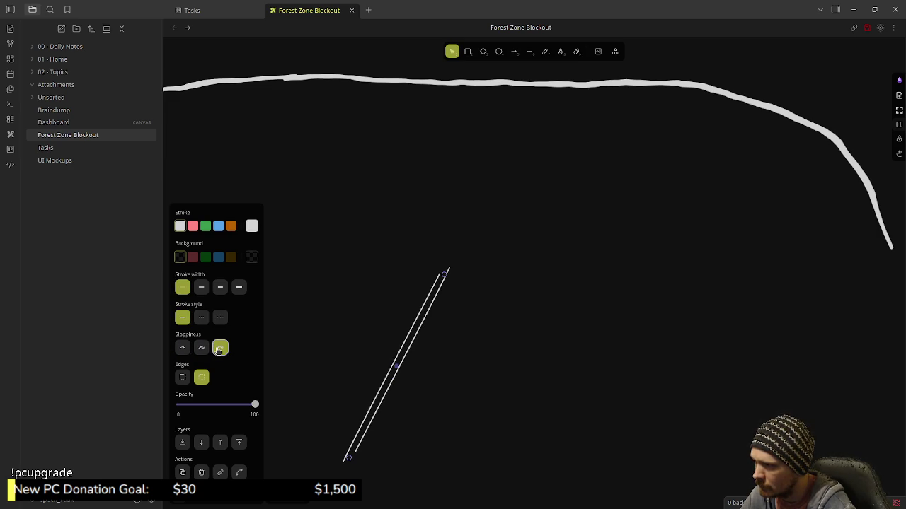
left_click(183, 347)
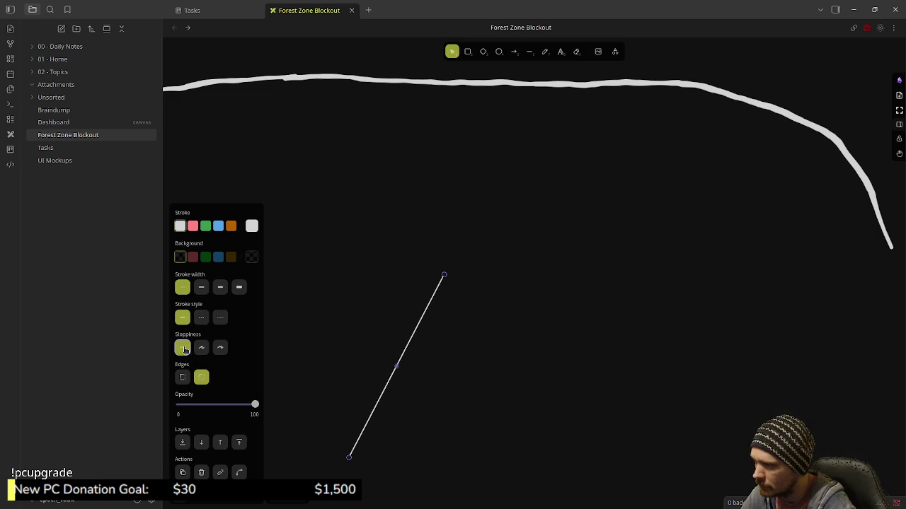
Switch the line to bold width, then delete the test line
left_click(202, 290)
left_click(220, 289)
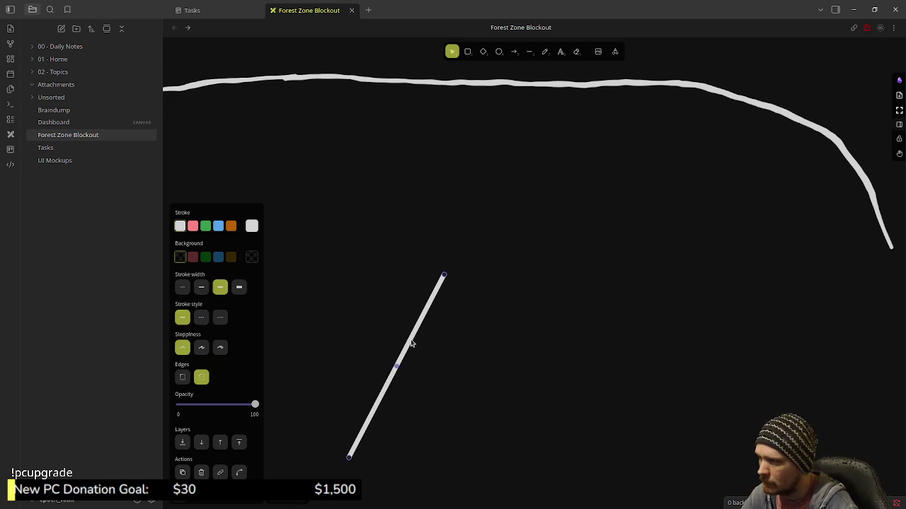
key("Delete")
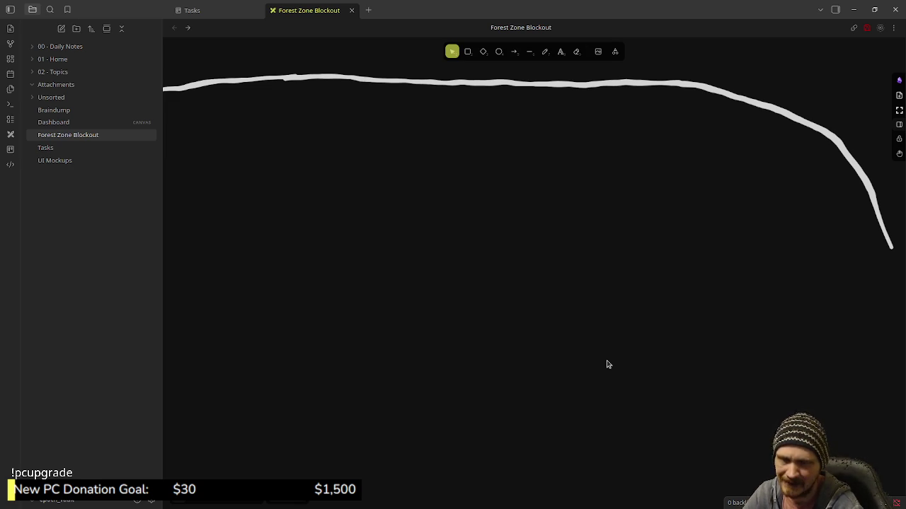
scroll(457, 303, "right", 2)
Draw a bent line, then delete the stray horizontal line below the curved boundaries
scroll(573, 323, "up", 1)
scroll(576, 330, "up", 1)
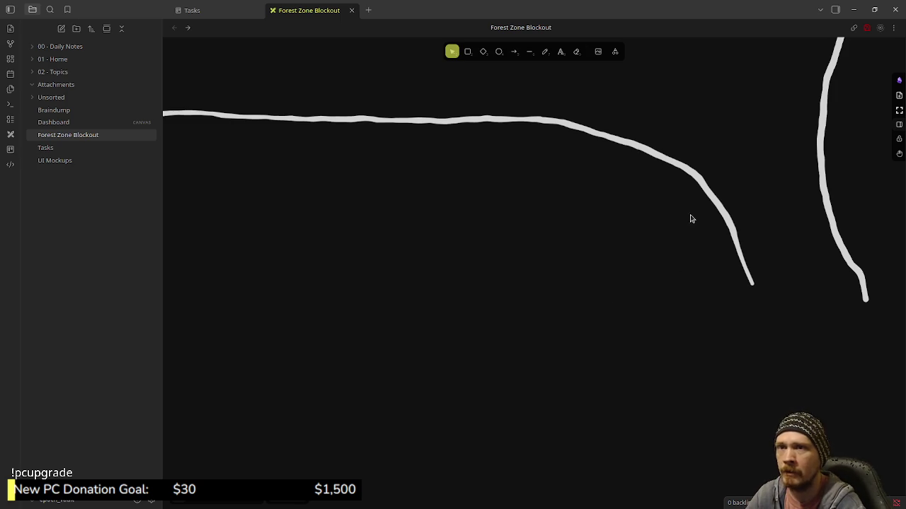
left_click(530, 53)
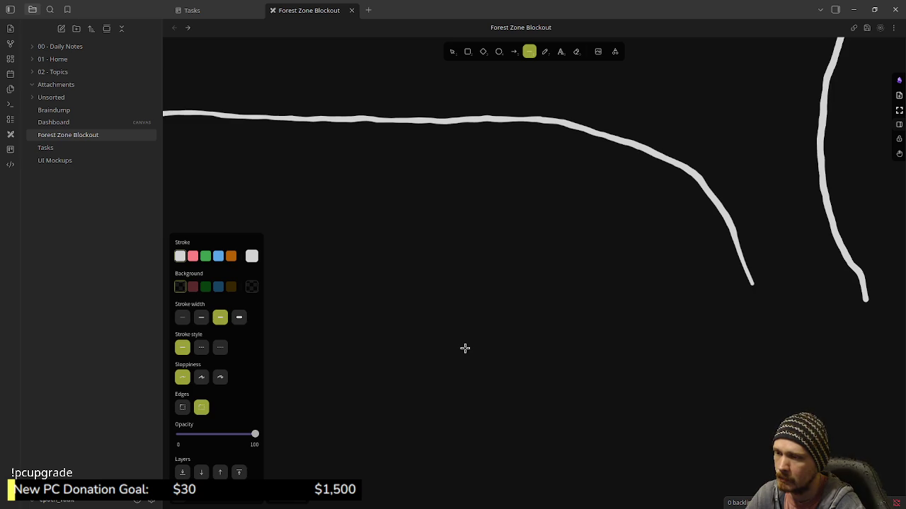
left_click_drag(454, 353, 612, 396)
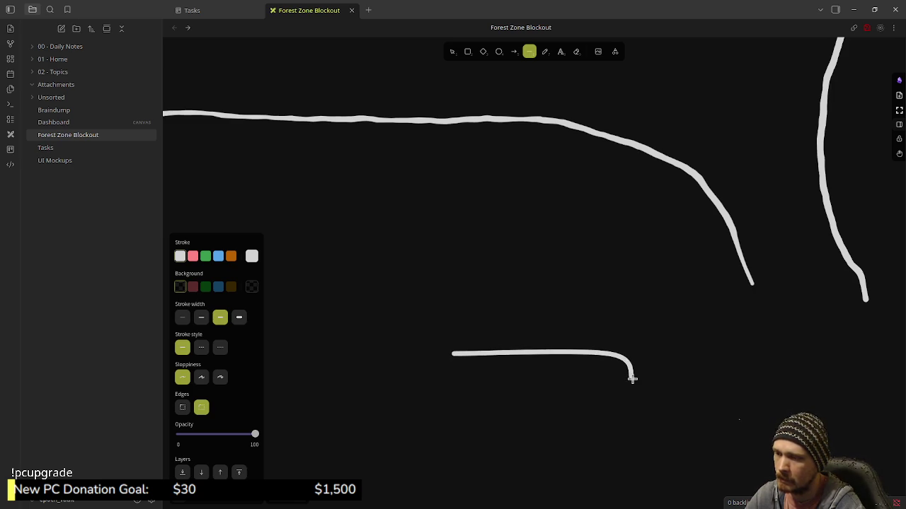
key("Escape")
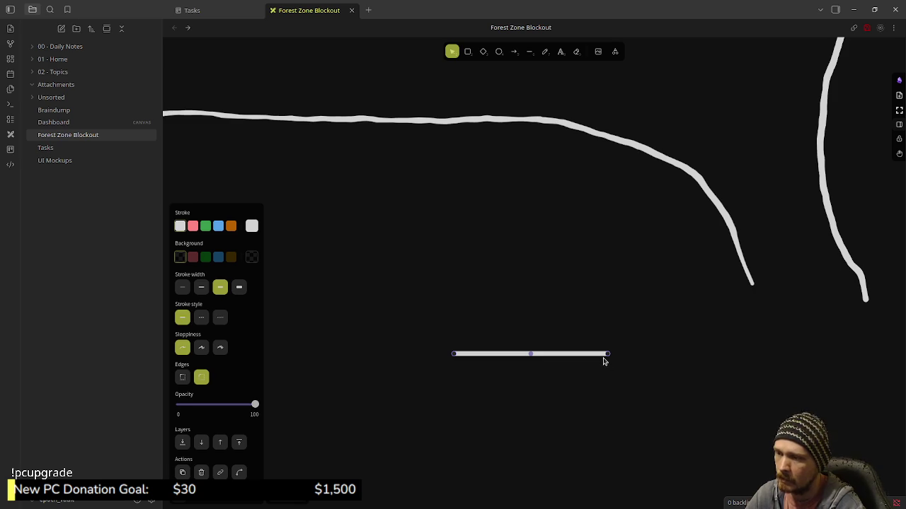
key("Delete")
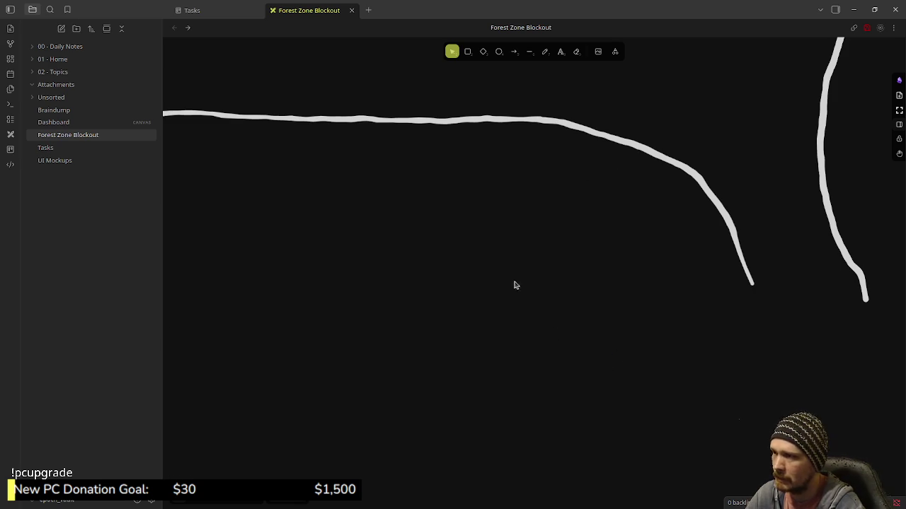
left_click(530, 51)
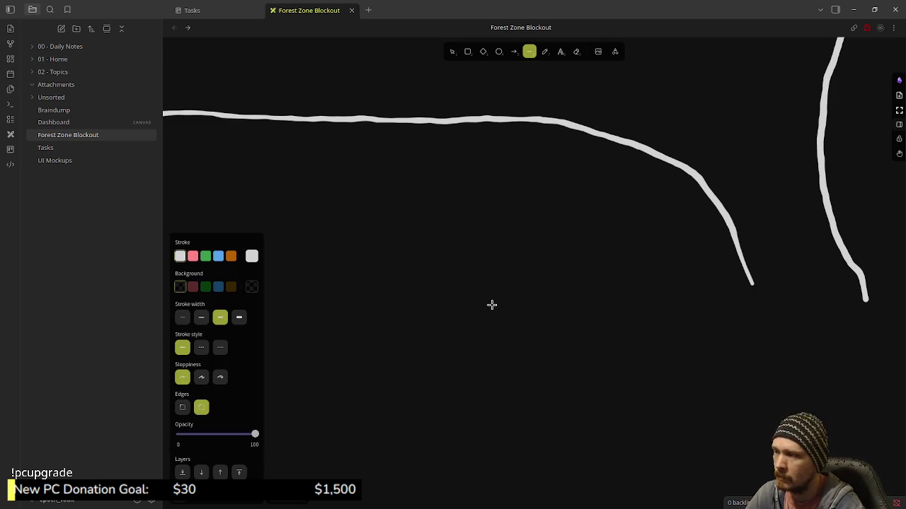
Set sharp edges and draw a closed rectangle outline with the Line tool
left_click(182, 407)
left_click_drag(481, 300, 655, 300)
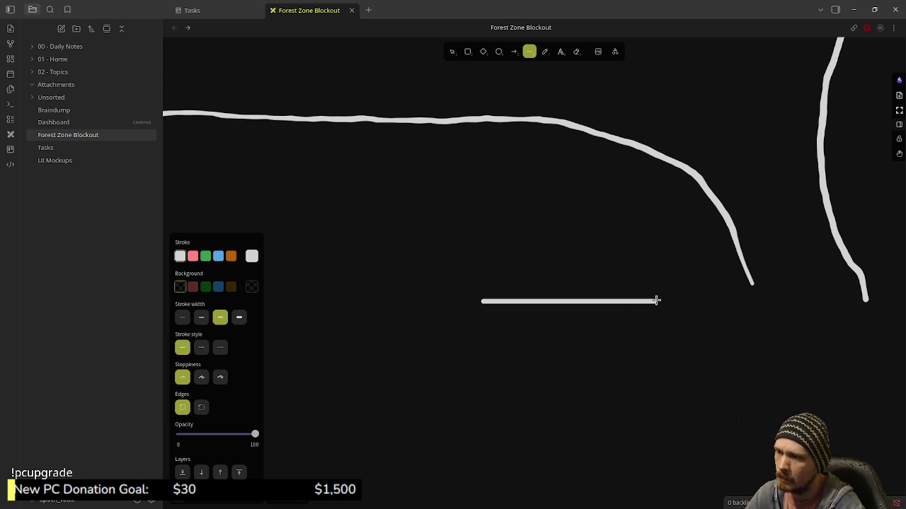
left_click_drag(656, 334, 661, 397)
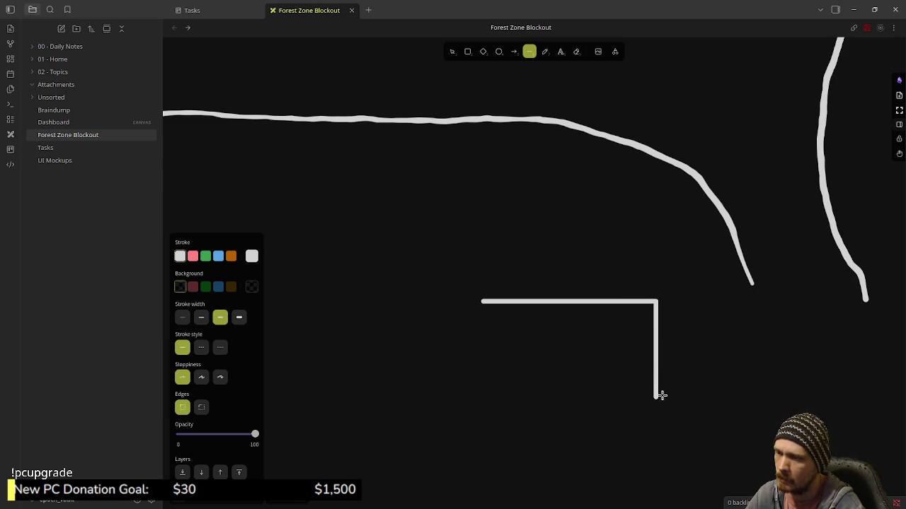
left_click(657, 404)
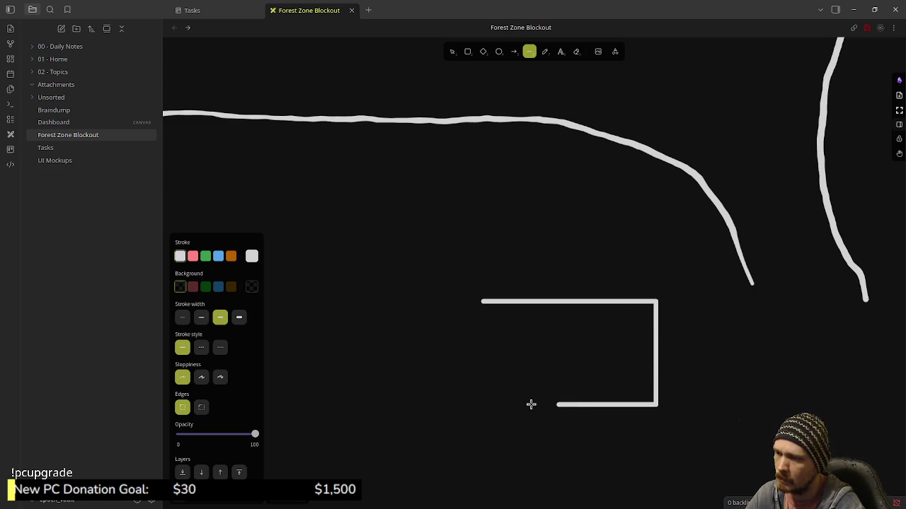
left_click(483, 404)
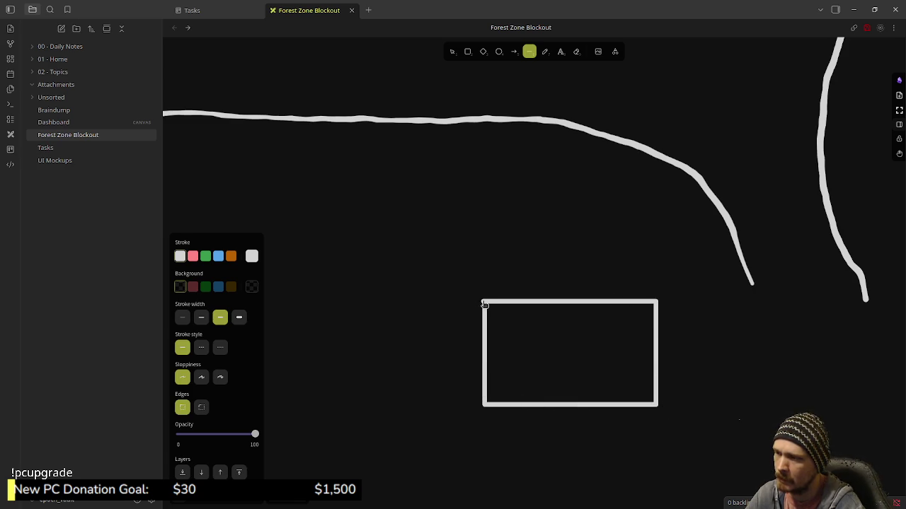
left_click(483, 304)
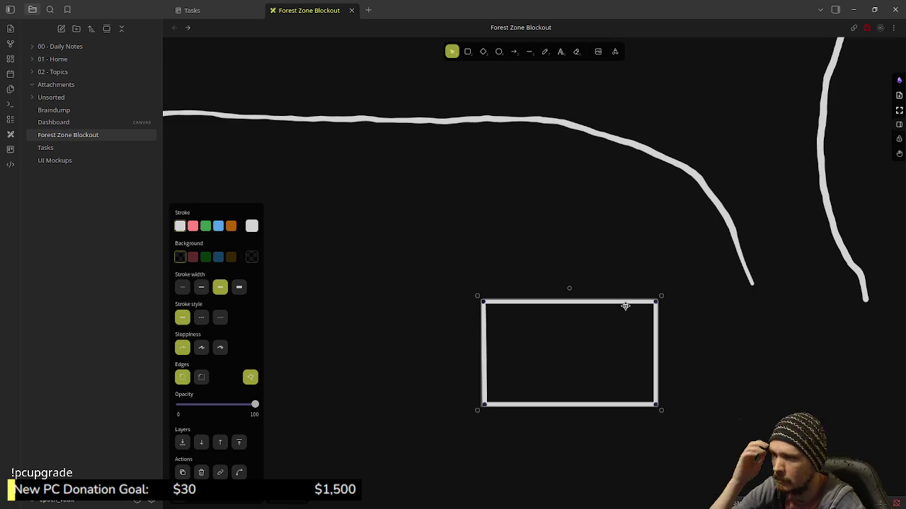
left_click(612, 252)
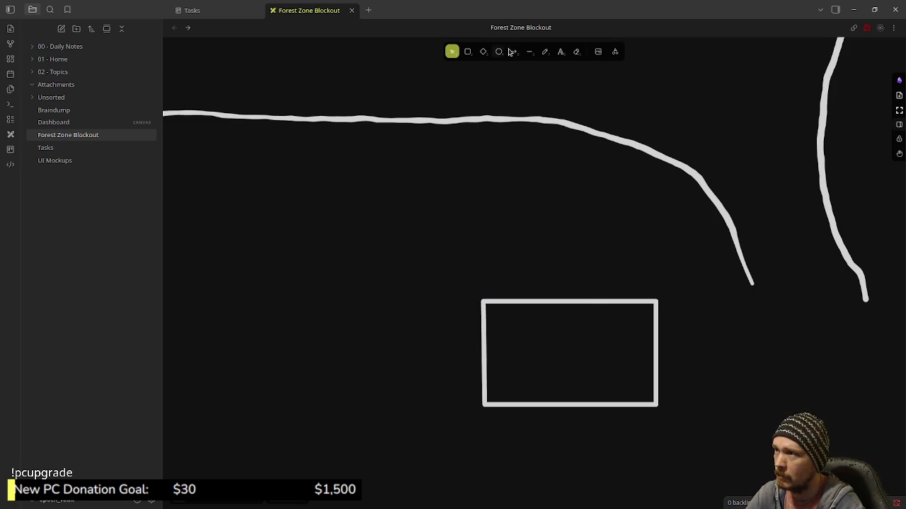
Draw a smaller box sitting on top of the rectangle
left_click(530, 51)
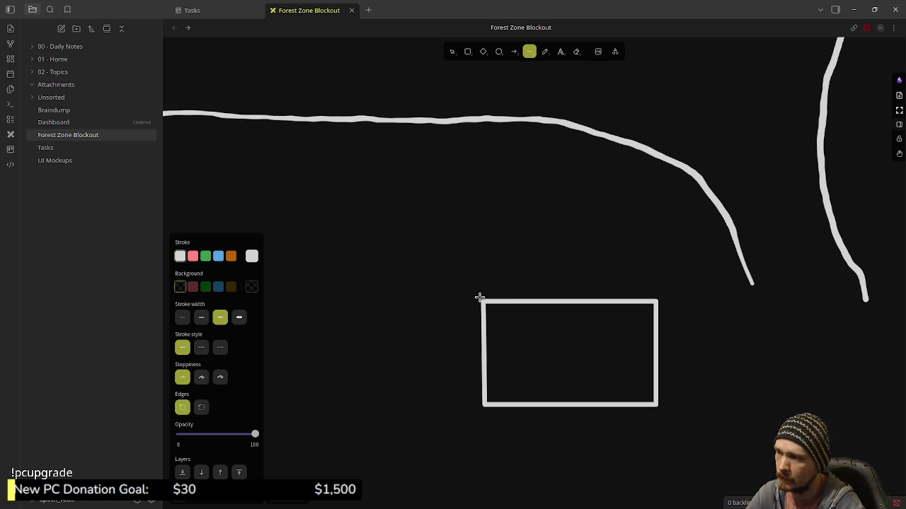
left_click_drag(489, 299, 490, 246)
left_click(490, 246)
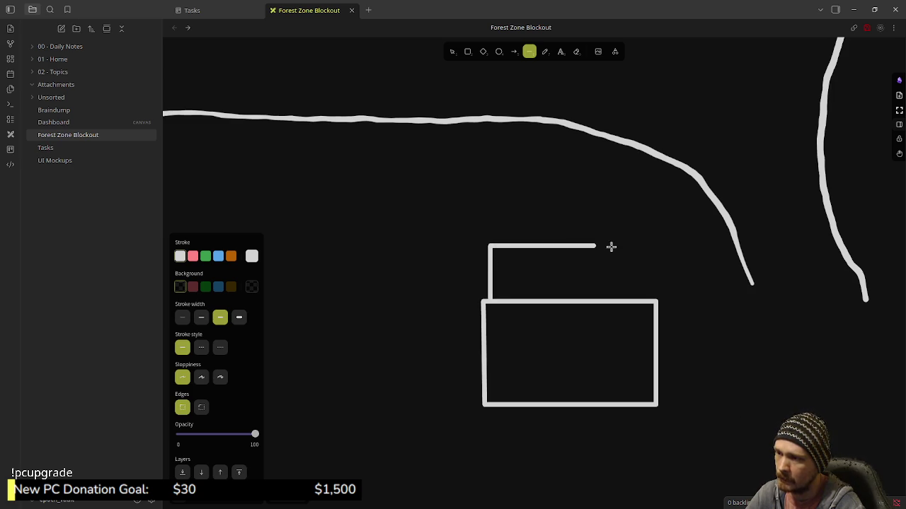
left_click(645, 248)
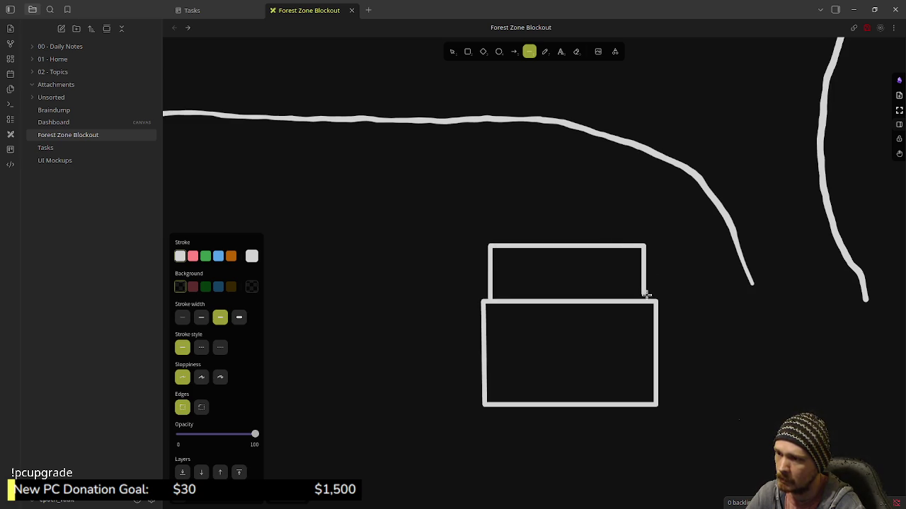
left_click(642, 299)
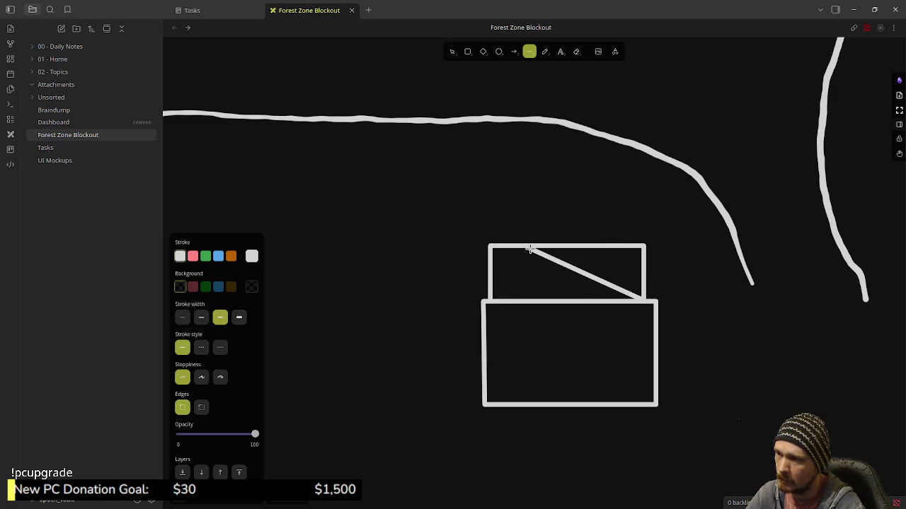
key("Escape")
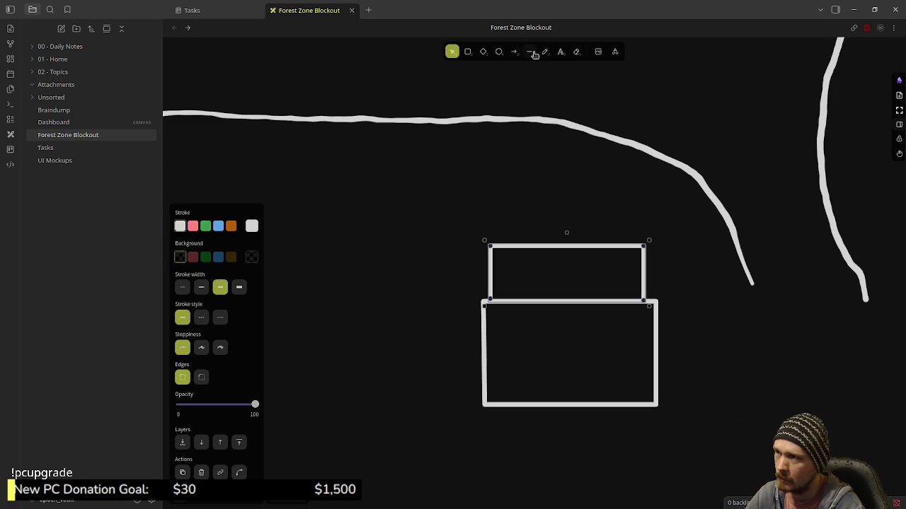
Add a vertical divider inside the smaller box and marquee-select both boxes
left_click(529, 52)
left_click_drag(529, 247, 529, 301)
left_click(530, 300)
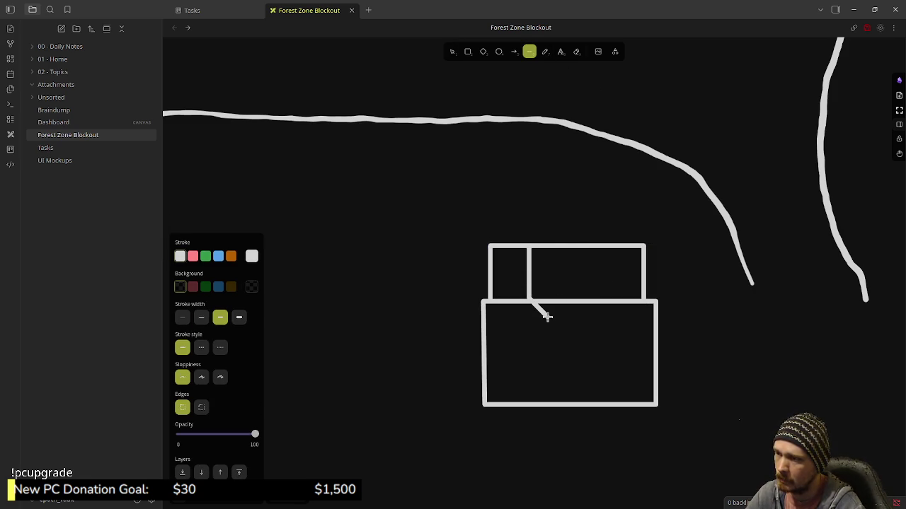
key("Escape")
key("Escape")
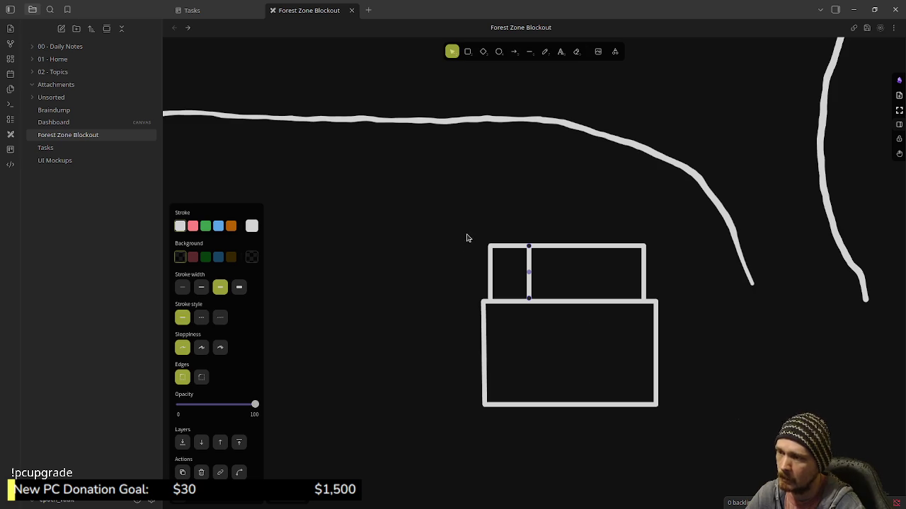
left_click_drag(460, 223, 690, 439)
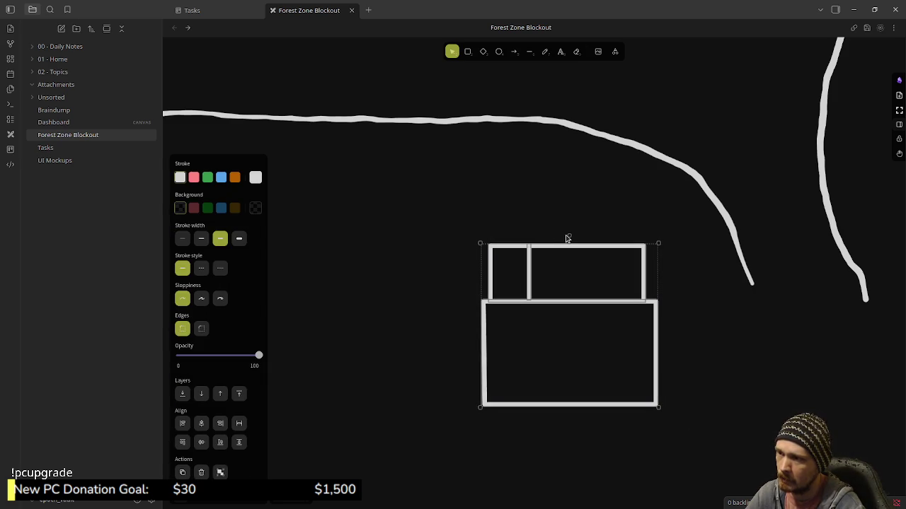
Rotate the two-box drawing upright and zoom out to show the curved boundary lines
mouse_move(569, 234)
left_mouse_down()
mouse_move(458, 340)
mouse_move(511, 395)
left_mouse_up()
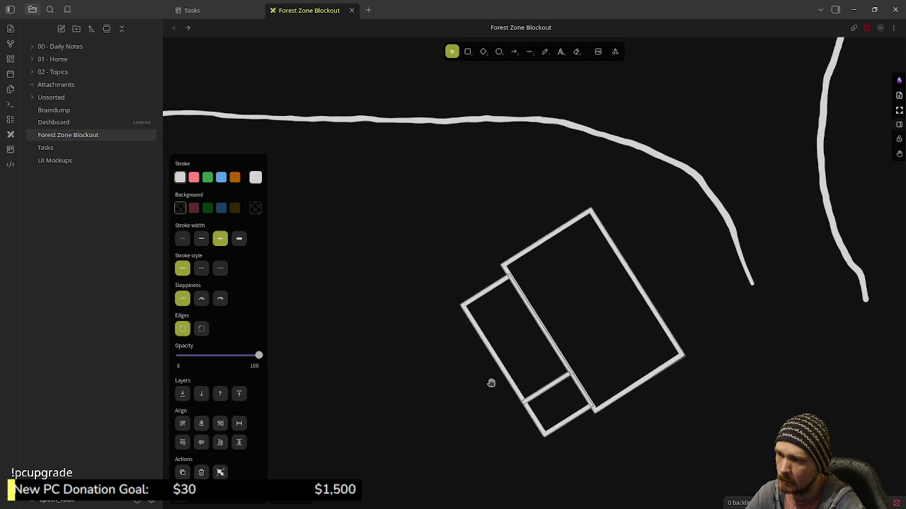
mouse_move(511, 395)
left_mouse_down()
mouse_move(570, 418)
mouse_move(547, 417)
mouse_move(455, 279)
mouse_move(470, 267)
mouse_move(469, 333)
mouse_move(467, 315)
left_mouse_up()
scroll(738, 304, "down", 2)
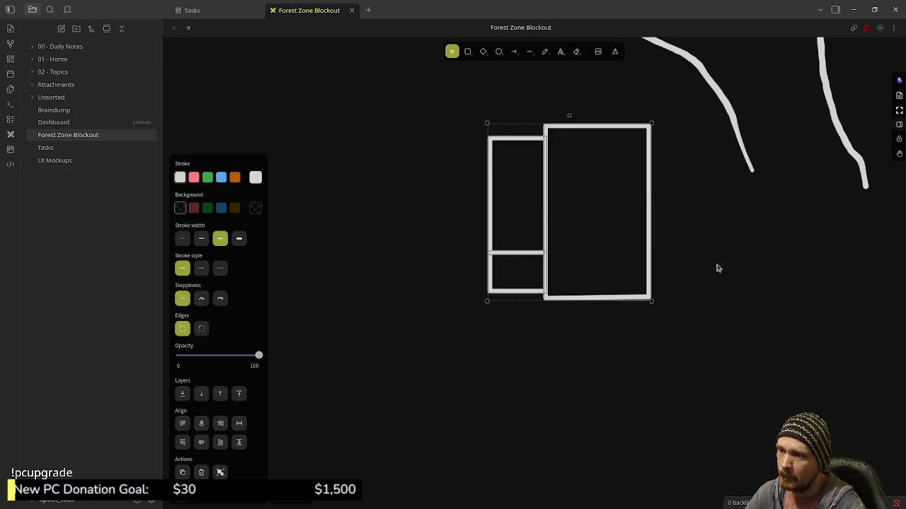
scroll(721, 283, "down", 2, "ctrl")
scroll(651, 233, "down", 3, "ctrl")
scroll(707, 234, "down", 3, "ctrl")
middle_click_drag(736, 184, 605, 290)
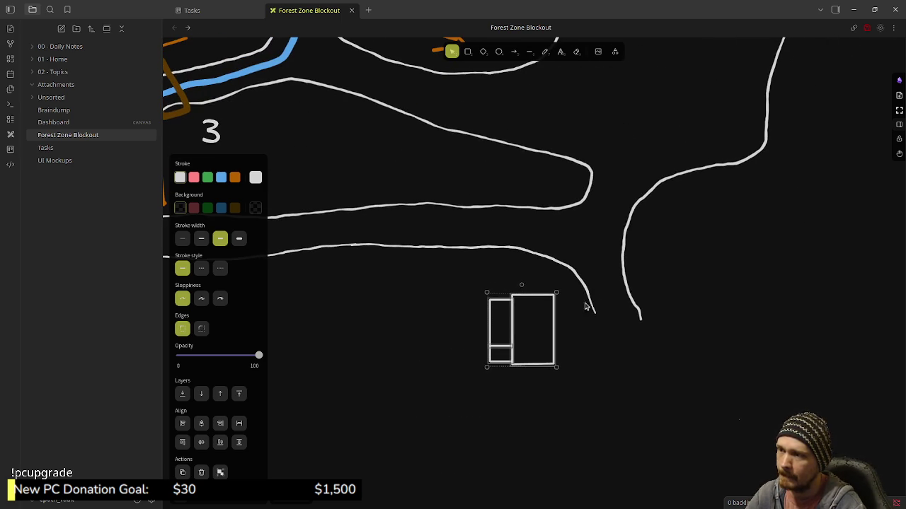
Move the drawing just below the gap where the curves end, then deselect it
mouse_move(516, 334)
left_mouse_down()
mouse_move(620, 363)
mouse_move(651, 378)
mouse_move(660, 394)
mouse_move(647, 383)
left_mouse_up()
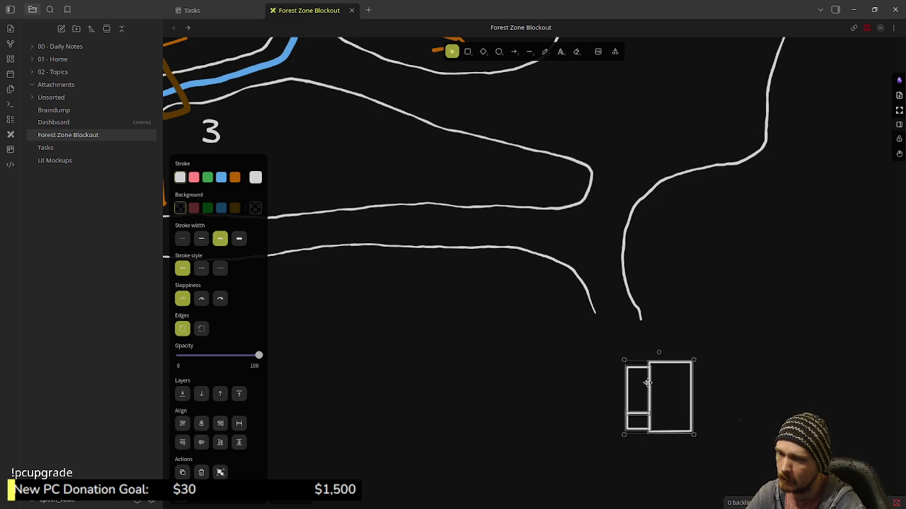
mouse_move(646, 383)
left_mouse_down()
mouse_move(615, 374)
mouse_move(686, 395)
left_mouse_up()
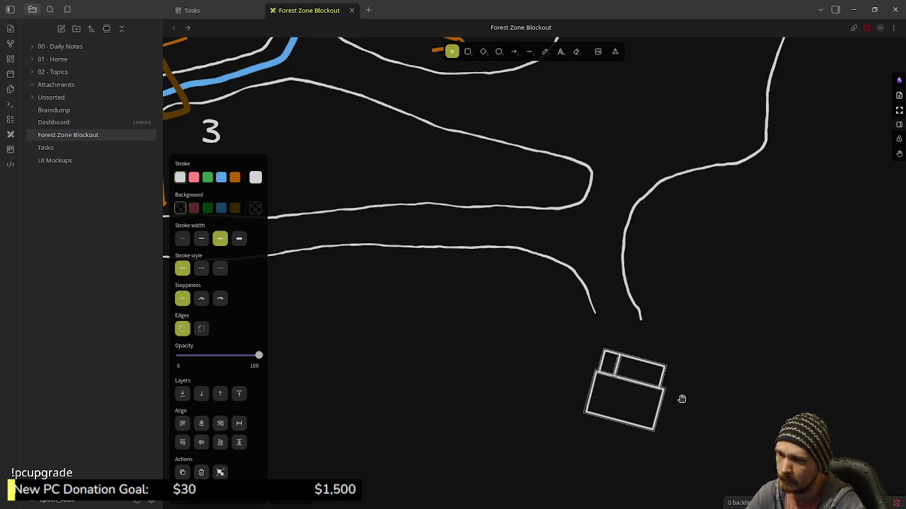
left_click_drag(627, 382, 561, 366)
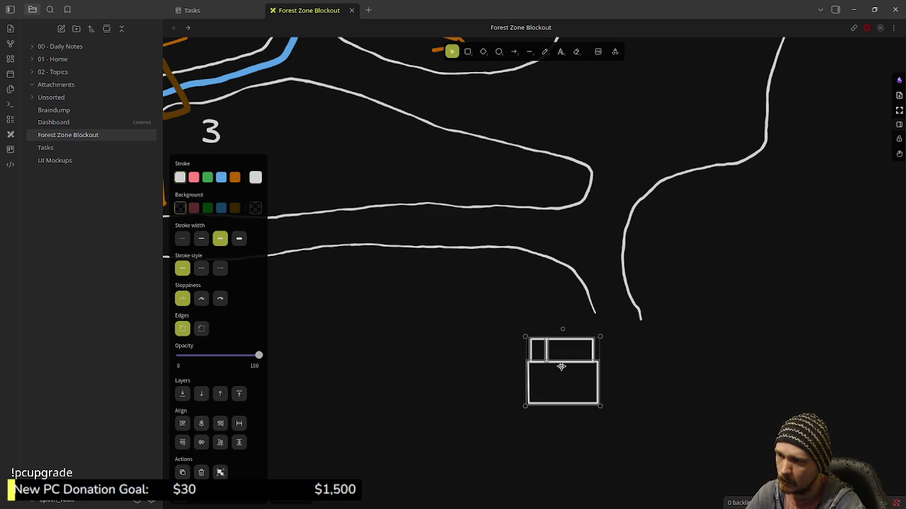
left_click_drag(560, 366, 564, 373)
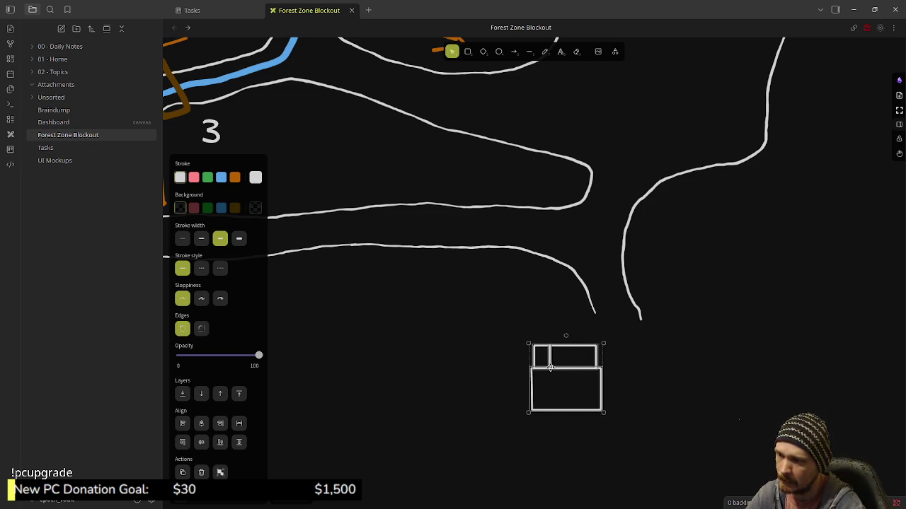
left_click(634, 336)
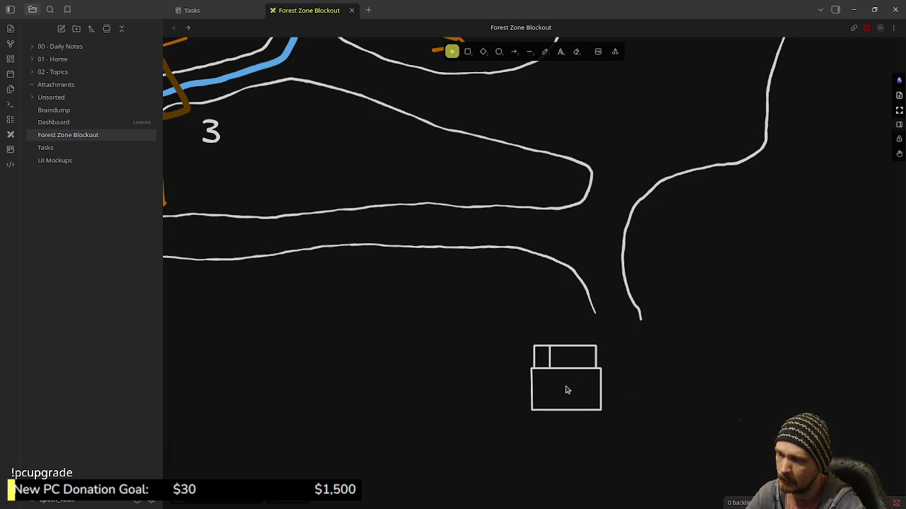
scroll(491, 293, "down", 2)
scroll(493, 209, "down", 1)
scroll(494, 210, "up", 2)
scroll(493, 208, "up", 1)
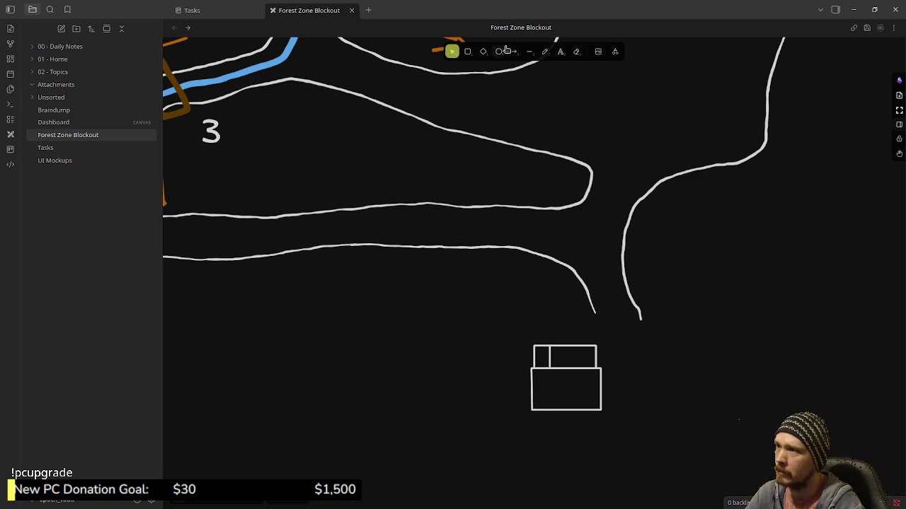
left_click(529, 51)
Draw a tall narrow strip hanging down from the box drawing's base
scroll(595, 297, "down", 2)
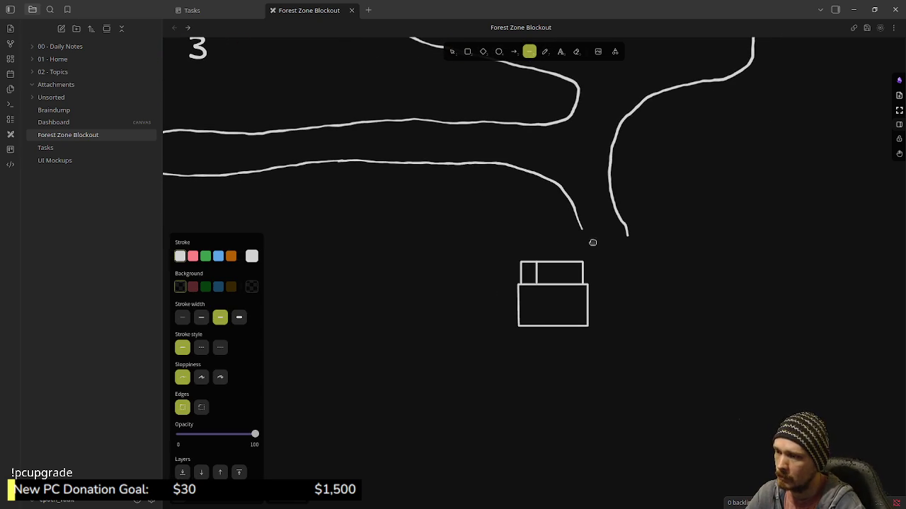
left_click(530, 328)
left_click(530, 409)
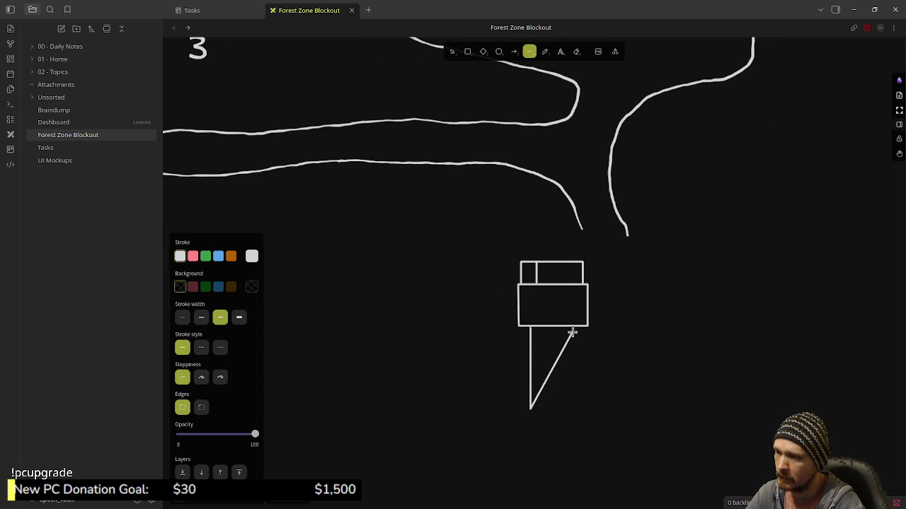
left_click(577, 409)
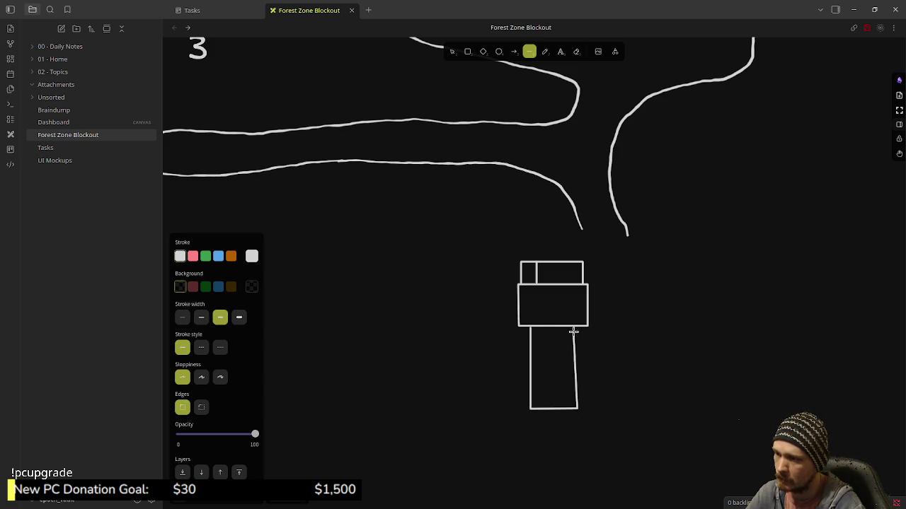
left_click(576, 327)
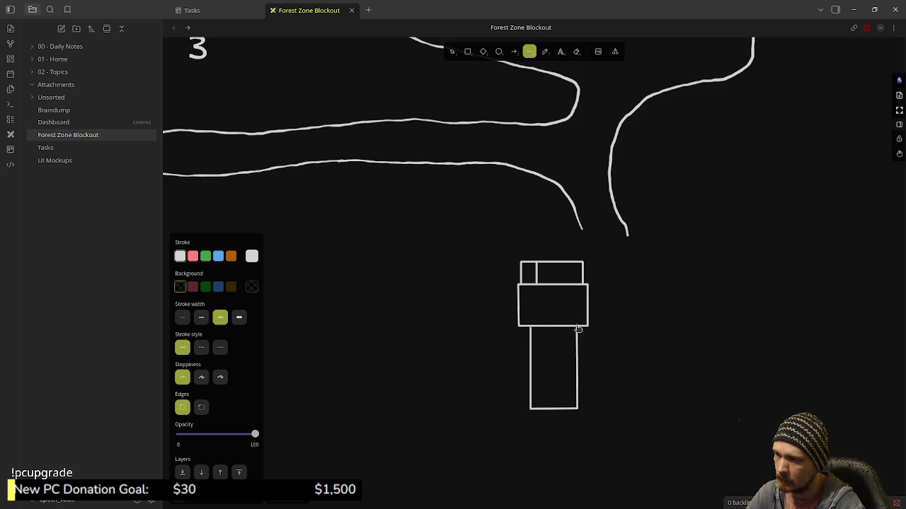
key("Escape")
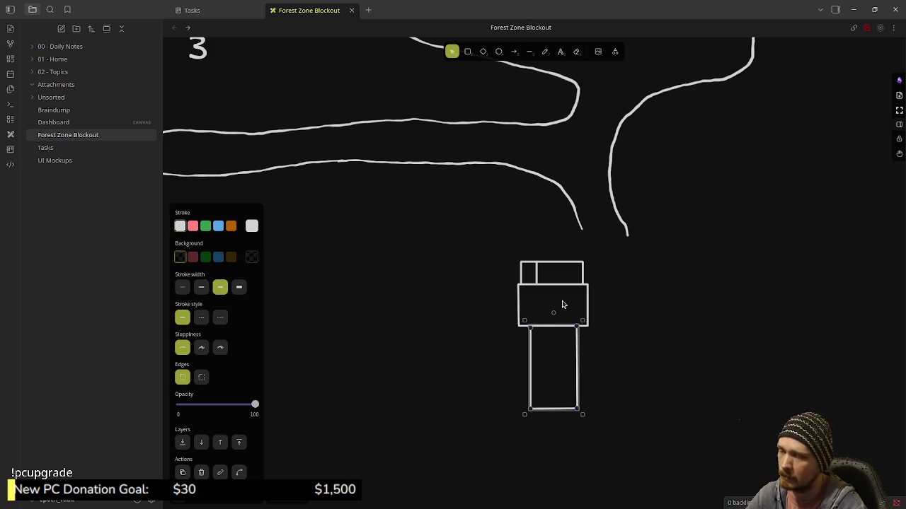
left_click(474, 361)
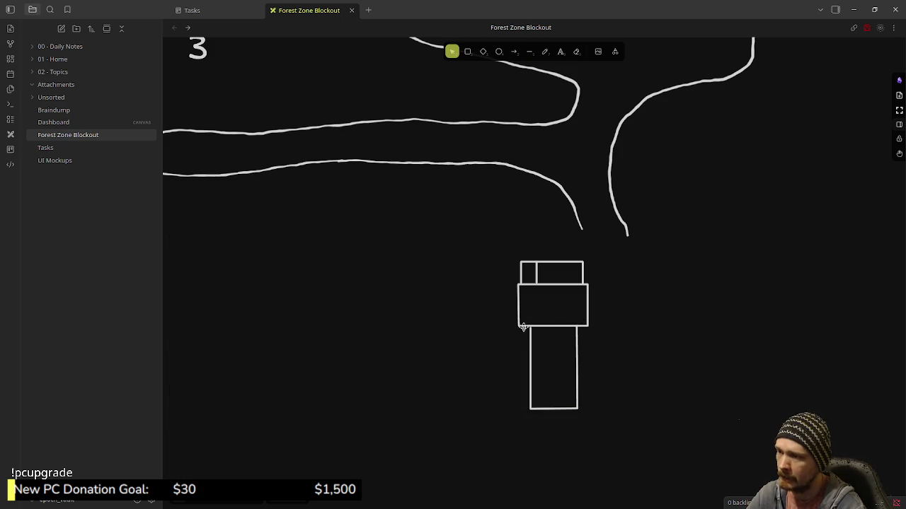
Draw horizontal ground lines extending left and right from the box's lower corners
left_click(530, 54)
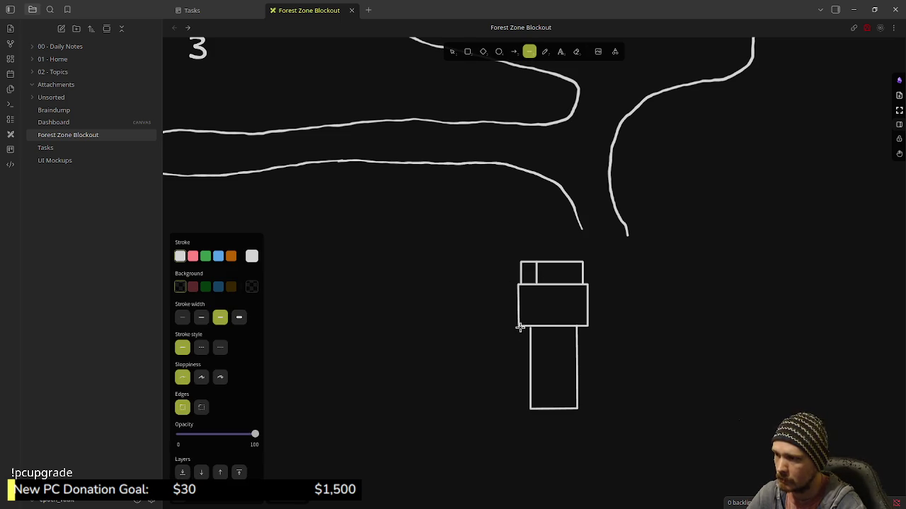
left_click(518, 327)
left_click(447, 324)
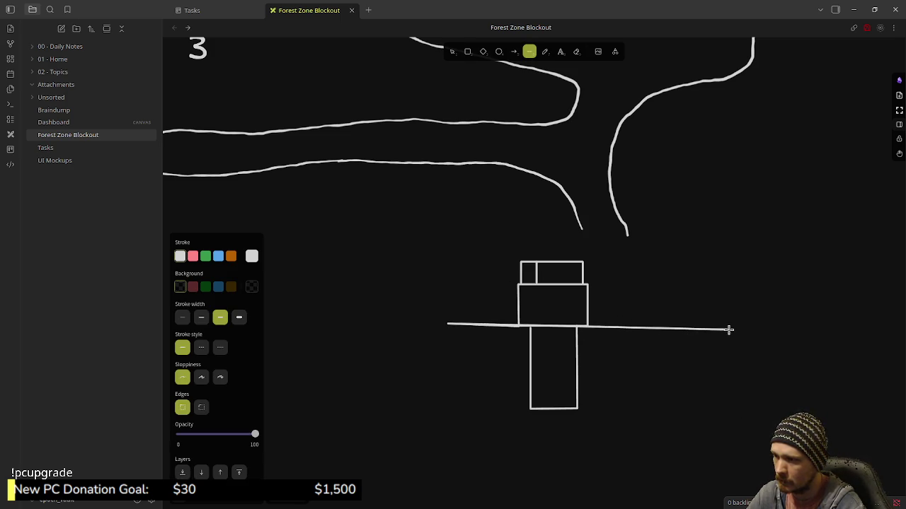
key("Escape")
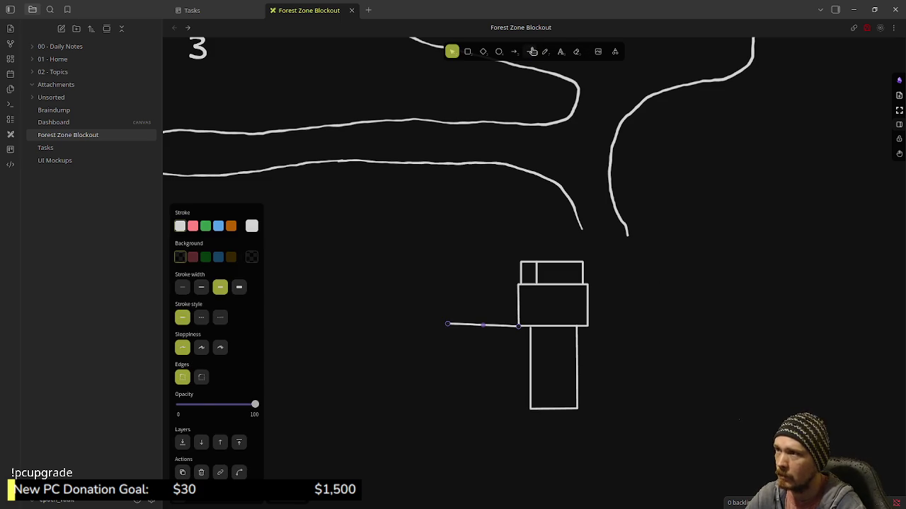
left_click(587, 326)
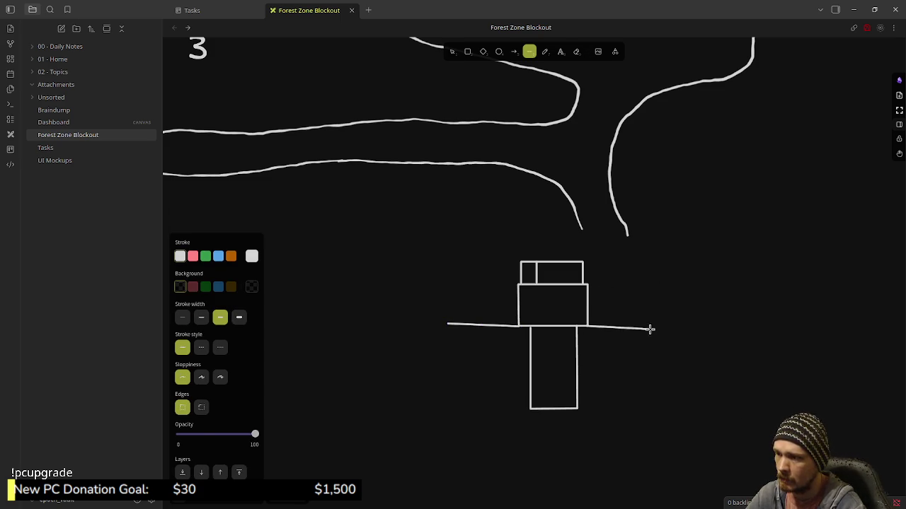
left_click(673, 326)
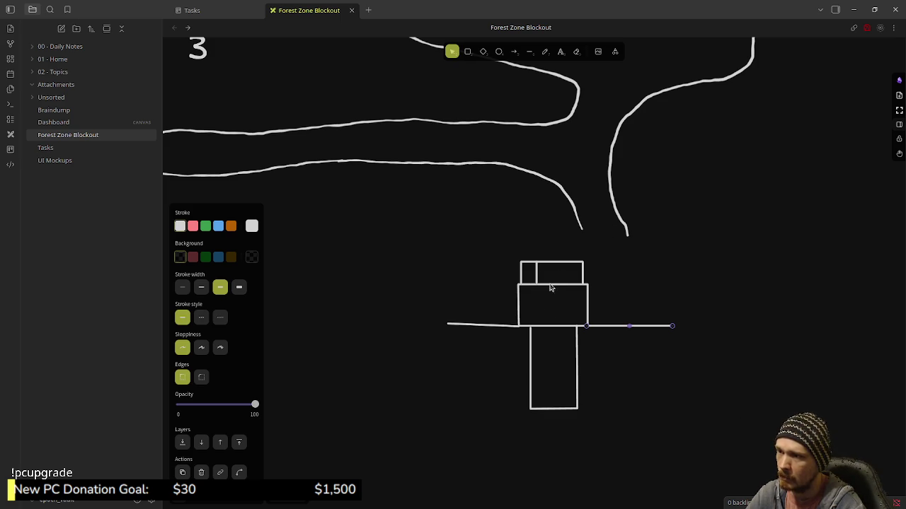
scroll(575, 230, "up", 2)
Pan around the forest map to bring the structure sketch into view, deselecting the ground line
scroll(642, 301, "left", 5)
scroll(643, 301, "down", 3)
scroll(592, 277, "down", 2, "ctrl")
scroll(547, 292, "down", 1)
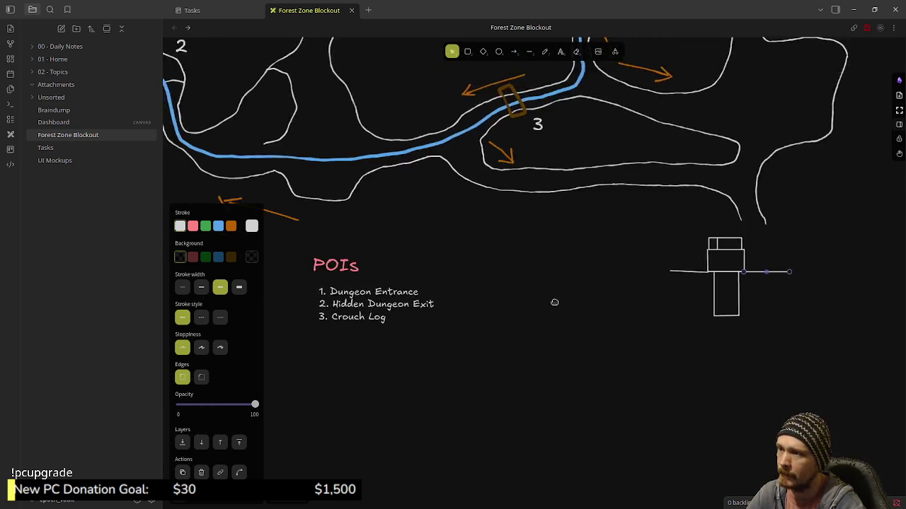
middle_click_drag(547, 292, 606, 370)
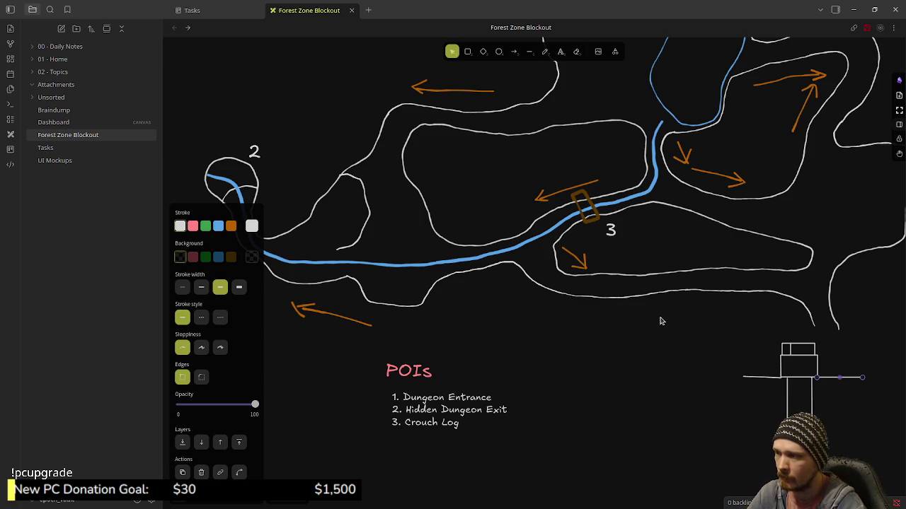
left_click(717, 361)
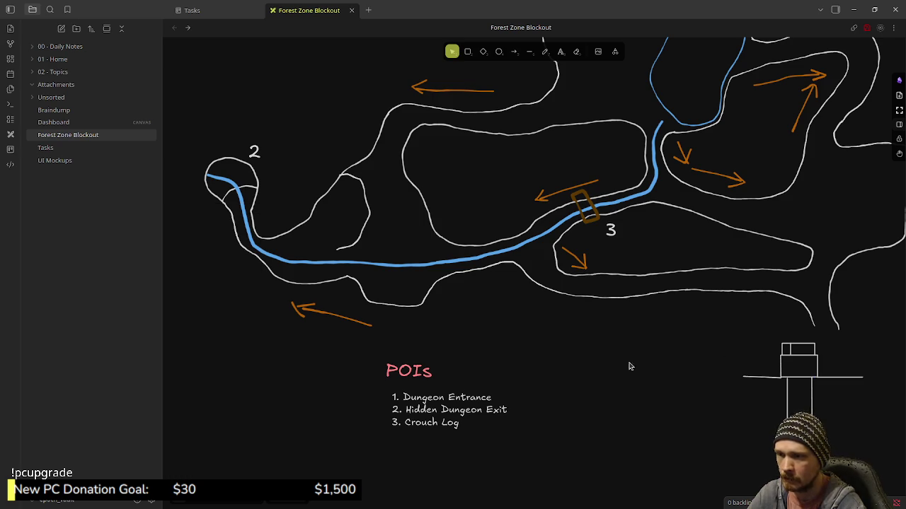
middle_click_drag(642, 341, 612, 382)
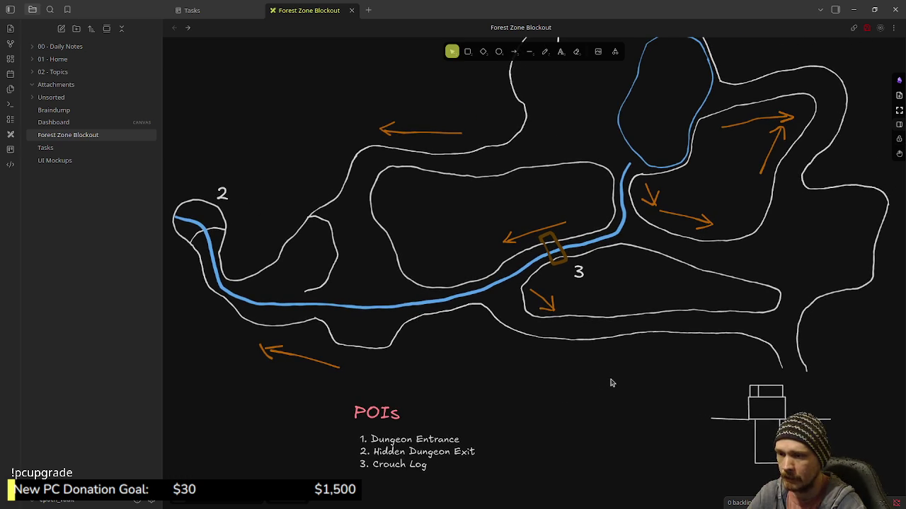
mouse_move(566, 235)
middle_mouse_down()
mouse_move(540, 430)
mouse_move(554, 406)
middle_mouse_up()
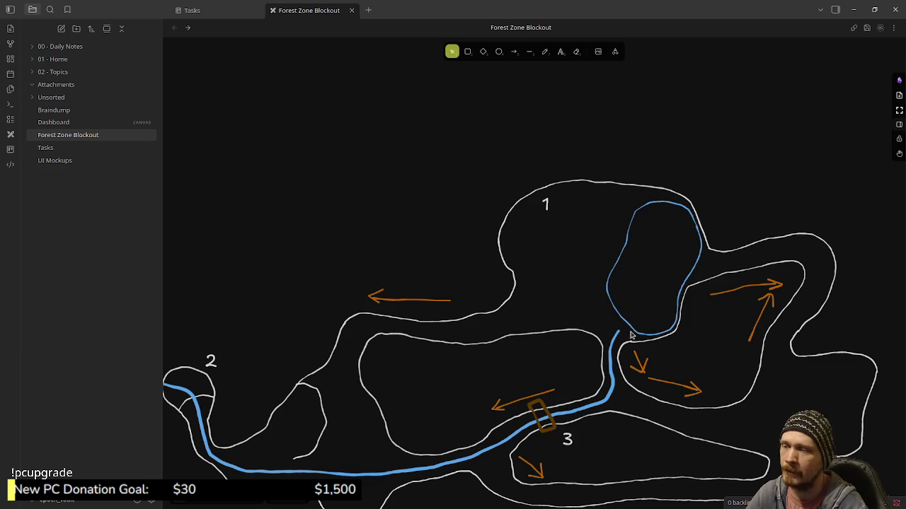
middle_click_drag(636, 352, 634, 293)
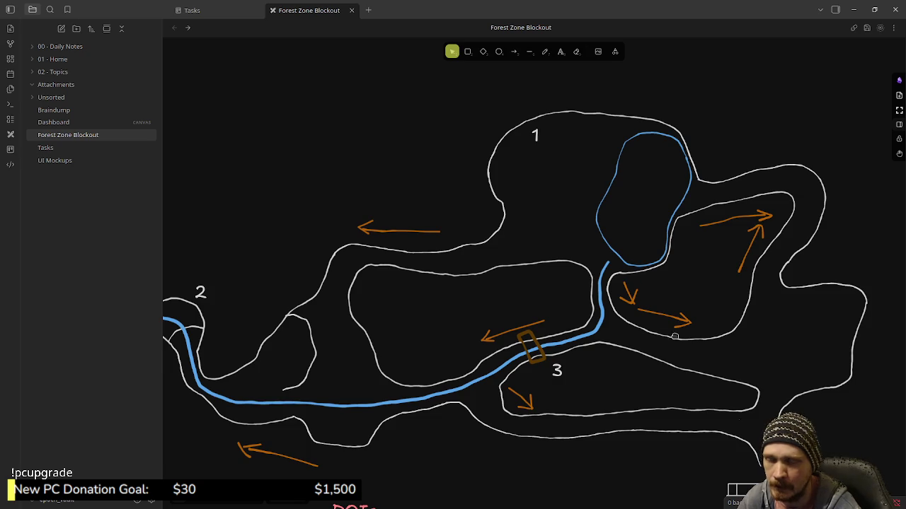
scroll(637, 290, "down", 3)
scroll(658, 311, "down", 2)
scroll(680, 304, "down", 1)
middle_click_drag(690, 300, 709, 305)
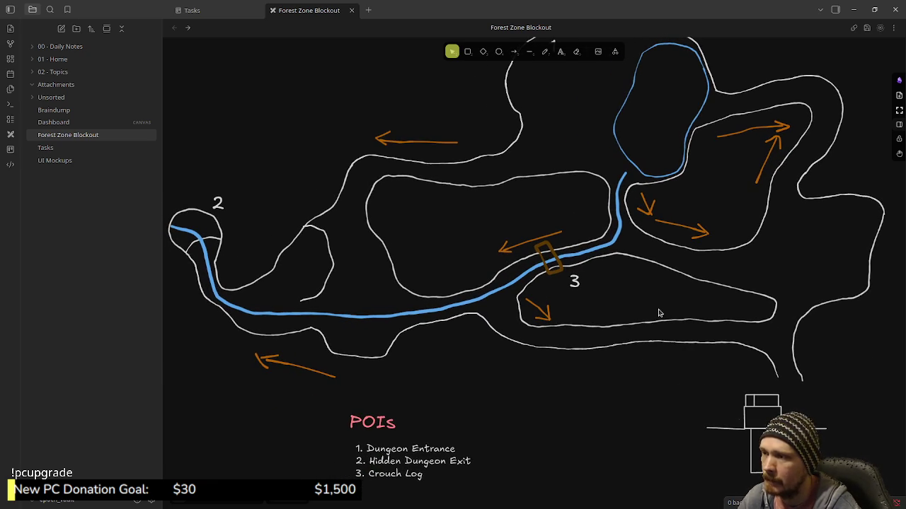
middle_click_drag(689, 316, 674, 324)
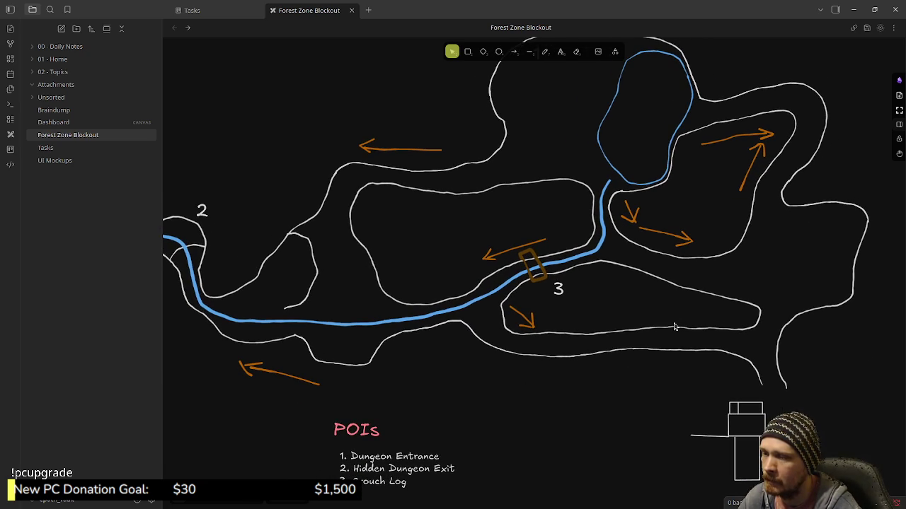
middle_click_drag(694, 395, 682, 343)
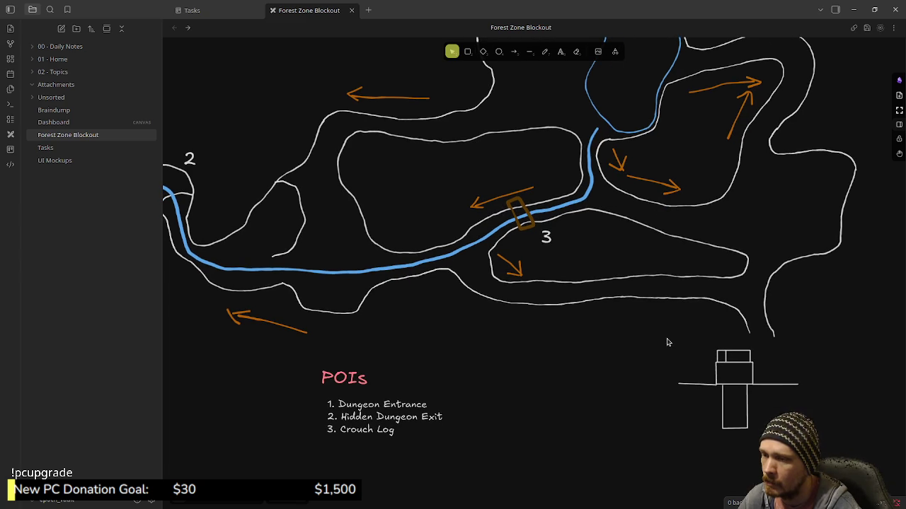
Box-select the structure sketch with its ground lines, nudge it up-left, then clear the selection
left_click_drag(667, 342, 819, 450)
left_click_drag(736, 388, 720, 367)
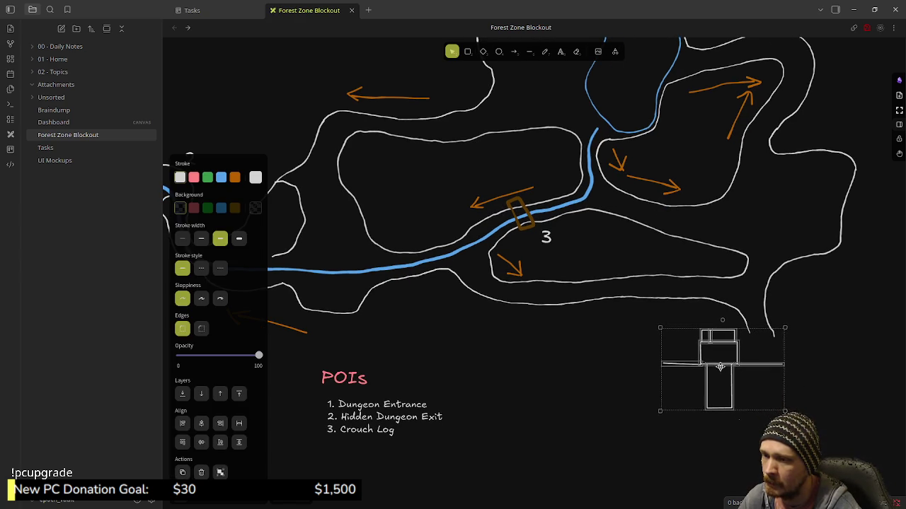
left_click(647, 383)
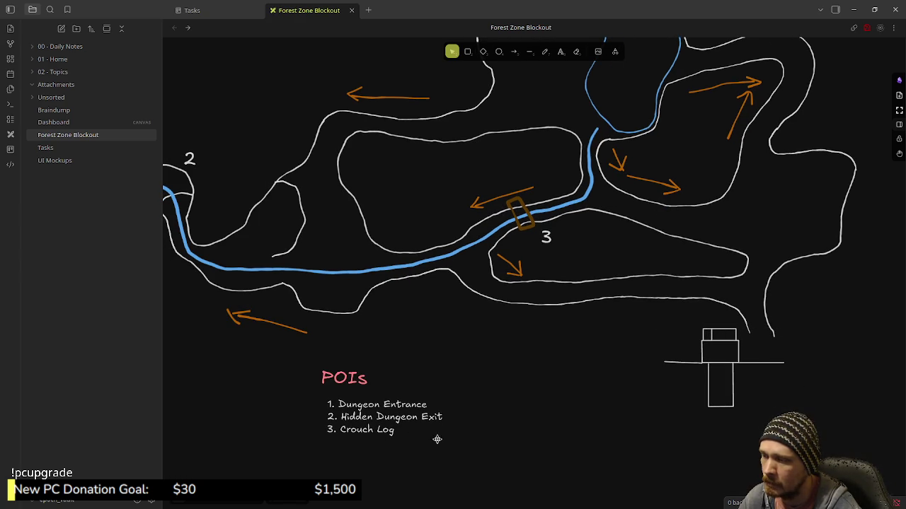
scroll(559, 403, "up", 3)
scroll(599, 375, "down", 2)
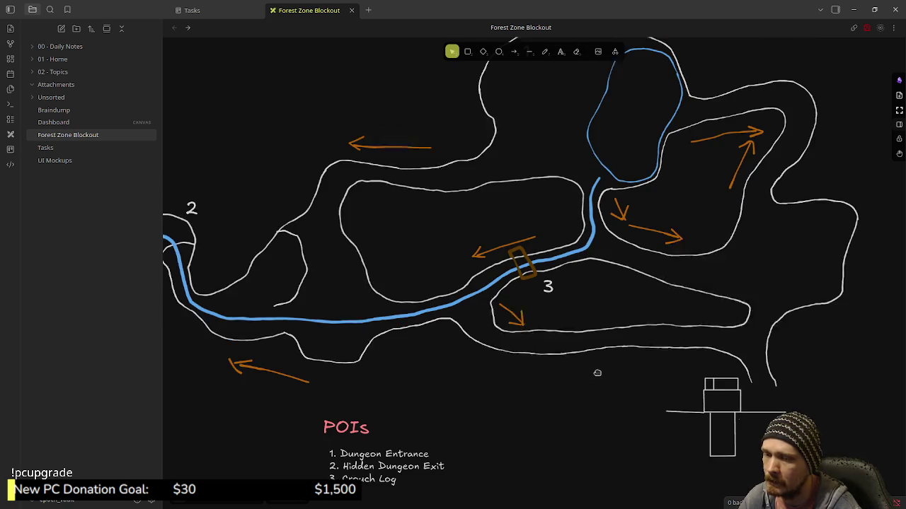
left_click(597, 372)
scroll(597, 372, "down", 1, "ctrl")
scroll(597, 371, "down", 2)
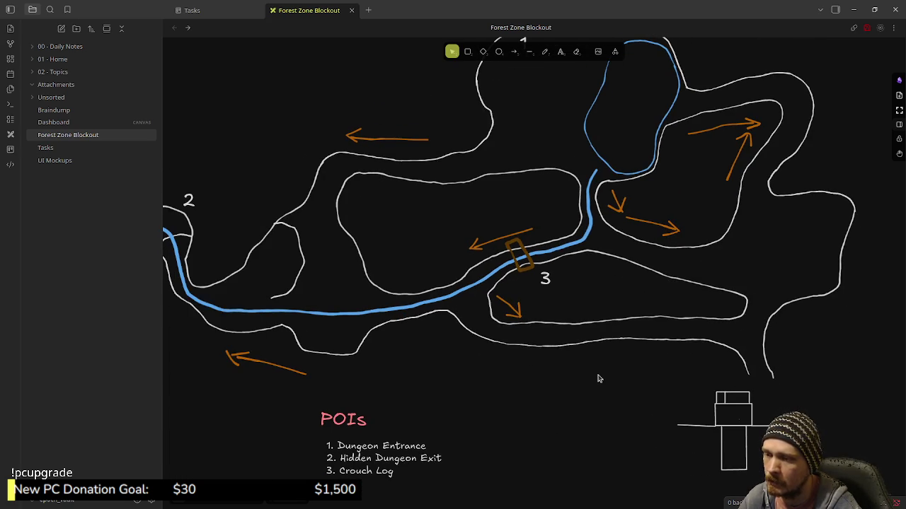
scroll(590, 364, "up", 1)
scroll(566, 342, "up", 2)
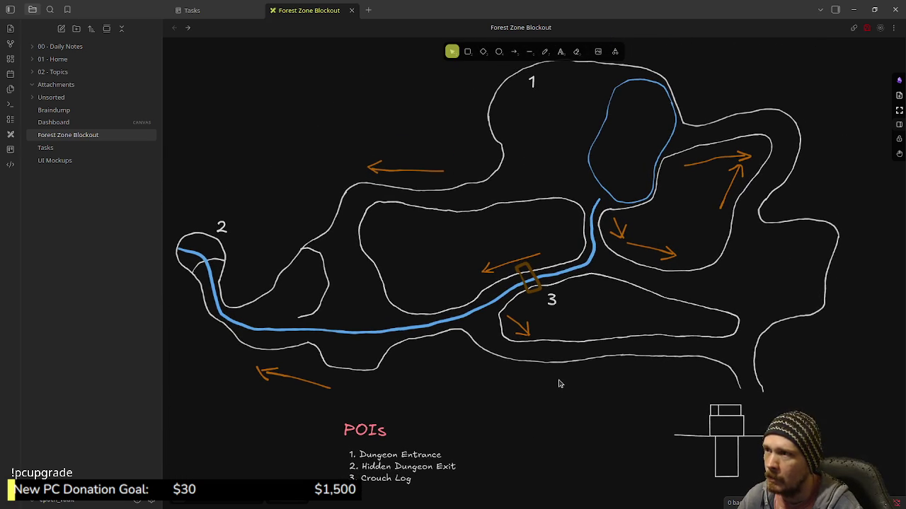
mouse_move(559, 384)
middle_mouse_down()
mouse_move(582, 384)
mouse_move(579, 378)
middle_mouse_up()
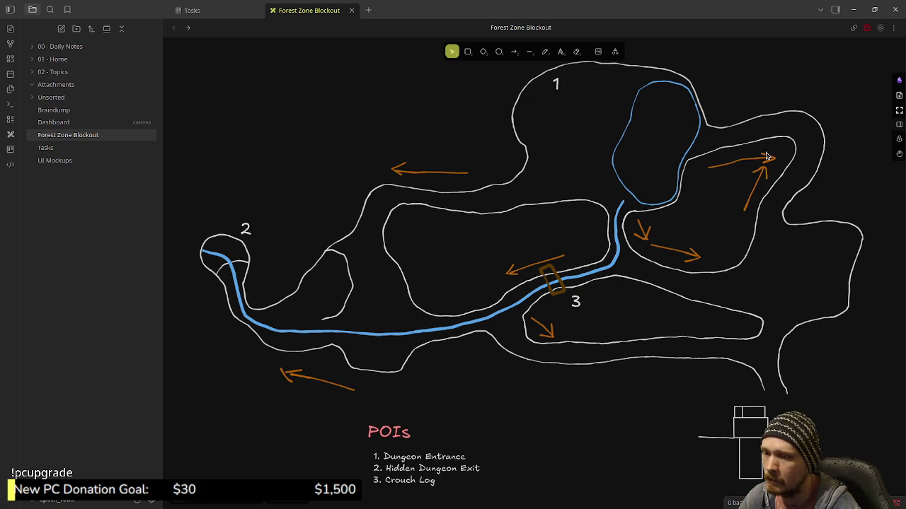
Export the map as PNG, overwriting forest_zone_top_down_blockout.png
left_click(899, 80)
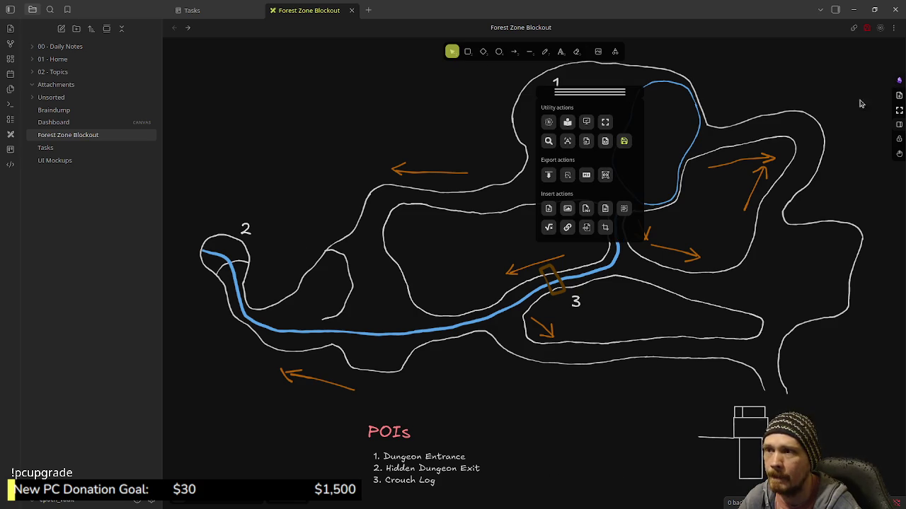
left_click(548, 176)
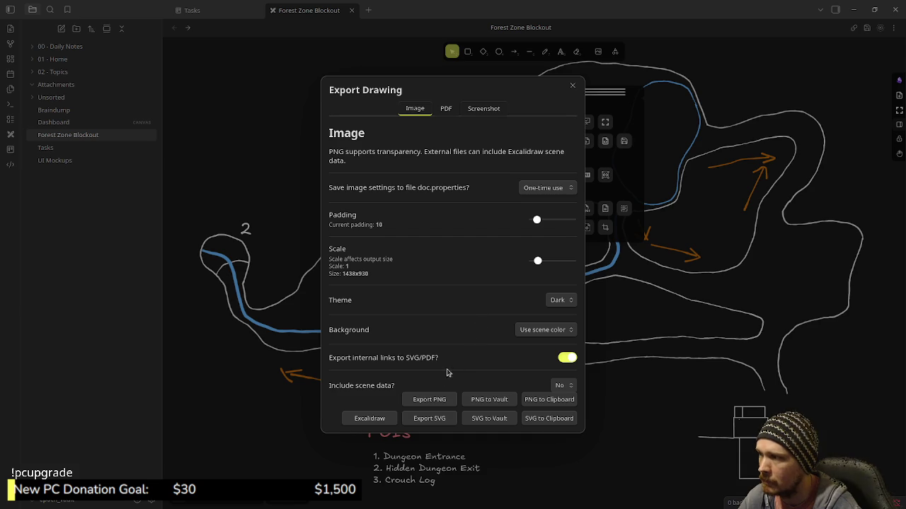
left_click(423, 402)
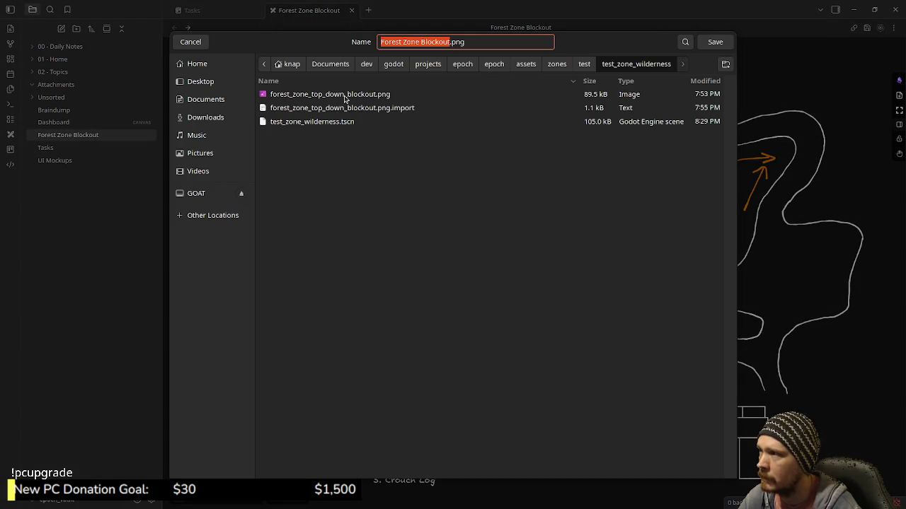
left_click(345, 97)
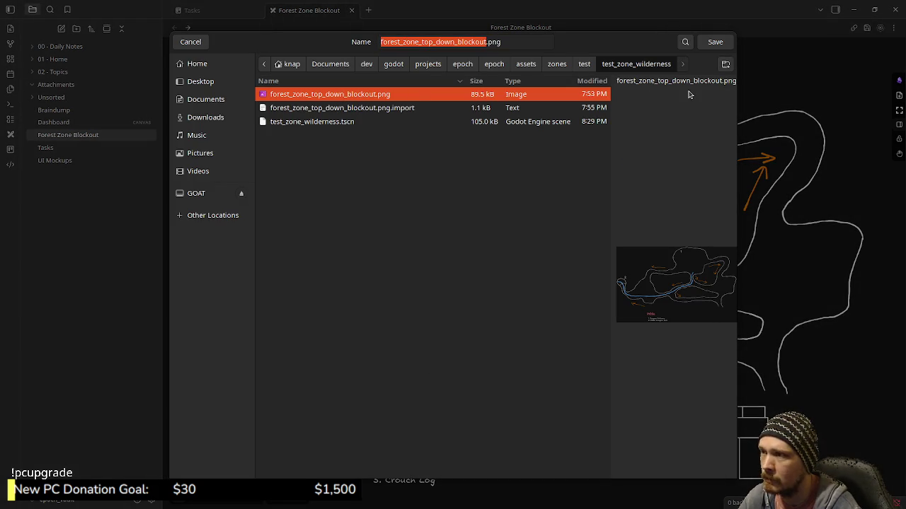
left_click(717, 43)
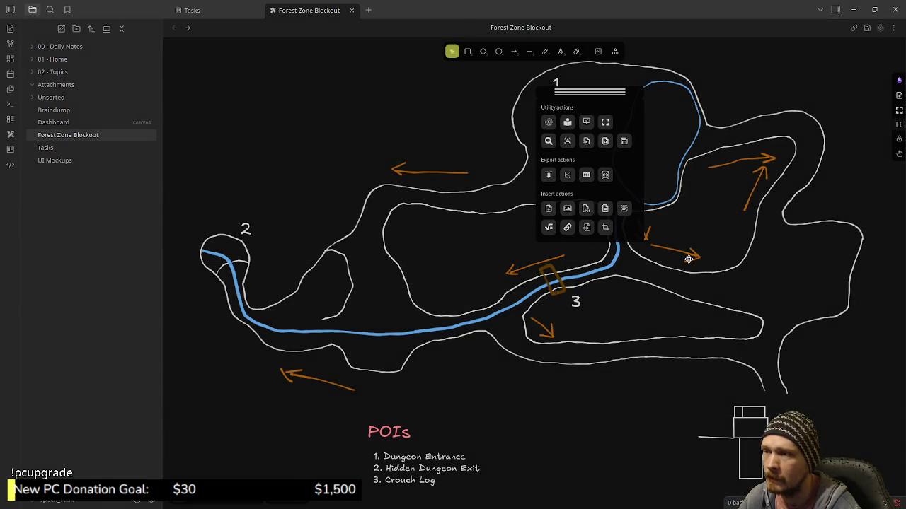
Close the actions panel, minimise Obsidian and switch to the Godot editor
left_click(899, 80)
left_click(853, 9)
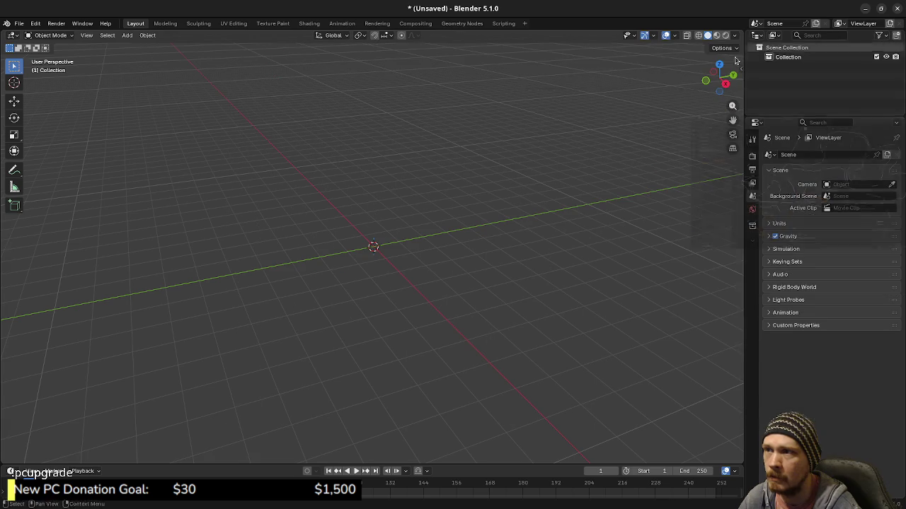
key("alt+Tab")
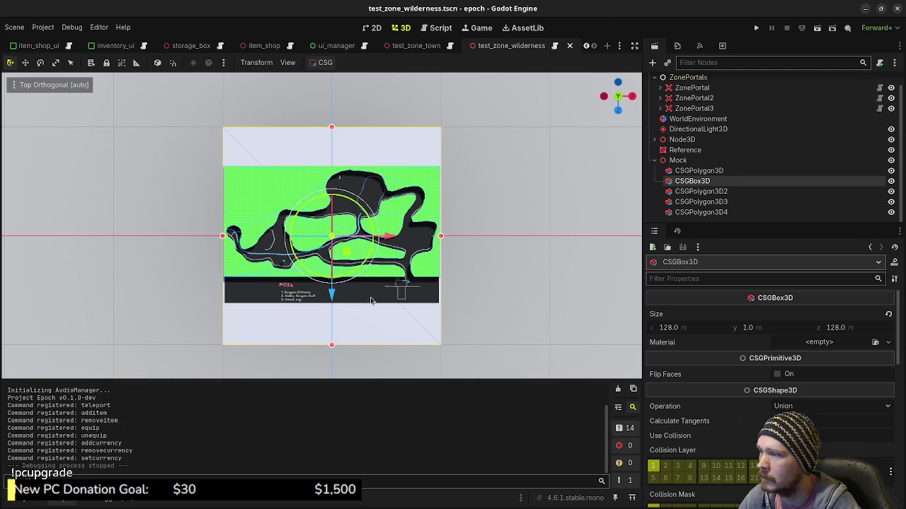
Zoom out and centre the whole forest map in the top orthogonal view
scroll(411, 300, "up", 1)
scroll(417, 305, "up", 3)
scroll(449, 284, "up", 1)
scroll(449, 283, "up", 2)
scroll(424, 276, "up", 2)
scroll(397, 269, "up", 2)
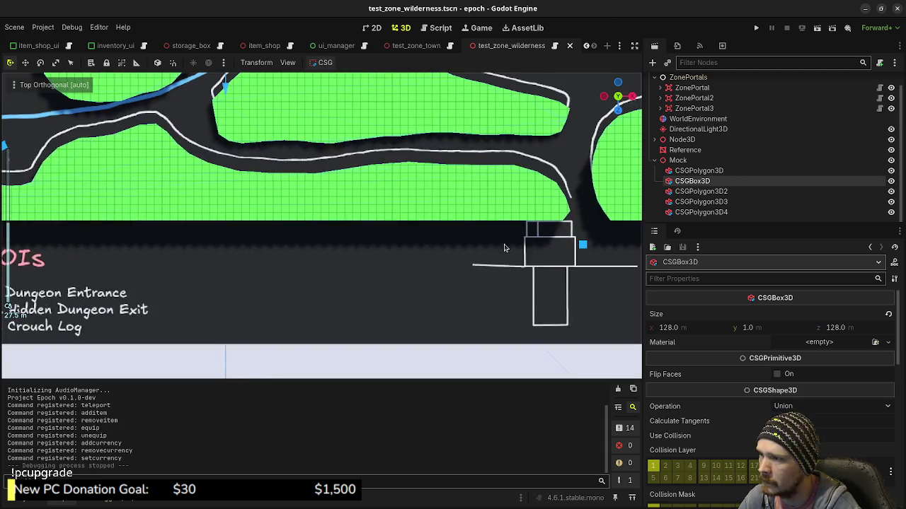
scroll(366, 260, "up", 2)
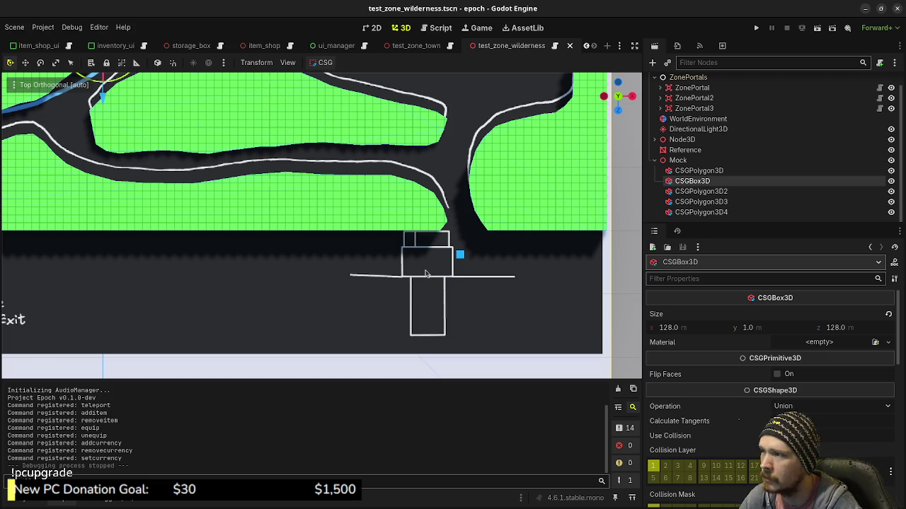
scroll(424, 273, "down", 2)
scroll(417, 262, "down", 1)
scroll(368, 233, "down", 2)
scroll(331, 208, "down", 1)
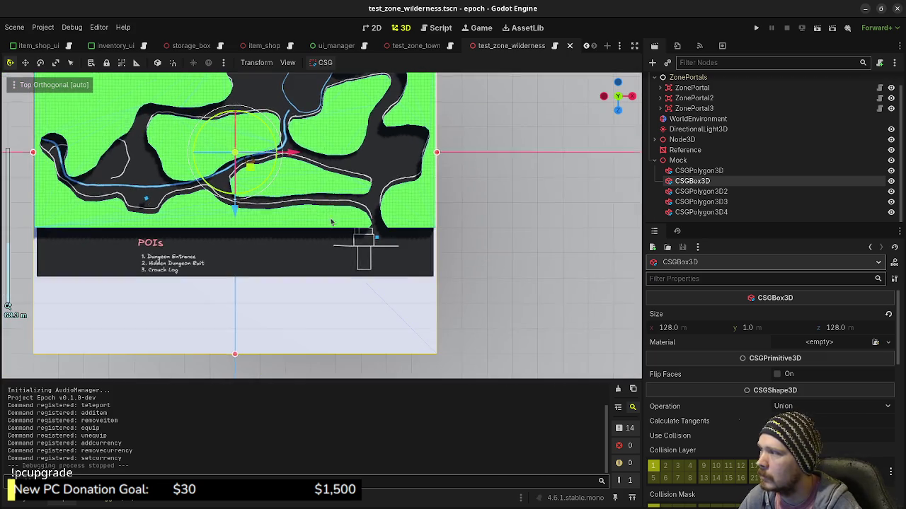
middle_click_drag(330, 207, 407, 240, "shift")
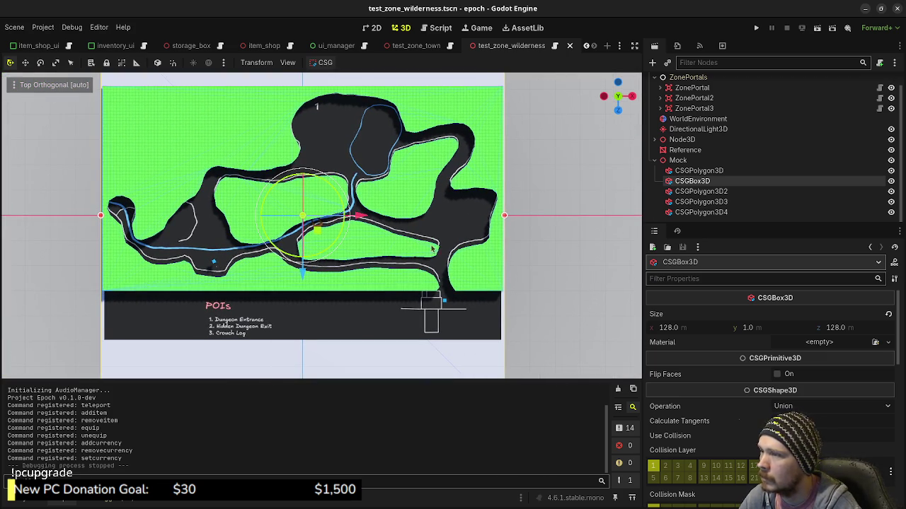
Select the Reference node, set its Position Z to about 1.3995, and show the FileSystem dock
key("Up")
key("Up")
key("Up")
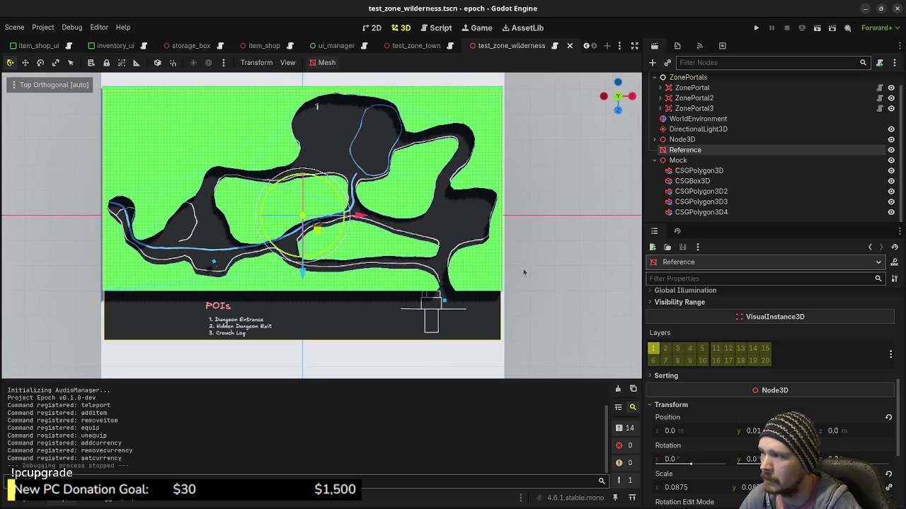
left_click_drag(853, 430, 871, 430)
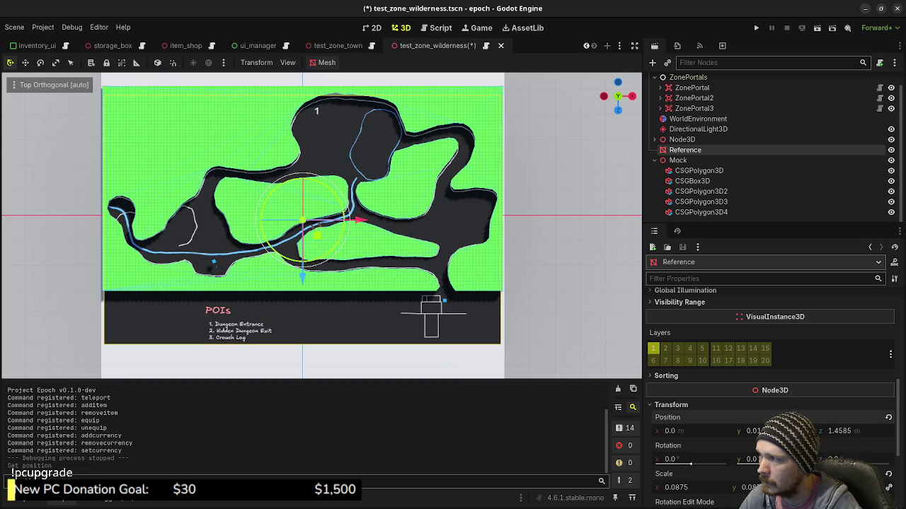
left_click_drag(871, 430, 866, 430)
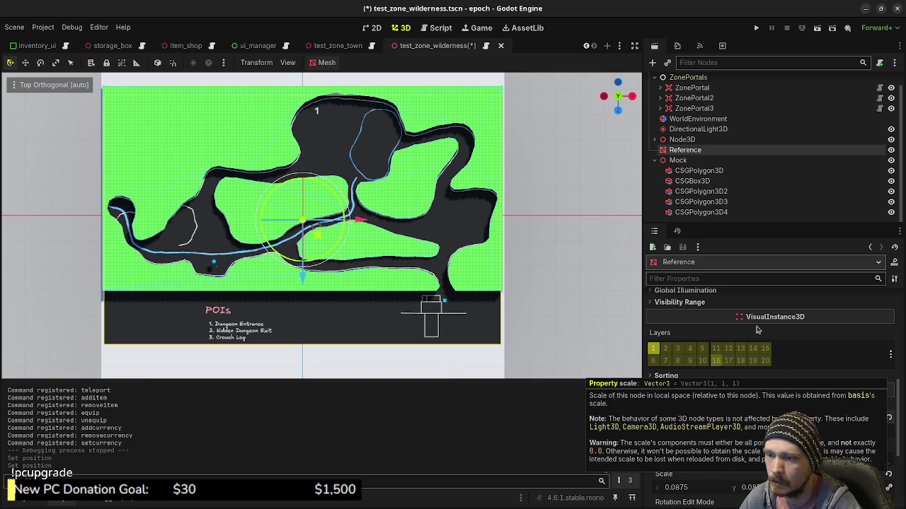
left_click(63, 501)
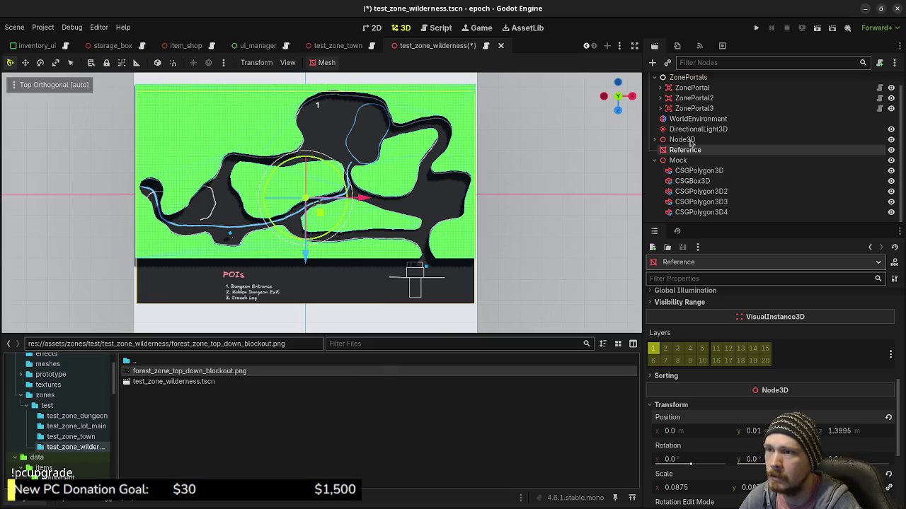
Set the Reference plane mesh's Size x to 1440 m
scroll(771, 382, "up", 3)
scroll(764, 375, "up", 2)
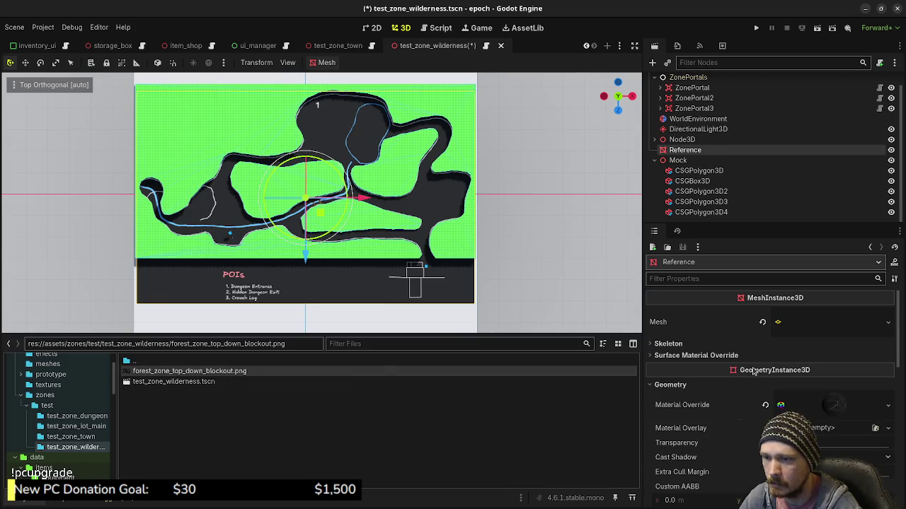
left_click(820, 327)
left_click(711, 434)
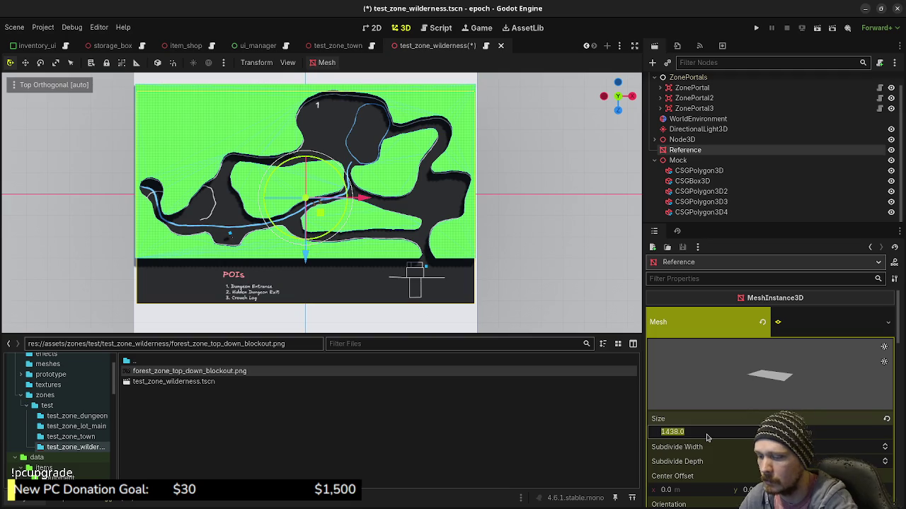
type("14")
key("Return")
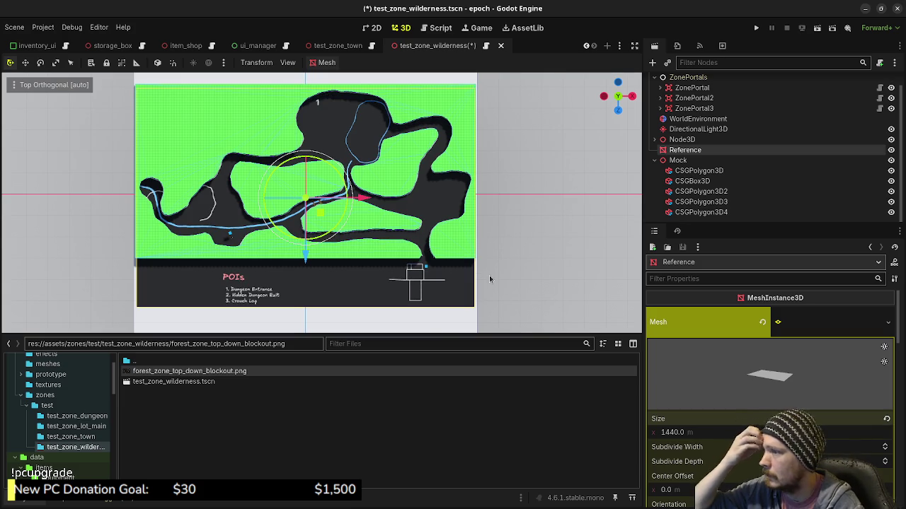
Lower the Reference Position Z to 1.252, save the scene, and switch to Blender
scroll(770, 377, "down", 3)
scroll(770, 377, "down", 2)
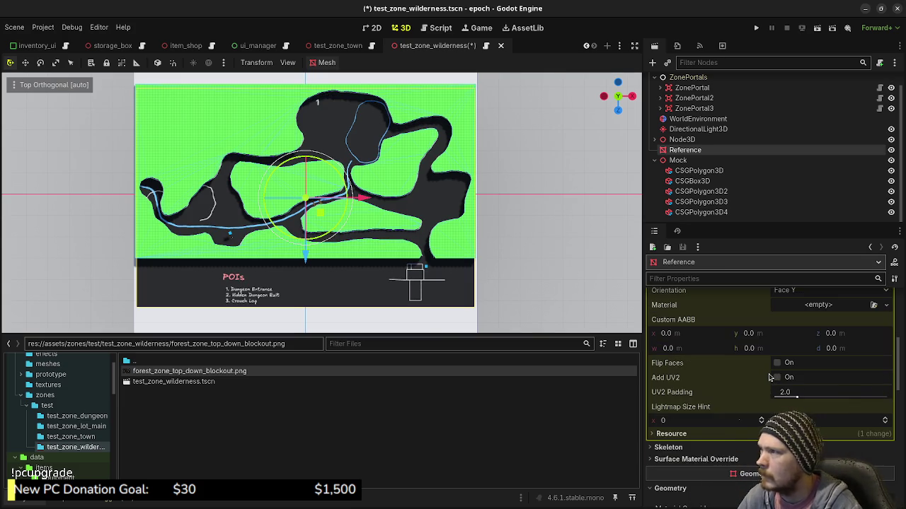
scroll(769, 377, "down", 2)
scroll(775, 381, "down", 3)
scroll(781, 385, "down", 4)
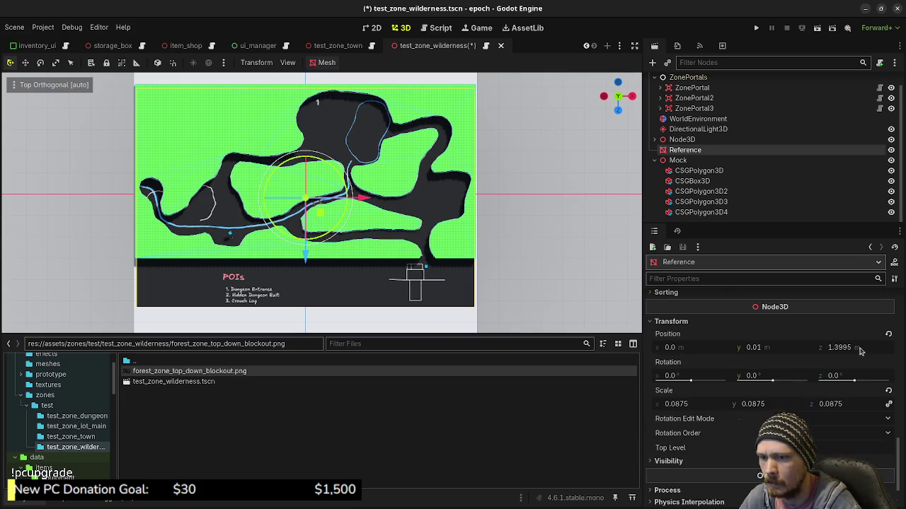
left_click_drag(849, 347, 842, 348)
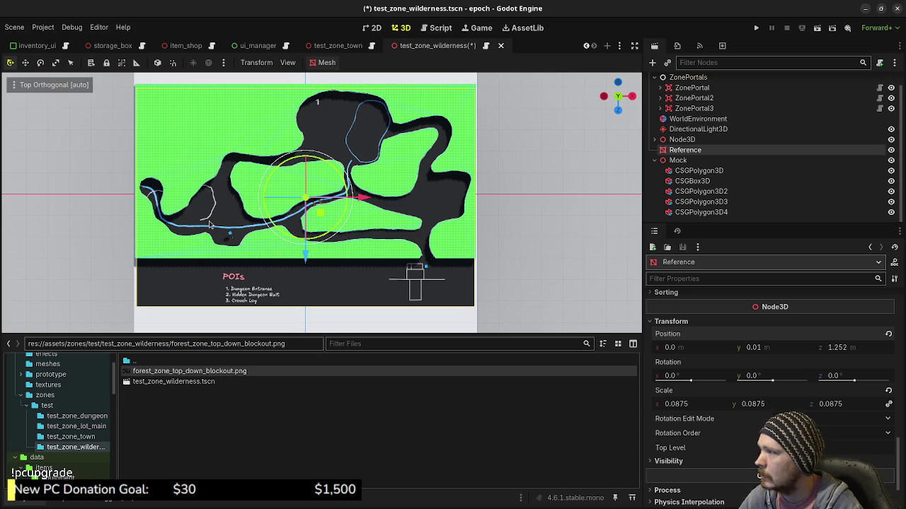
key("ctrl+s")
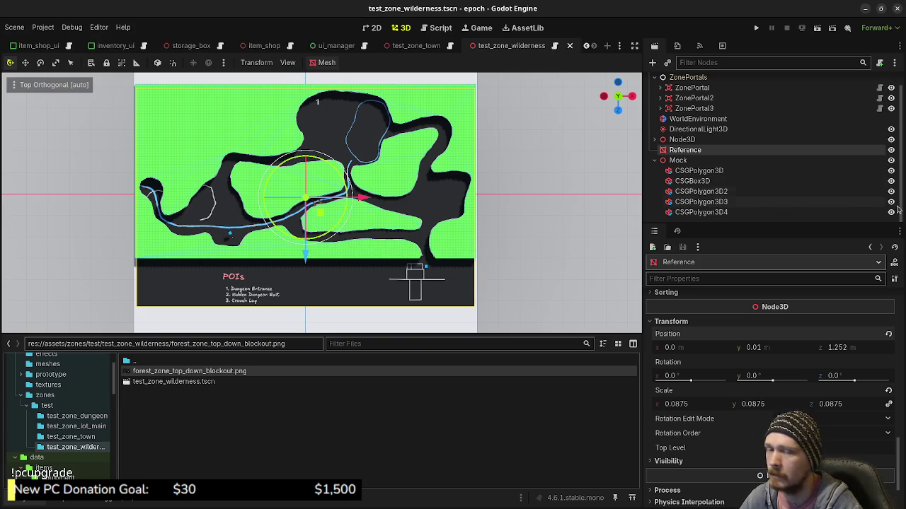
key("alt+Tab")
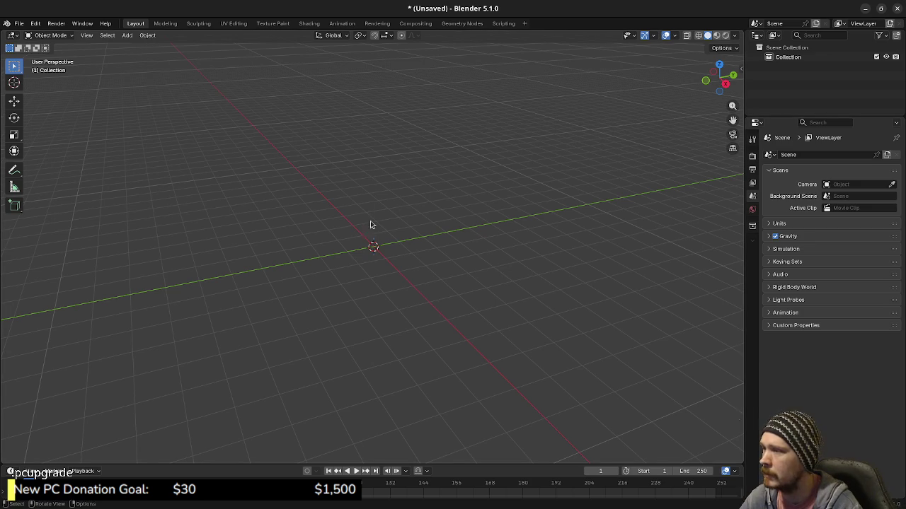
Switch the empty scene to Top Orthographic view and choose Add > Image > Reference
middle_click_drag(374, 233, 415, 228)
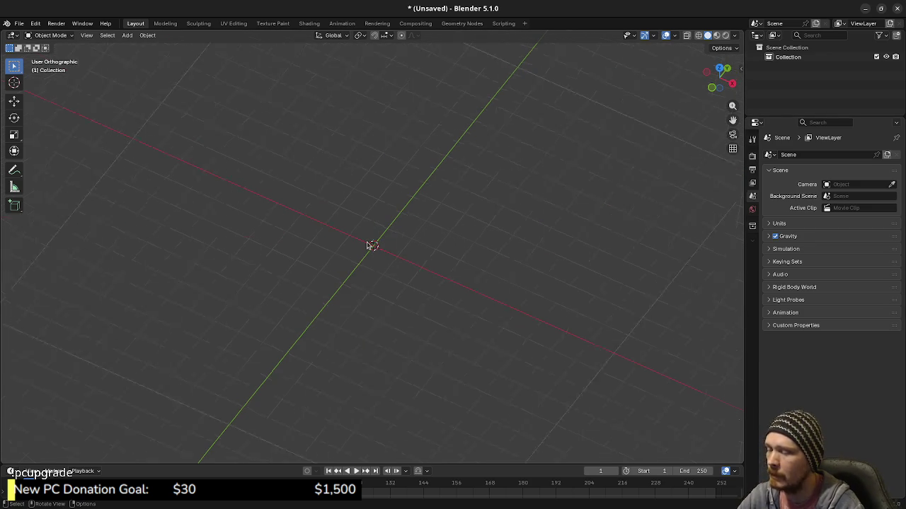
key("KP_7")
key("shift+a")
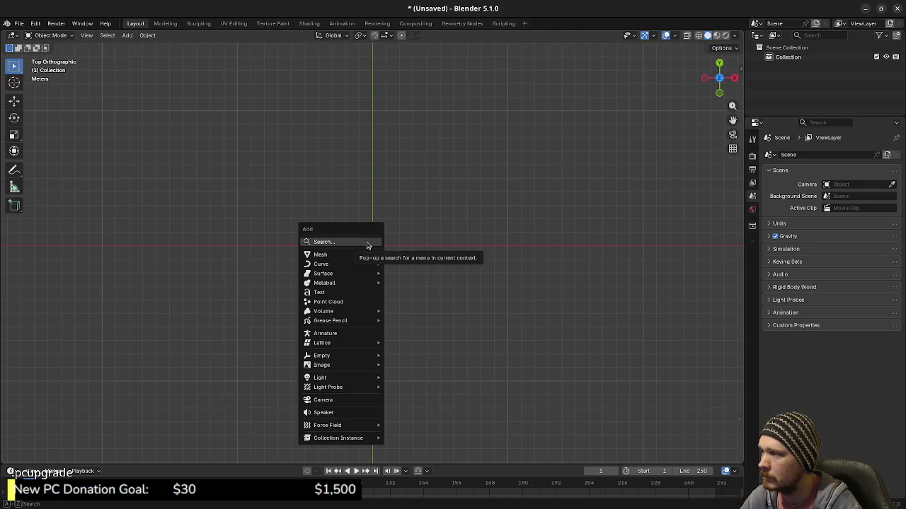
mouse_move(322, 365)
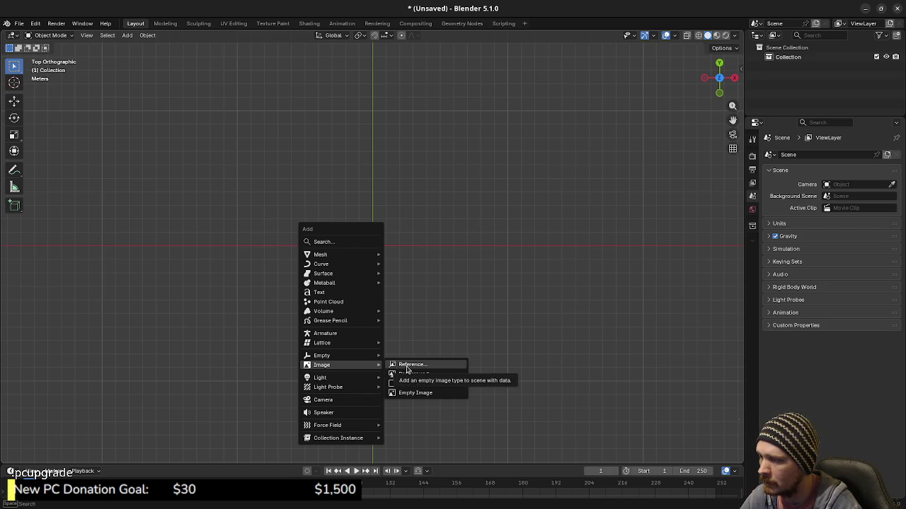
left_click(409, 365)
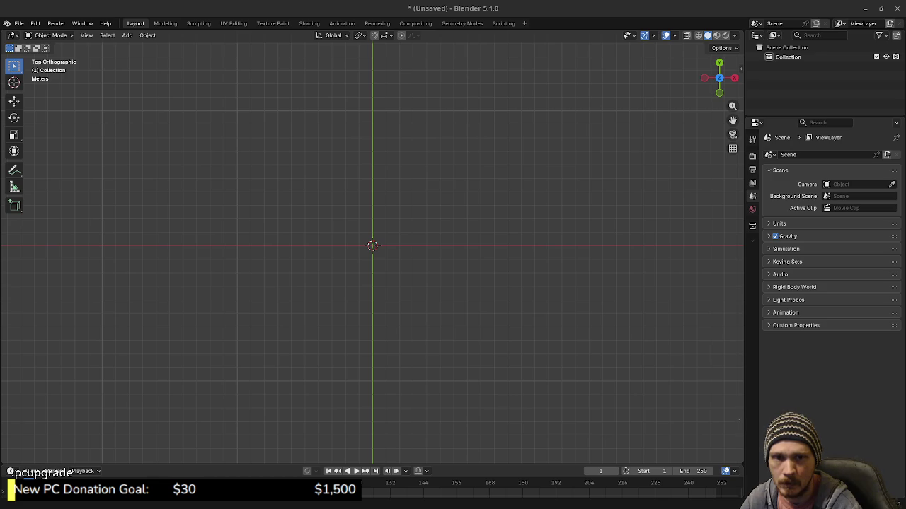
Place the forest map PNG as a reference image at the origin, deselect it, and reopen the Add menu
left_click_drag(0, 246, 372, 246)
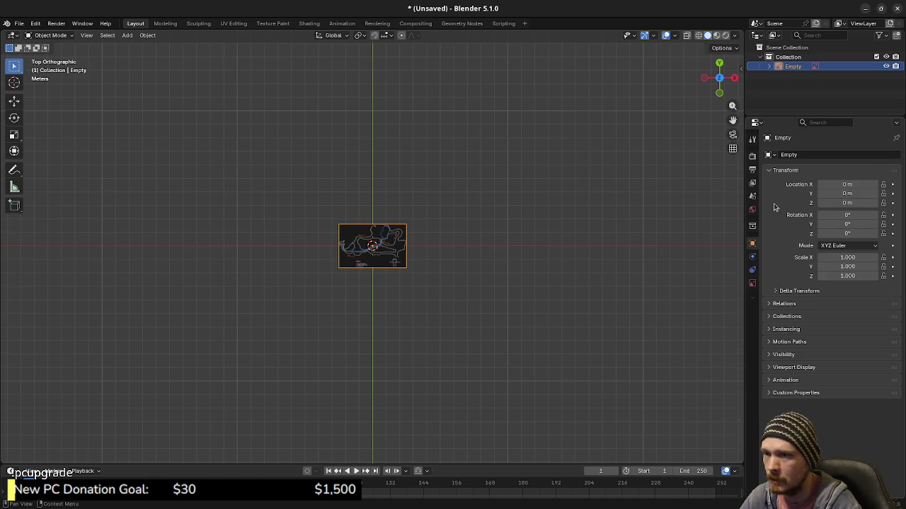
left_click(478, 259)
key("shift+a")
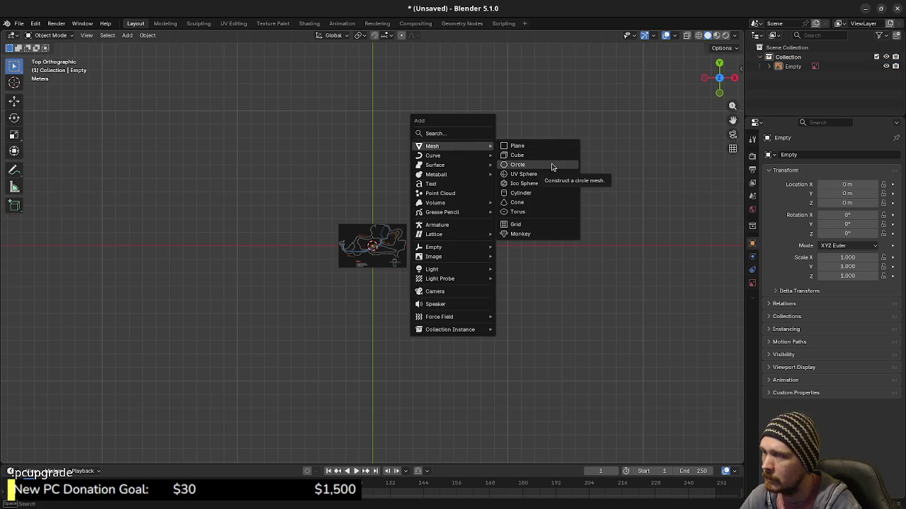
Add a plane at the origin with its size set to 1 m
left_click(544, 146)
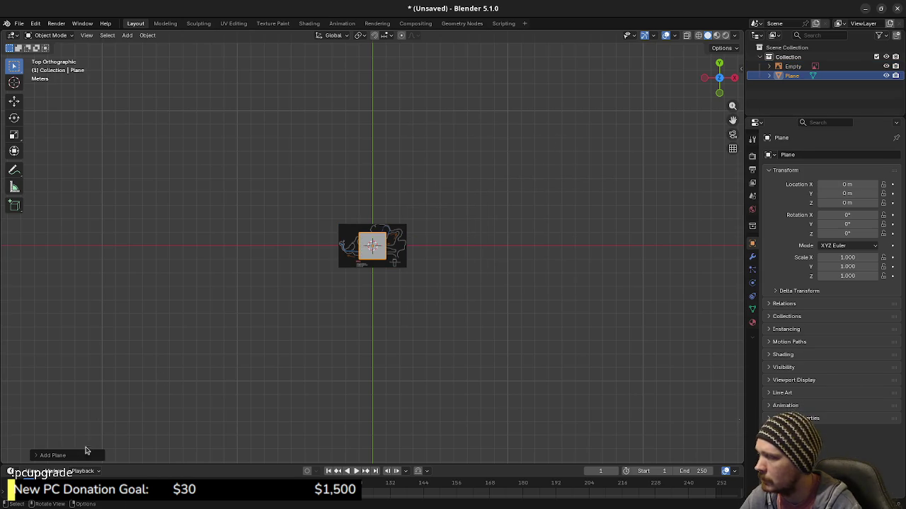
left_click(71, 455)
left_click(129, 374)
type("1")
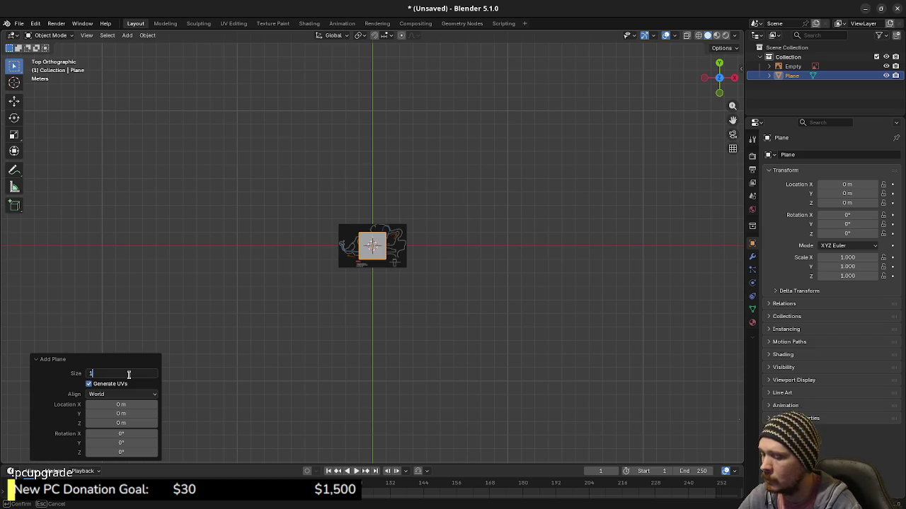
key("Return")
scroll(395, 271, "down", 2)
scroll(404, 264, "down", 2)
In Edit Mode from the top view, scale the plane's geometry by 128
mouse_move(439, 279)
middle_mouse_down()
mouse_move(458, 263)
mouse_move(402, 284)
middle_mouse_up()
key("Tab")
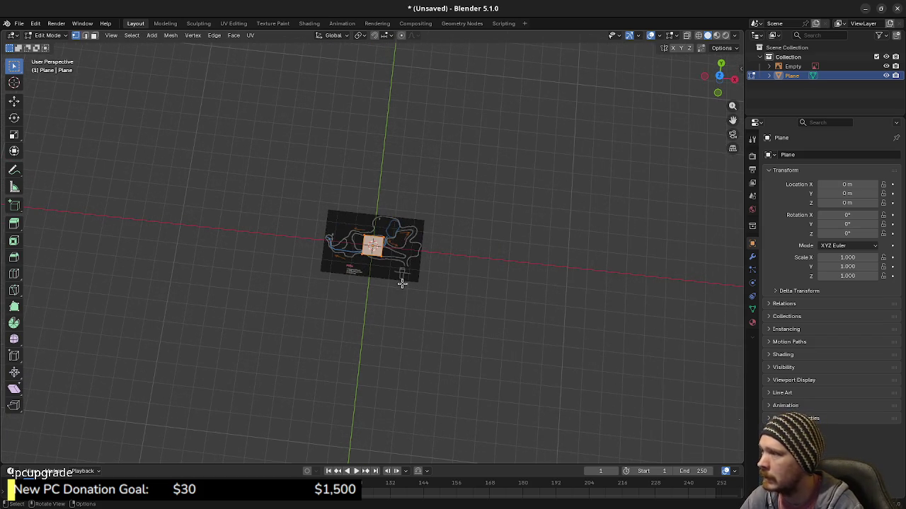
key("KP_7")
scroll(432, 280, "down", 6)
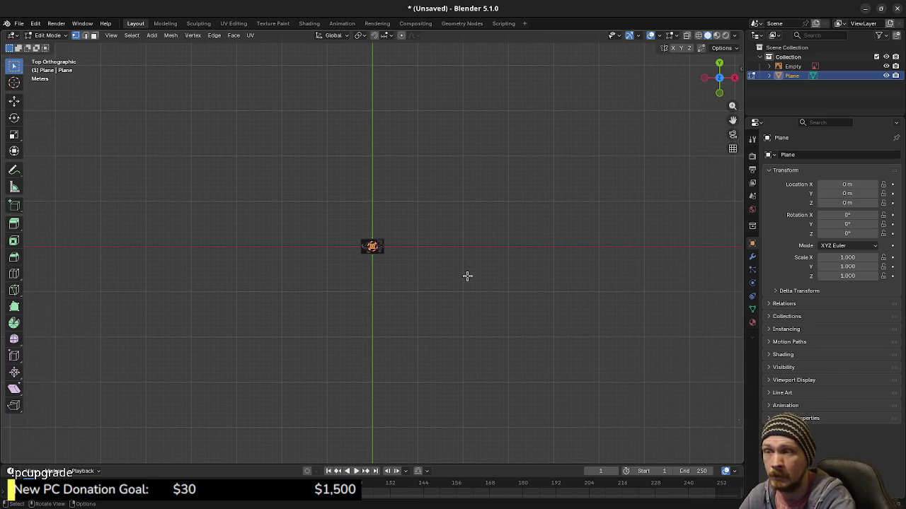
type("s128")
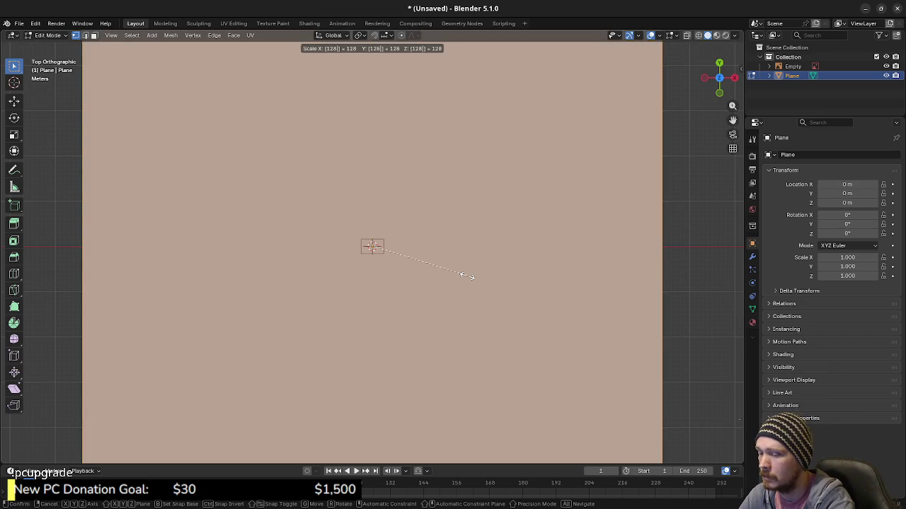
key("Return")
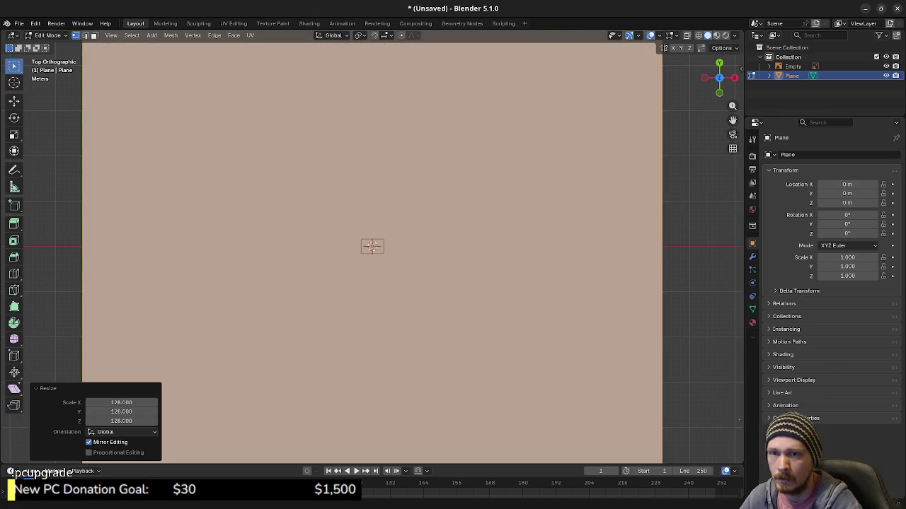
Check Godot's CSGBox3D is 128 m, then frame the scaled plane back in Blender
key("alt+Tab")
left_click(692, 182)
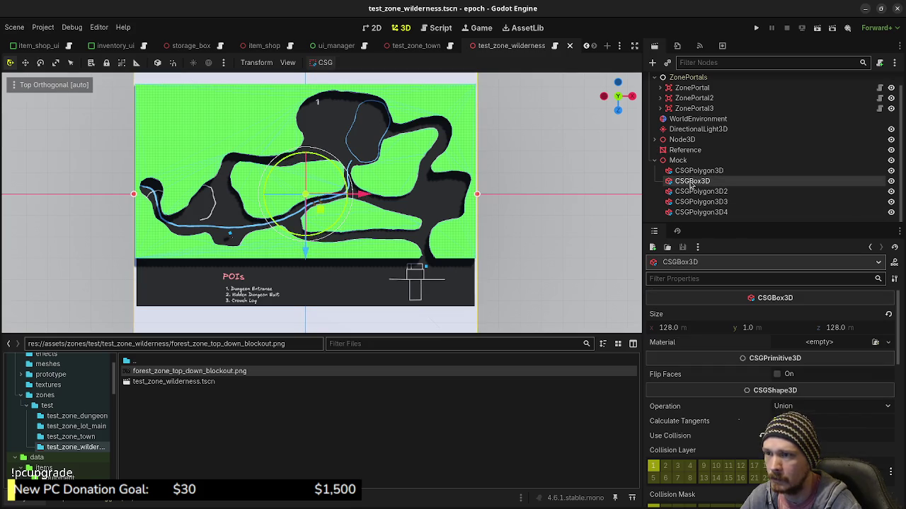
left_click(864, 10)
key("KP_Decimal")
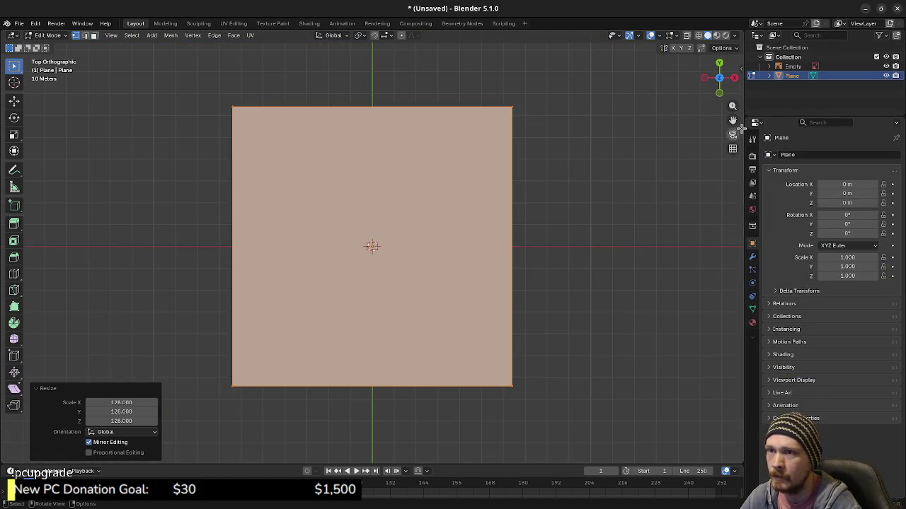
left_click(793, 65)
Back in Object Mode, select the plane, try moving it -1 m on Z, and undo
scroll(395, 276, "up", 2)
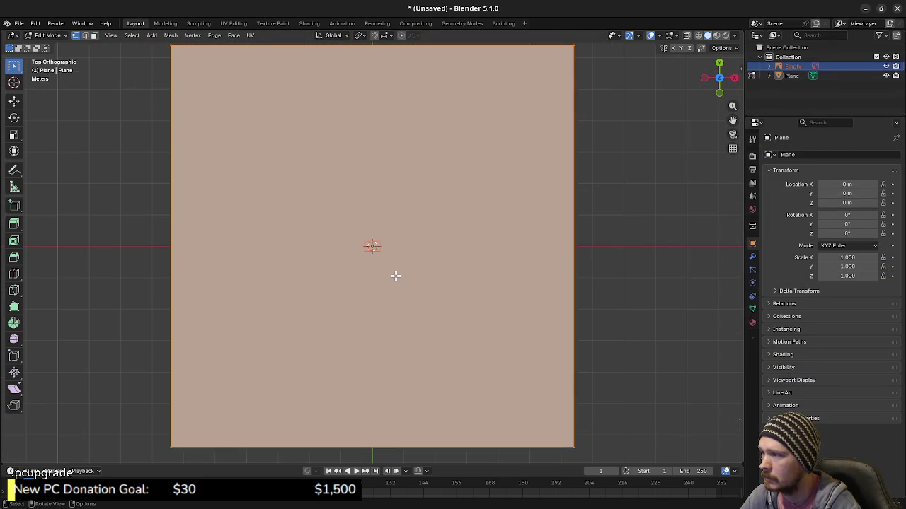
key("Tab")
left_click(793, 66)
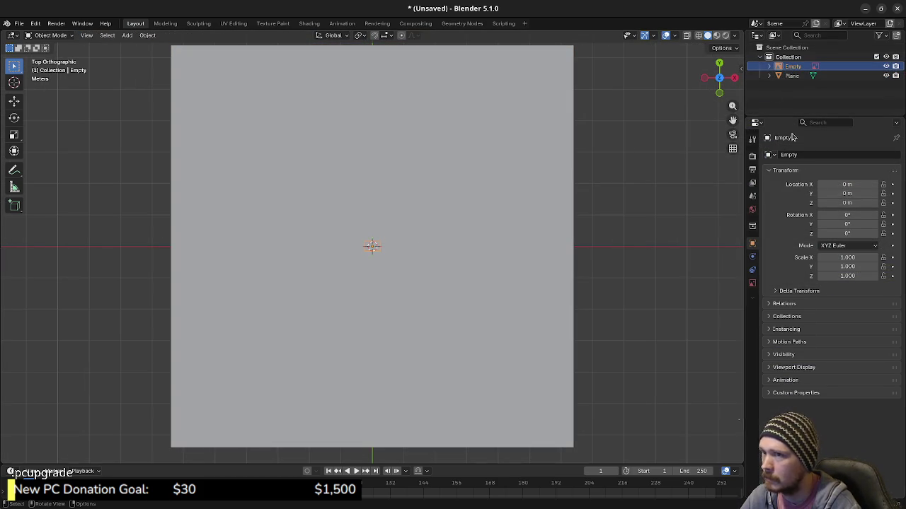
left_click(792, 76)
middle_click_drag(538, 294, 499, 223)
key("g")
key("z")
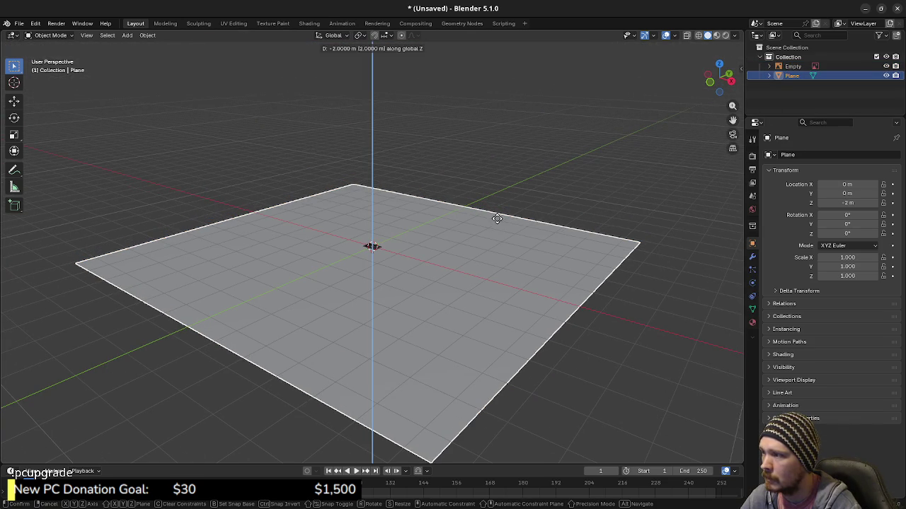
type("-1")
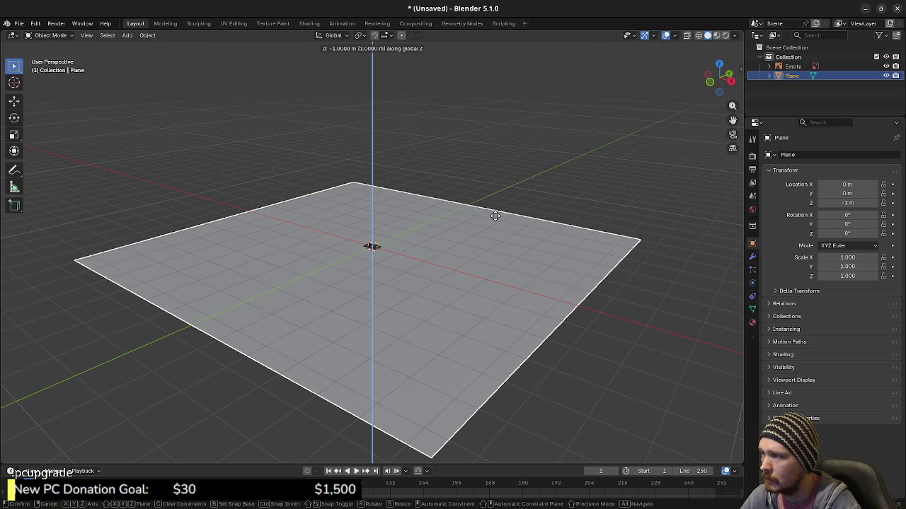
key("Return")
key("ctrl+z")
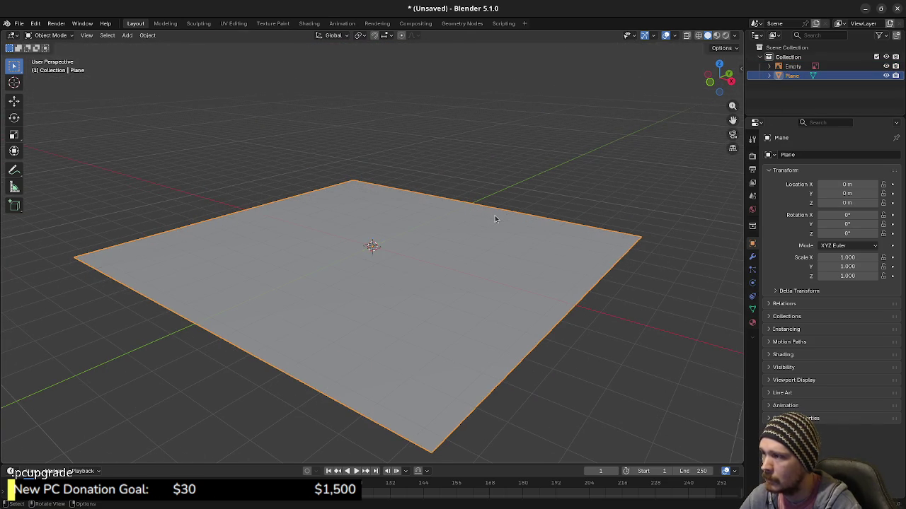
From the front view, move the plane vertically to just below zero height
key("KP_1")
scroll(382, 258, "up", 4)
scroll(376, 251, "up", 4)
scroll(437, 251, "up", 4)
scroll(441, 257, "up", 4)
key("g")
key("z")
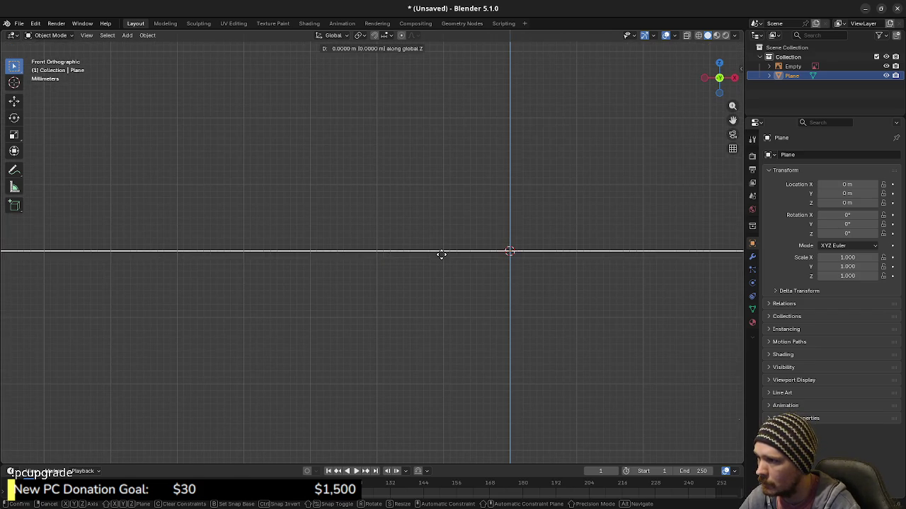
key("Return")
scroll(440, 262, "down", 2)
scroll(437, 260, "down", 1)
scroll(434, 259, "down", 2)
scroll(431, 257, "down", 2)
mouse_move(427, 255)
middle_mouse_down()
mouse_move(393, 251)
mouse_move(463, 272)
mouse_move(437, 290)
mouse_move(435, 244)
mouse_move(452, 284)
mouse_move(425, 275)
middle_mouse_up()
Lower the plane to about -0.009 m on Z so the map shows on top
key("KP_1")
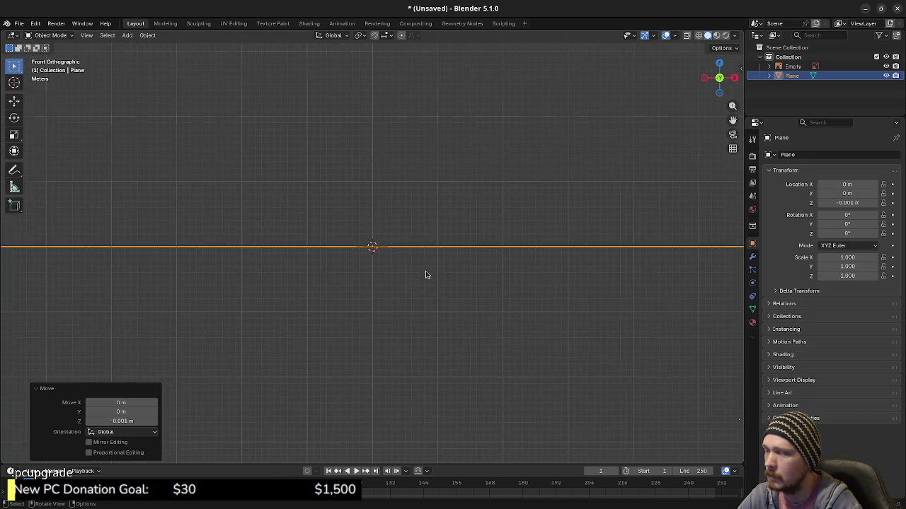
scroll(389, 253, "up", 5)
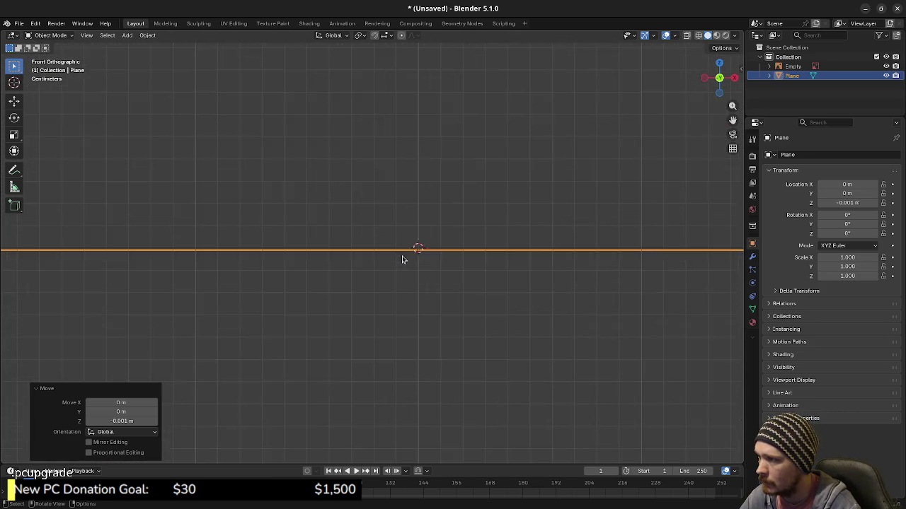
scroll(396, 255, "up", 3)
key("g")
key("z")
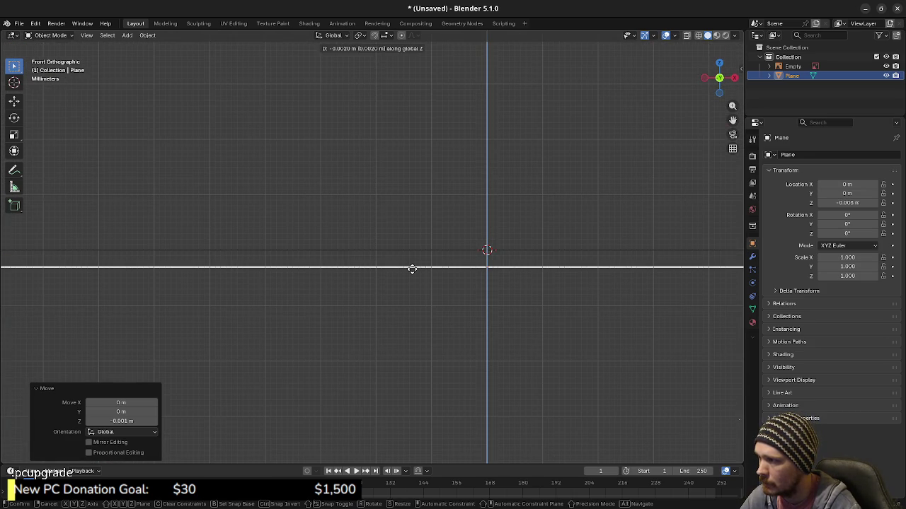
left_click(410, 309)
scroll(444, 296, "down", 5)
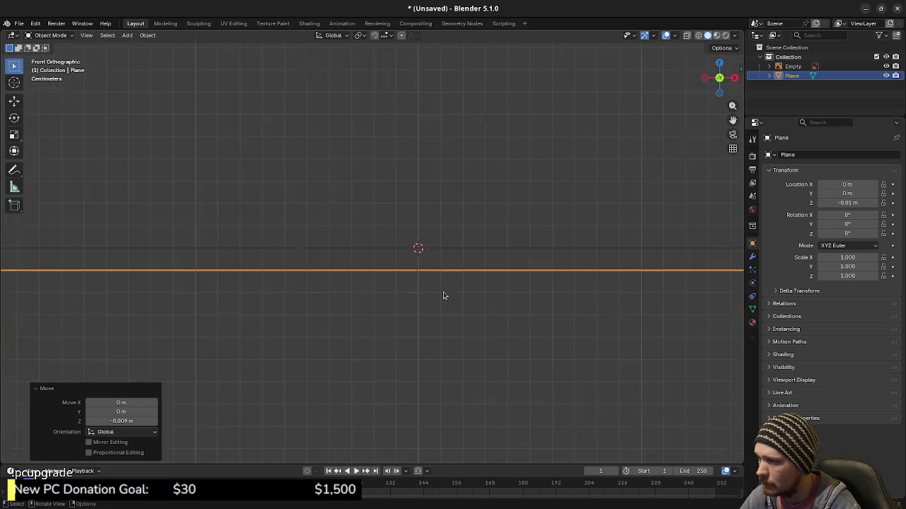
middle_click_drag(440, 290, 439, 300)
scroll(435, 300, "down", 3)
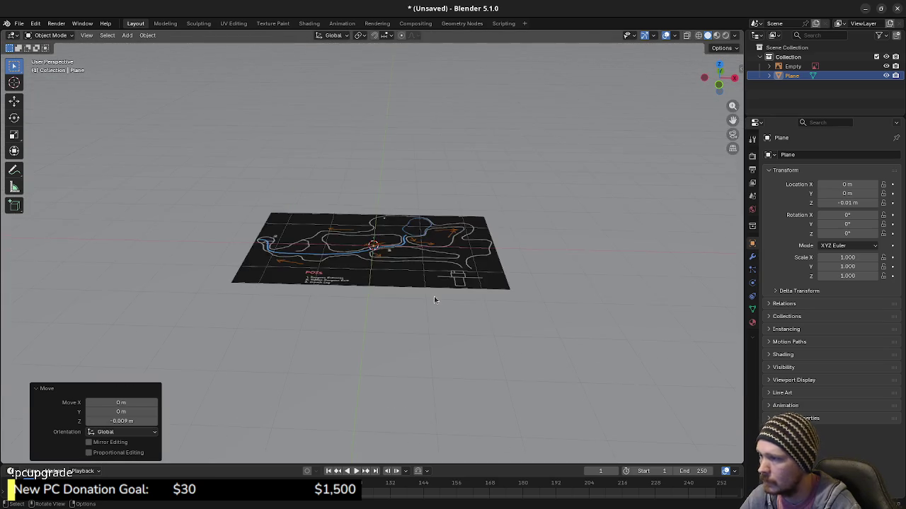
Inspect the map and ground plane from a top wireframe view, briefly hiding and unhiding the plane
scroll(434, 300, "down", 3)
left_click(793, 66)
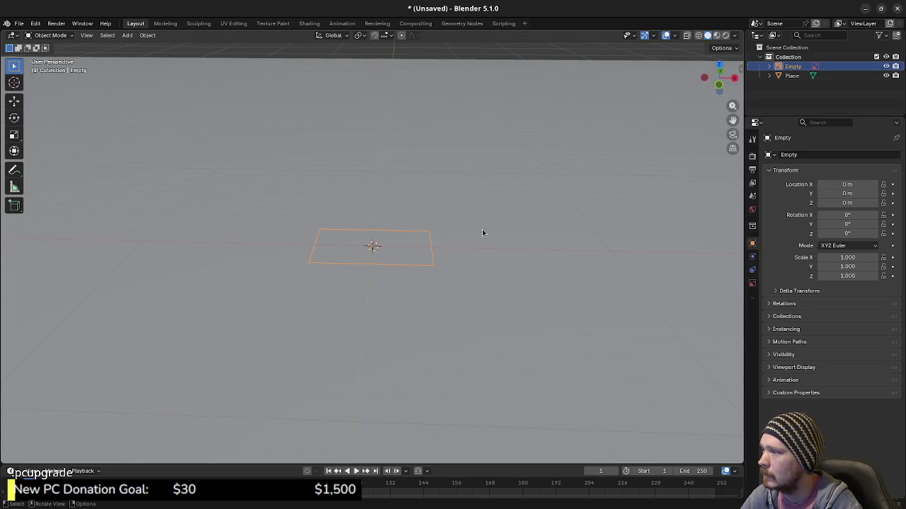
key("KP_7")
scroll(443, 248, "up", 8)
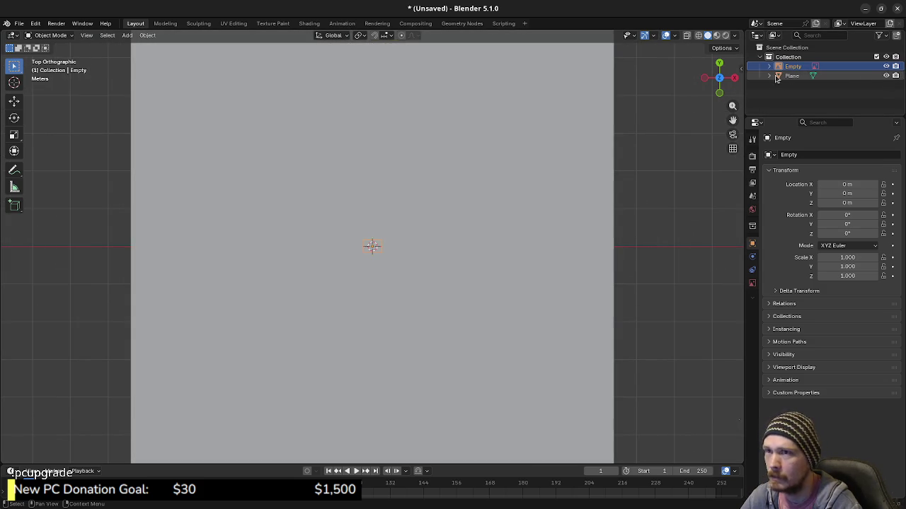
key("shift+z")
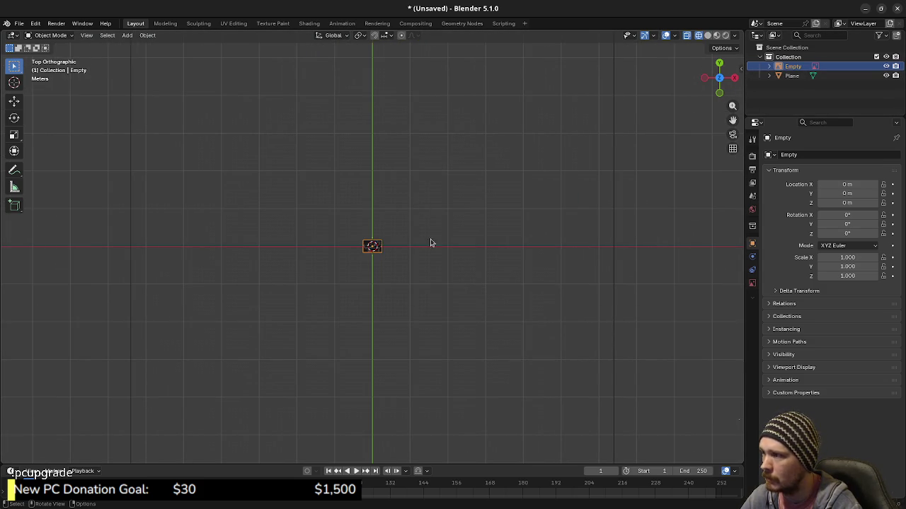
left_click(791, 75)
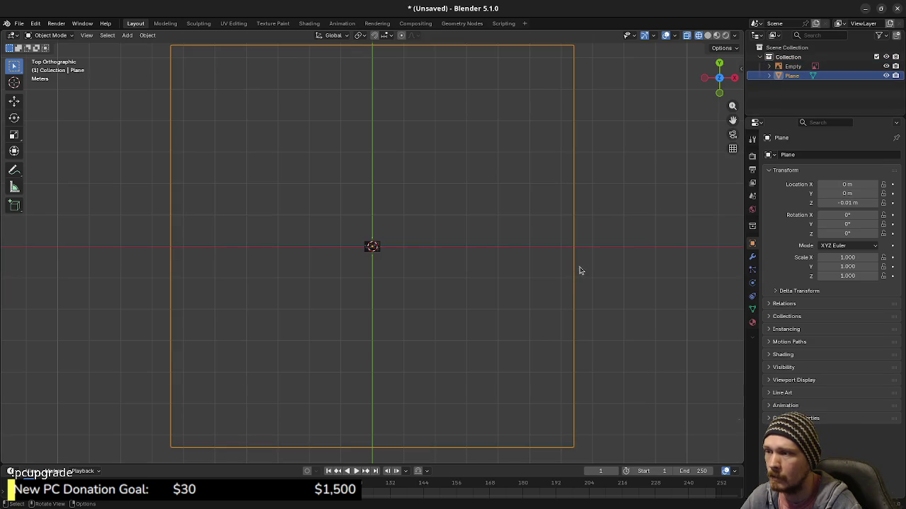
middle_click_drag(556, 283, 479, 190)
left_click(478, 187, "ctrl")
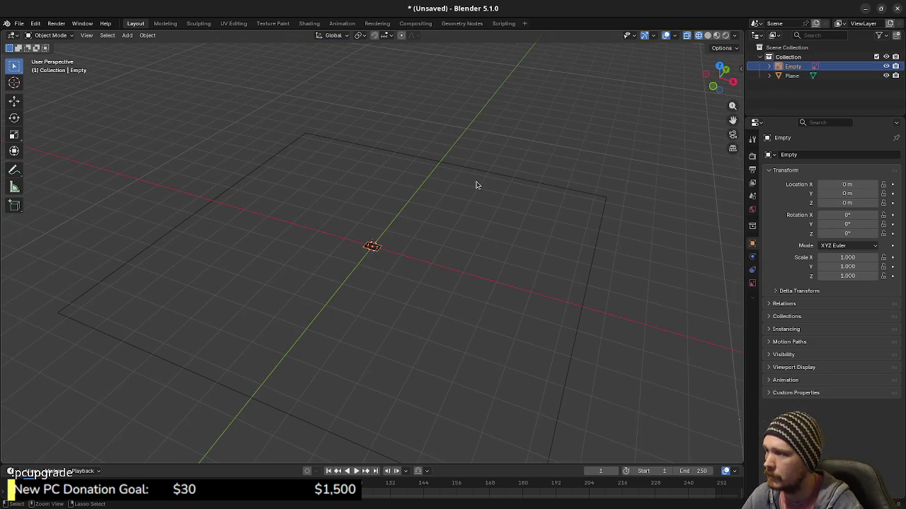
key("shift+h")
key("alt+h")
From the front view, move the ground Plane vertically back to Z 0
middle_click_drag(443, 265, 743, 95)
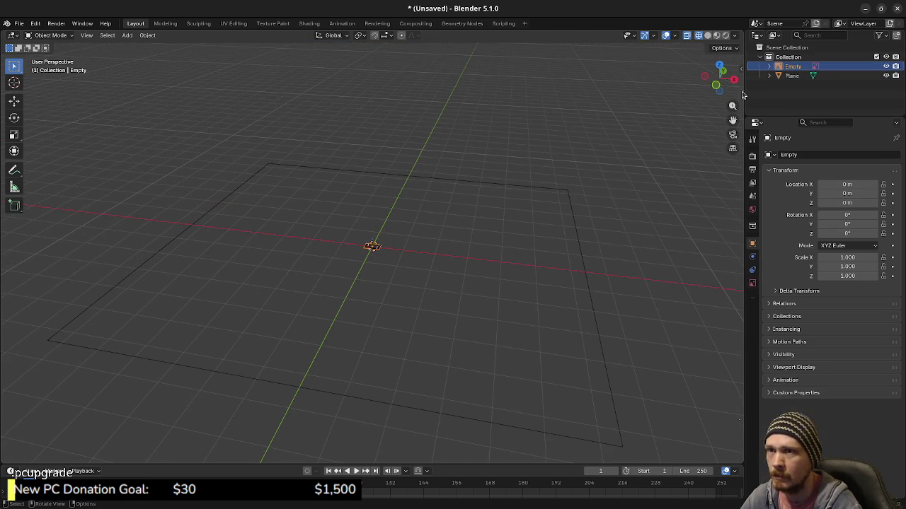
left_click(792, 76)
middle_click_drag(590, 302, 458, 317)
key("KP_1")
scroll(425, 290, "up", 3)
scroll(390, 264, "up", 2)
scroll(382, 261, "up", 4)
middle_click_drag(390, 257, 445, 293, "shift")
key("g")
key("z")
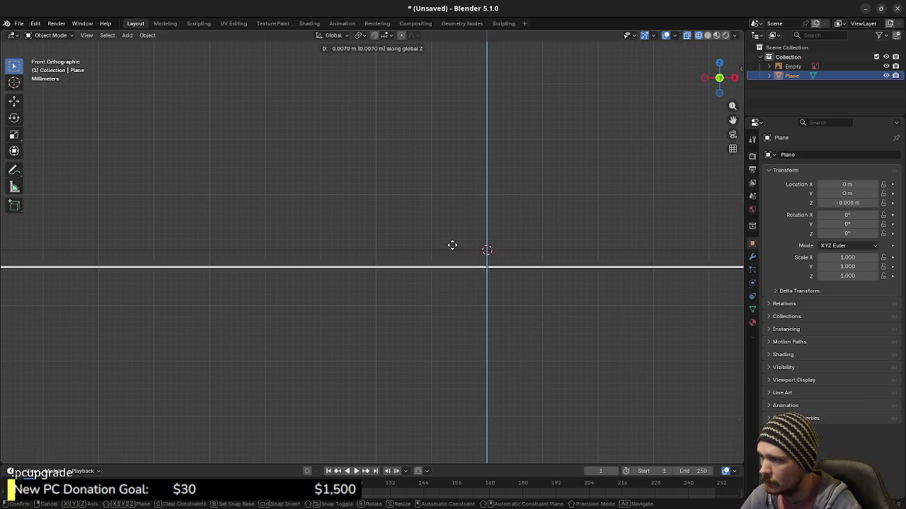
left_click(456, 240)
In top view, scale the map image Empty up to about 25.1
scroll(481, 251, "down", 2)
scroll(474, 237, "down", 2)
middle_click_drag(471, 233, 481, 297)
scroll(481, 297, "down", 4)
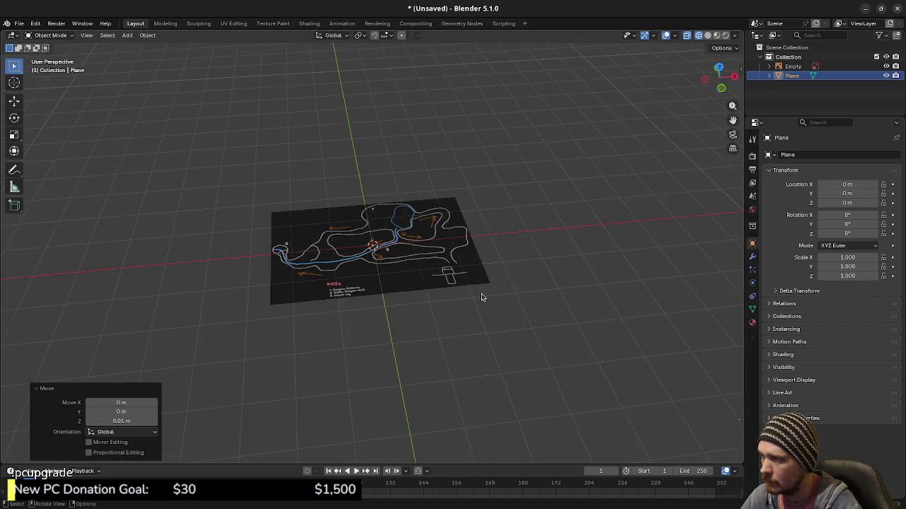
scroll(482, 298, "down", 3)
scroll(485, 300, "down", 3)
left_click(793, 67)
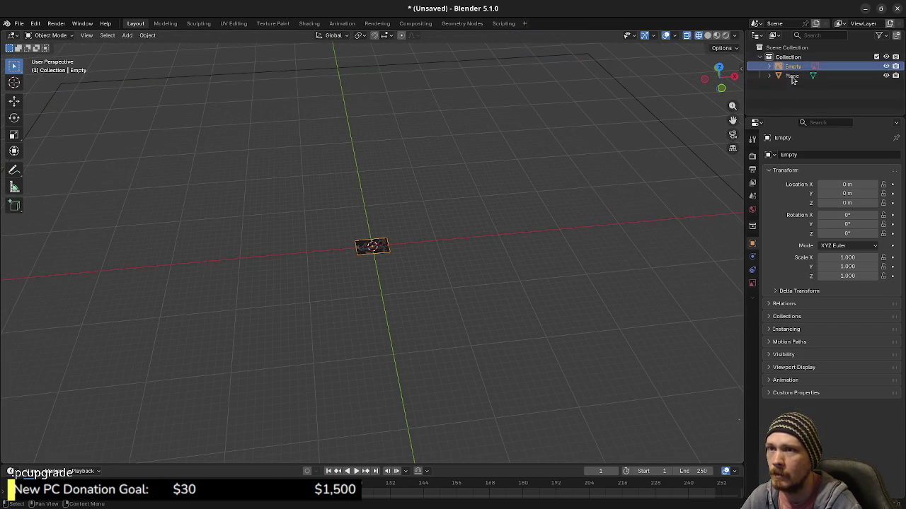
middle_click_drag(566, 265, 541, 286)
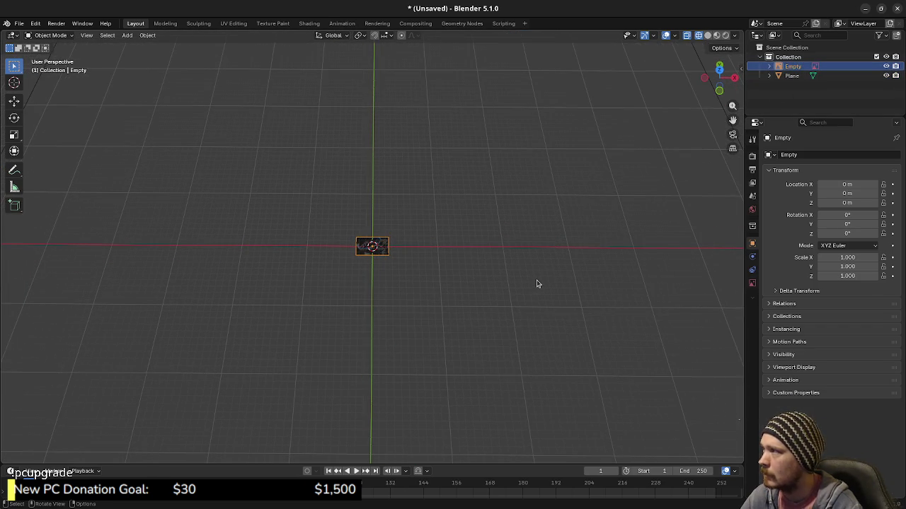
key("KP_7")
scroll(528, 280, "up", 5)
scroll(460, 276, "up", 3)
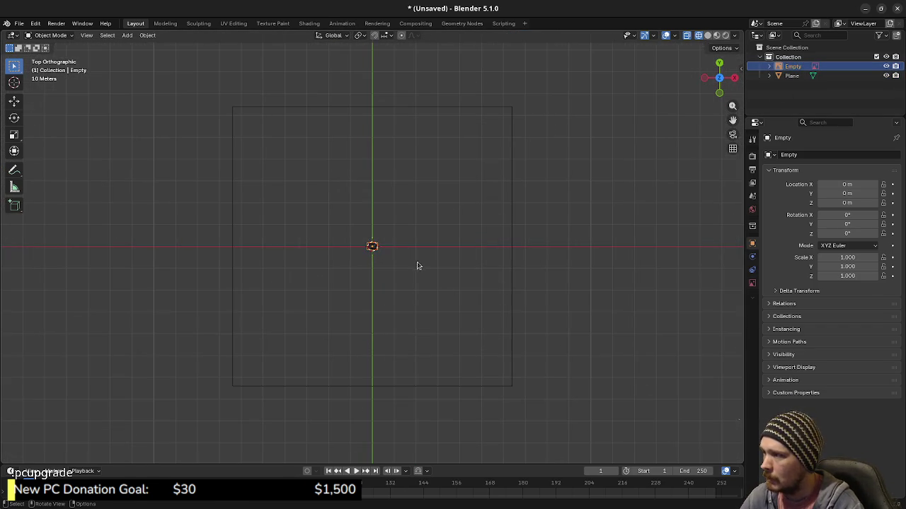
key("s")
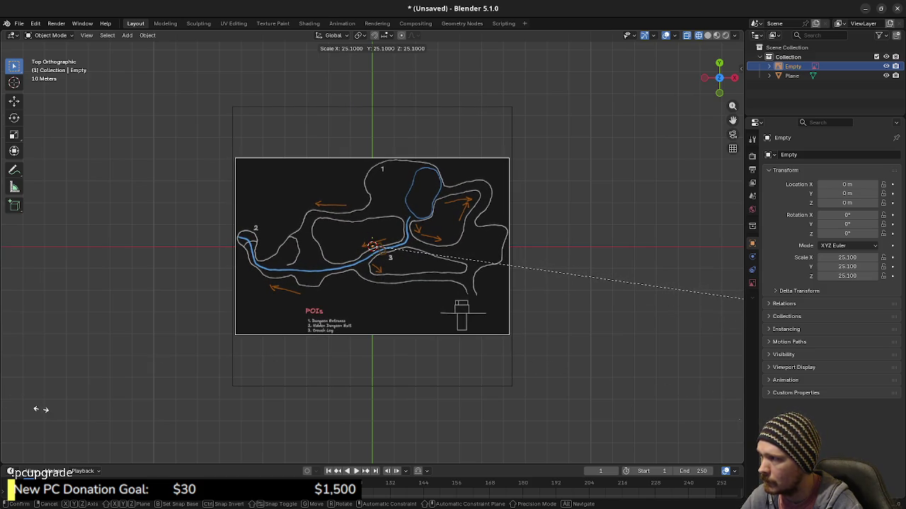
left_click(41, 409)
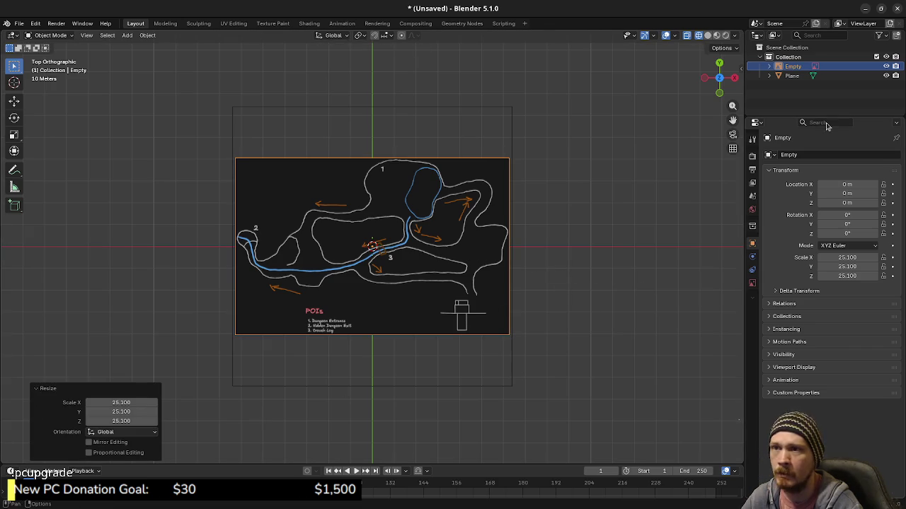
Enlarge the map Empty slightly more, to about 25.47, so it nearly fills the plane
left_click(792, 75)
middle_click_drag(566, 242, 460, 286)
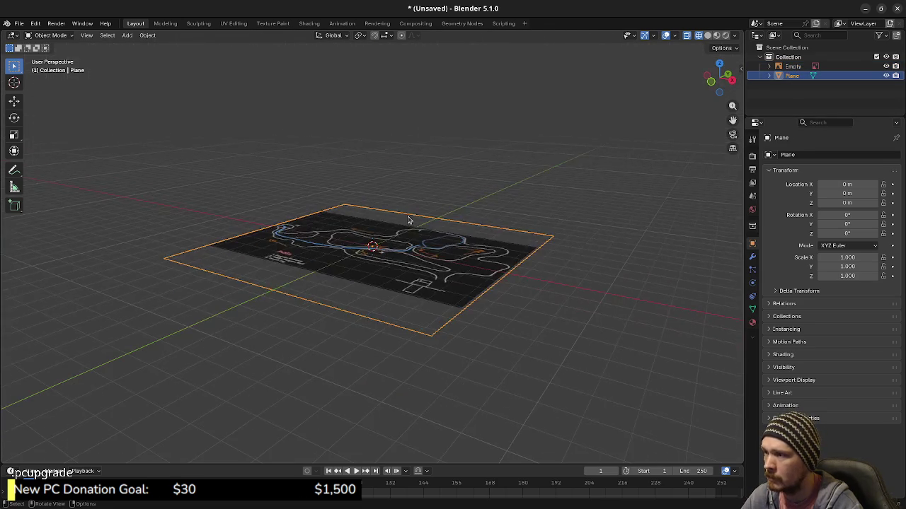
scroll(477, 292, "up", 1)
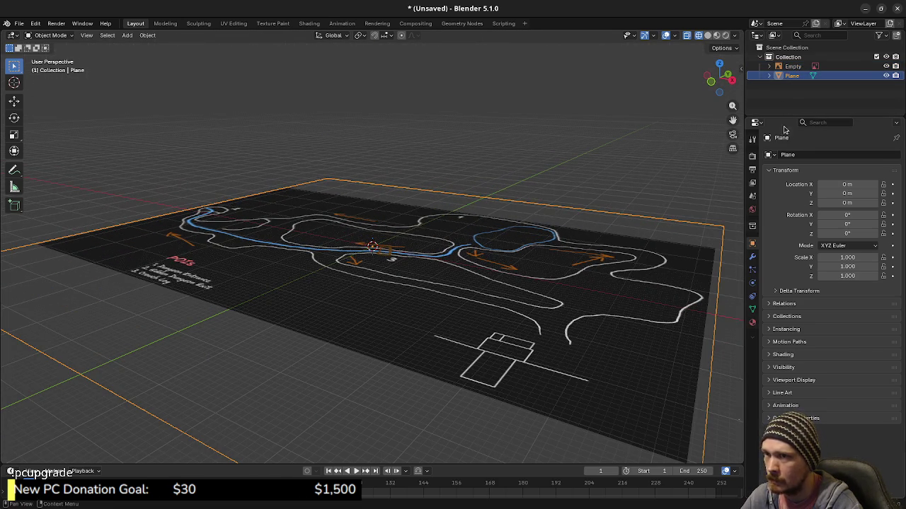
left_click(792, 65)
key("s")
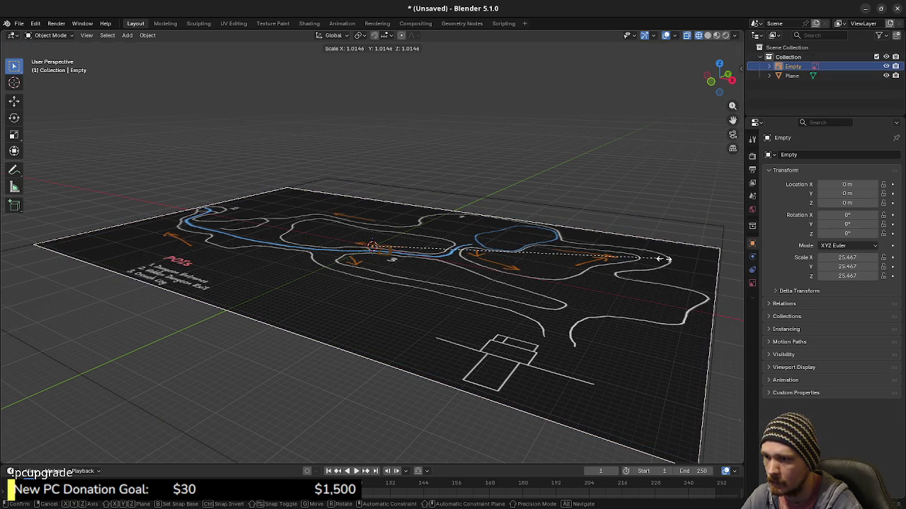
left_click(664, 259)
scroll(679, 300, "down", 3)
mouse_move(651, 248)
middle_mouse_down()
mouse_move(517, 269)
mouse_move(585, 257)
middle_mouse_up()
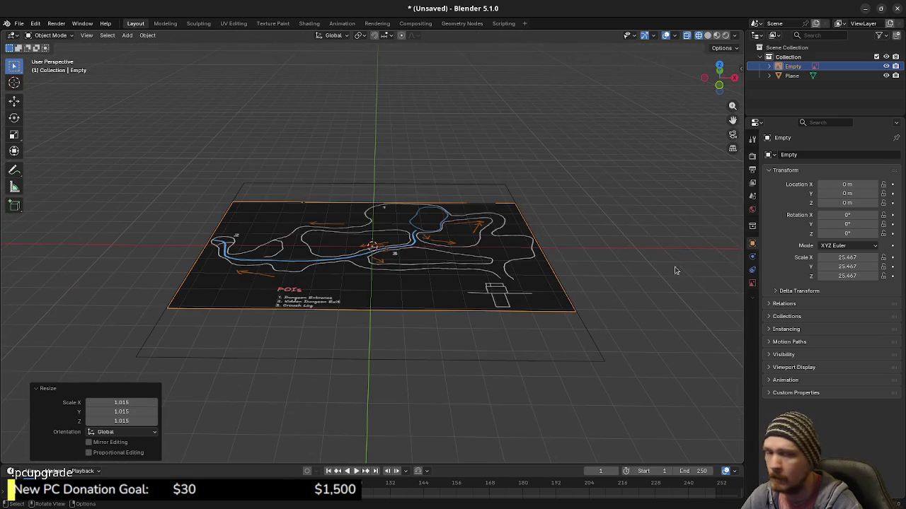
Drop the Plane 10 m with gz-10, then move it back up with gz10
left_click(792, 76)
right_click(792, 75)
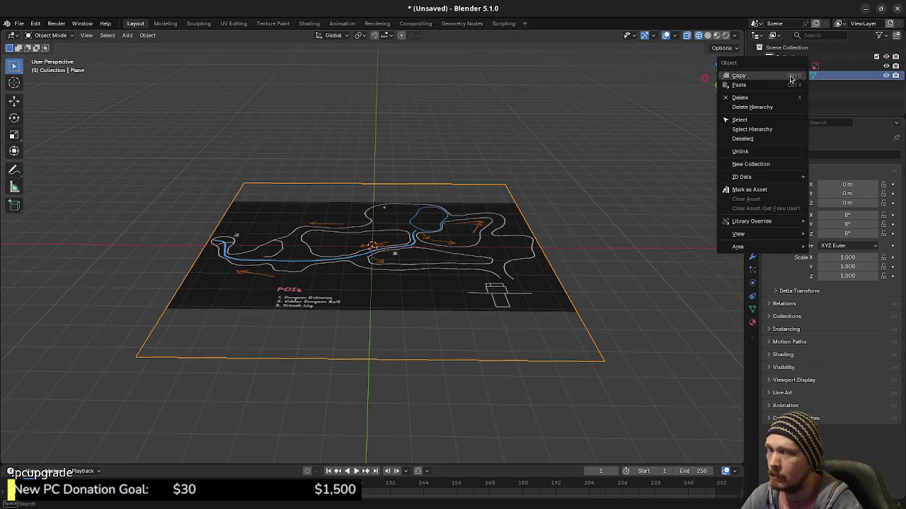
key("Escape")
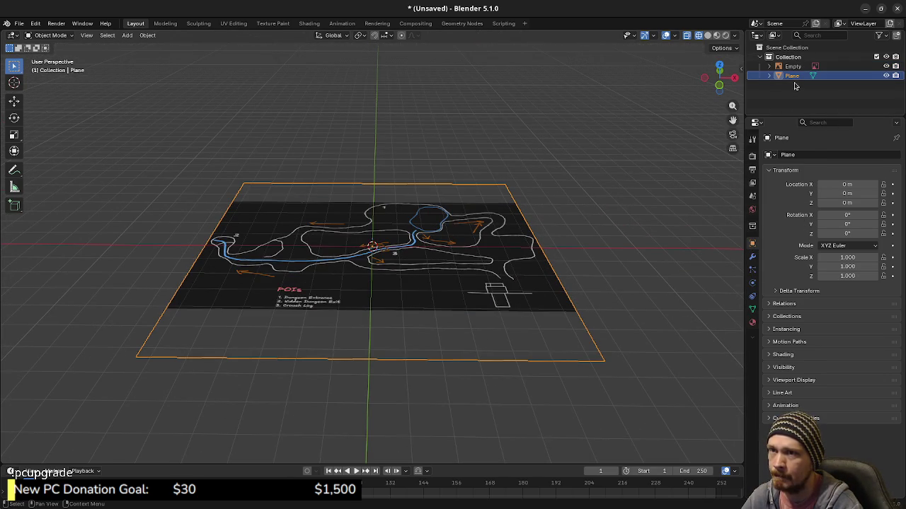
middle_click_drag(519, 340, 528, 321)
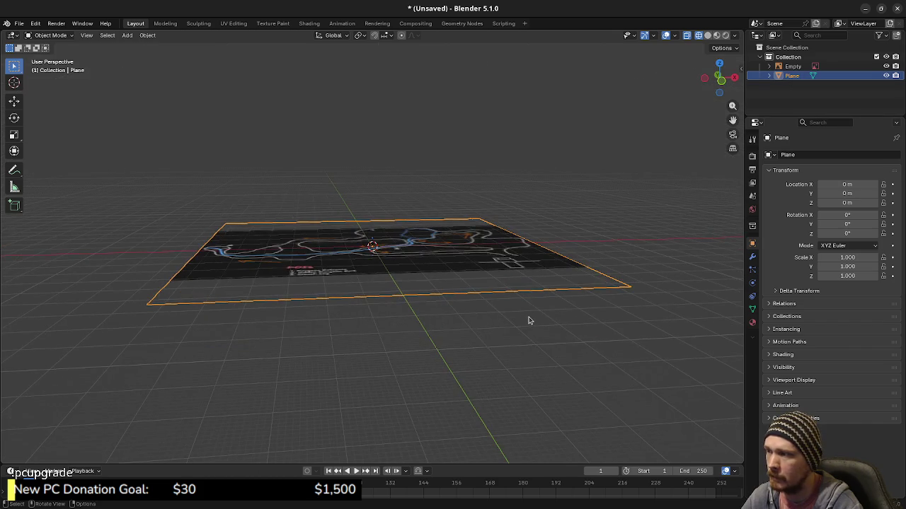
key("KP_1")
type("gz-10")
key("Return")
type("gz10")
key("Return")
middle_click_drag(524, 343, 444, 327)
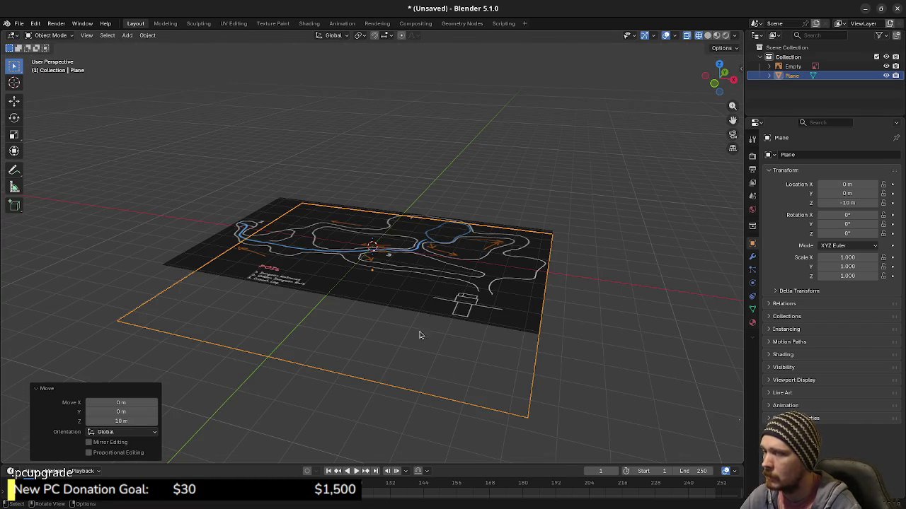
middle_click_drag(438, 345, 460, 353)
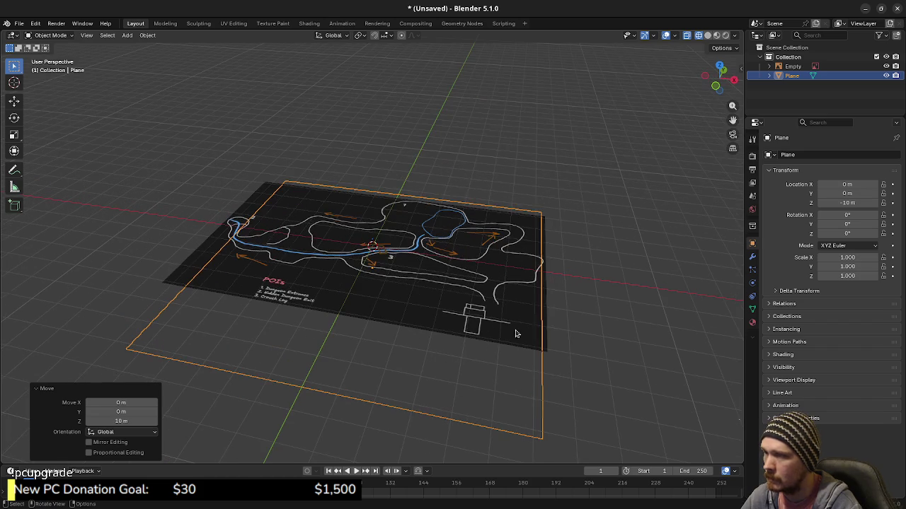
Delete the Plane from the Outliner and select the map Empty
right_click(791, 76)
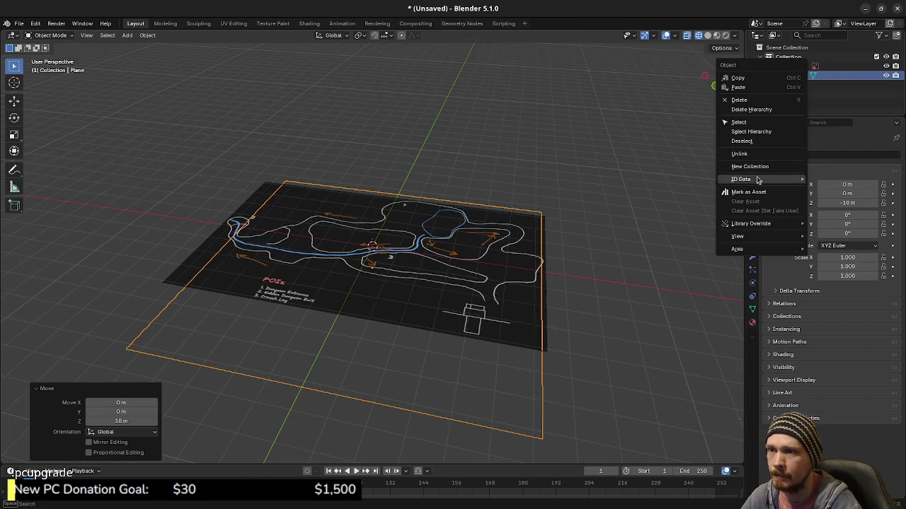
left_click(739, 99)
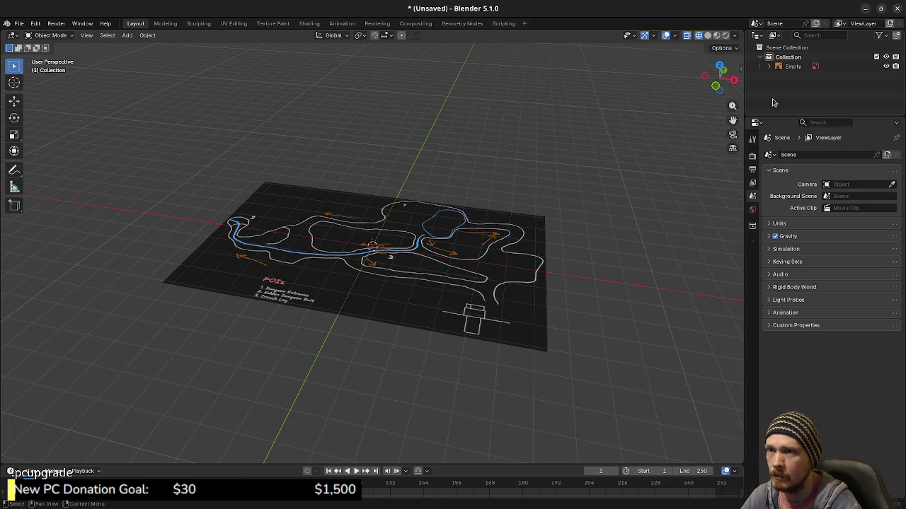
left_click(792, 65)
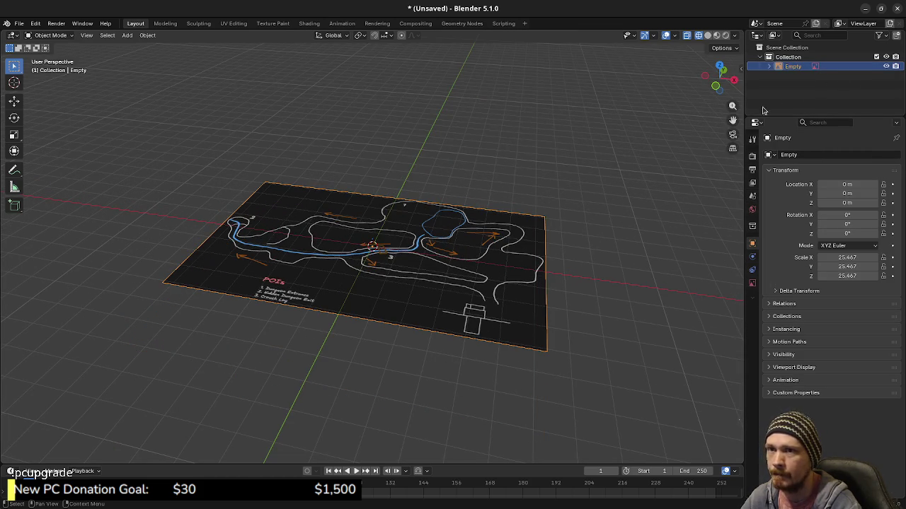
middle_click_drag(521, 212, 552, 198)
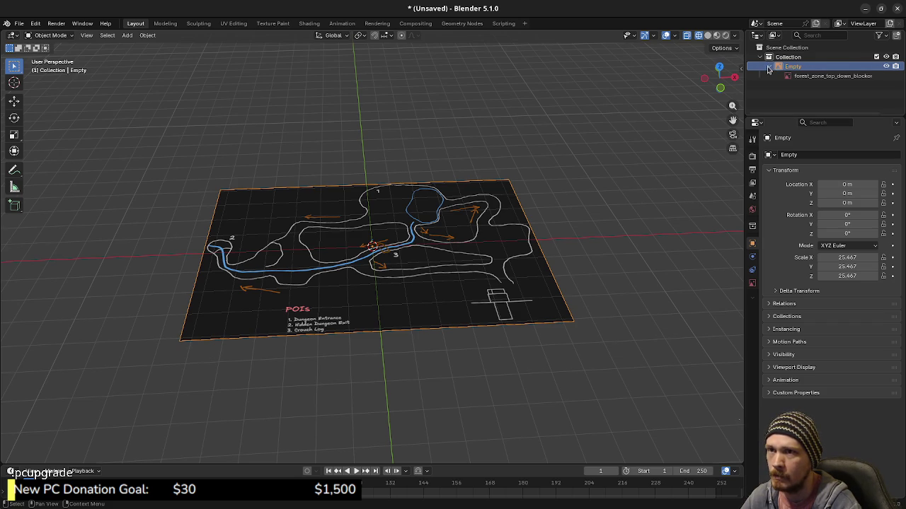
Expand the map Empty in the Outliner to check its image, then collapse it
right_click(833, 70)
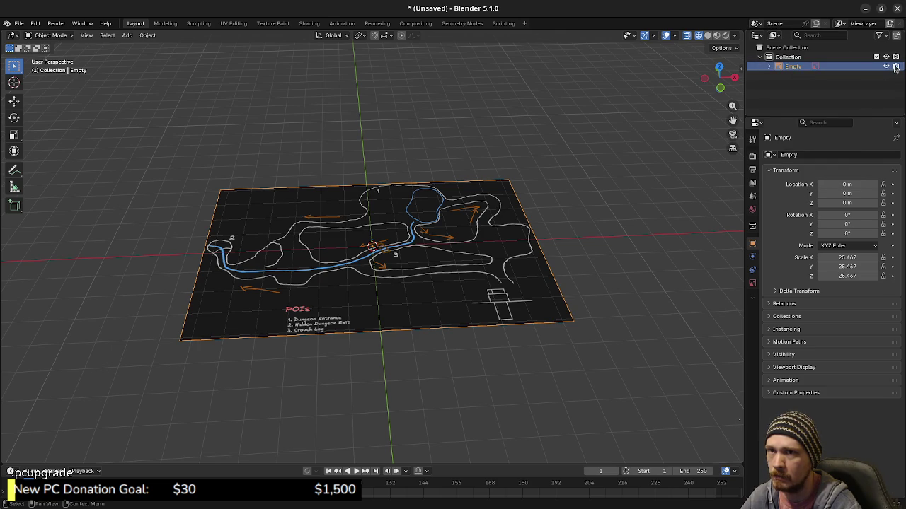
left_click(783, 57)
left_click(792, 67)
left_click(770, 67)
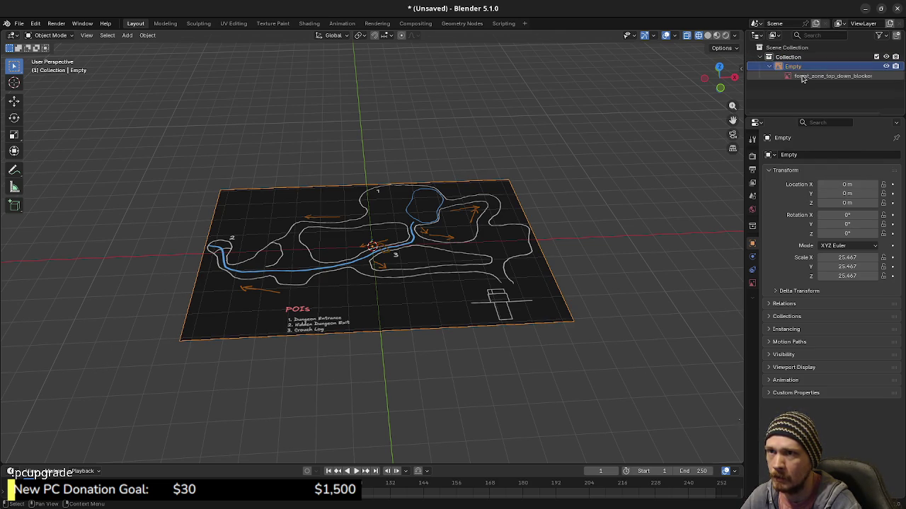
left_click(771, 67)
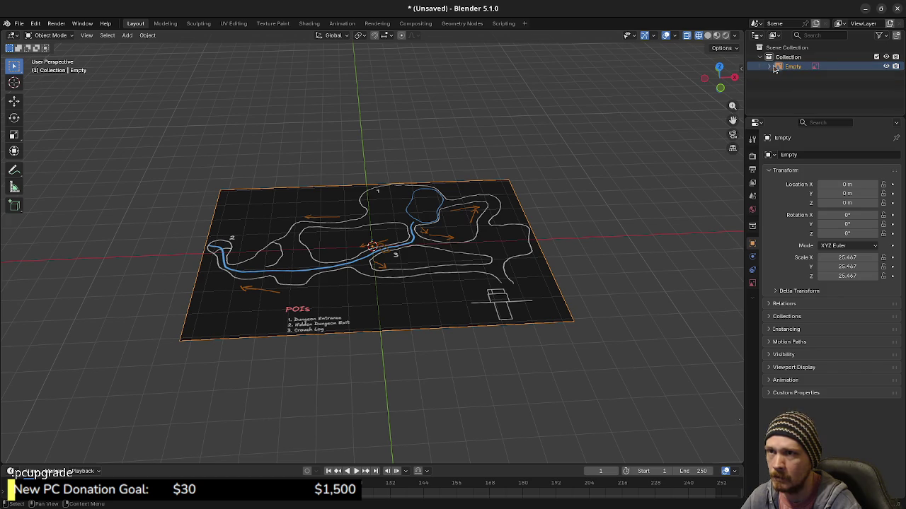
left_click(787, 57)
left_click(825, 66)
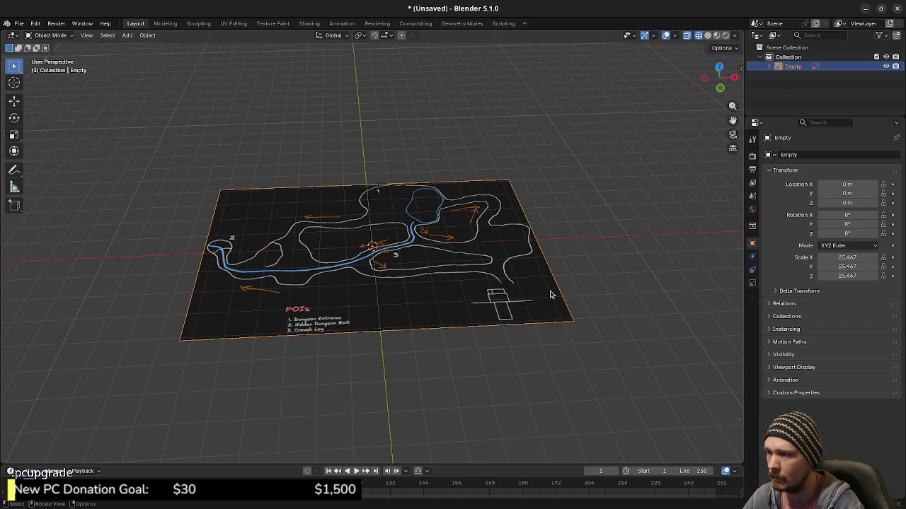
Undo and redo until the deleted Plane is back in the scene
scroll(572, 307, "up", 3)
mouse_move(576, 300)
middle_mouse_down("shift")
mouse_move(515, 301)
mouse_move(529, 309)
mouse_move(515, 311)
mouse_move(487, 265)
middle_mouse_up("shift")
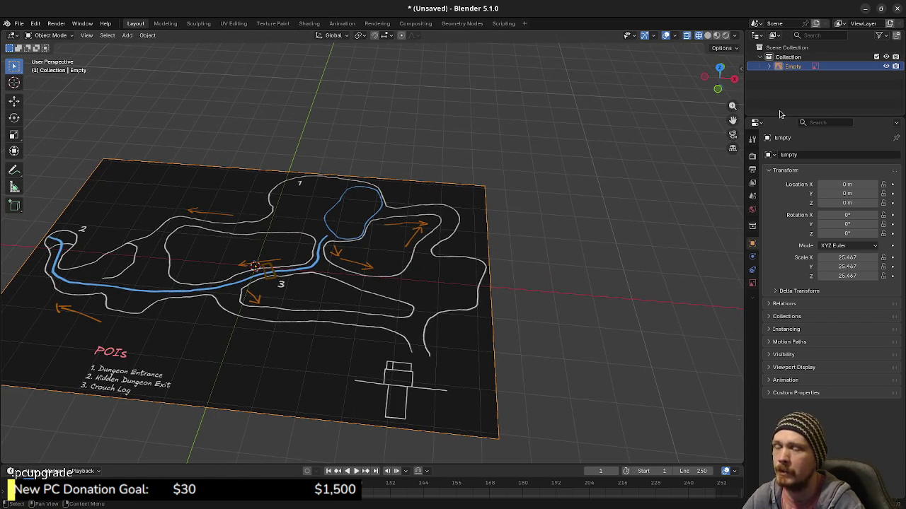
left_click(572, 212)
key("ctrl+z")
left_click(571, 214)
key("ctrl+z")
key("ctrl+z")
key("ctrl+shift+z")
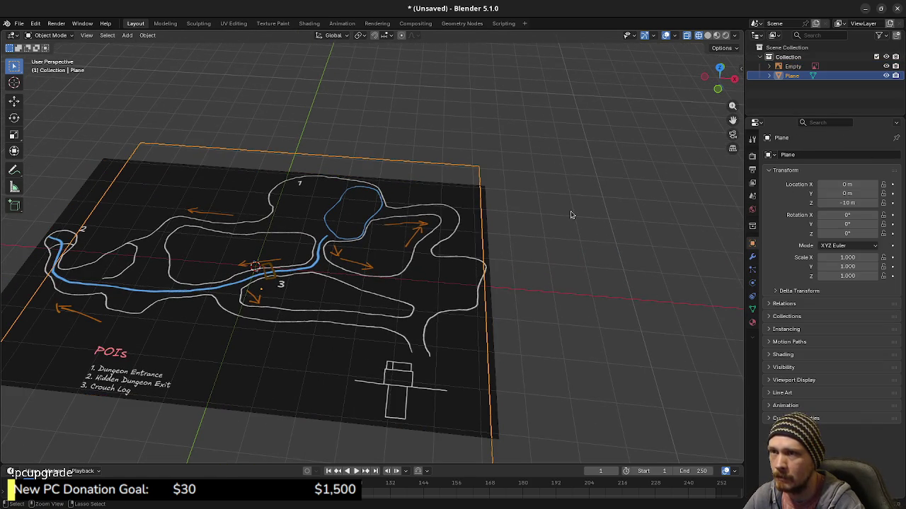
From top view, shrink the map Empty by 0.987 to a scale of 25.139
key("KP_7")
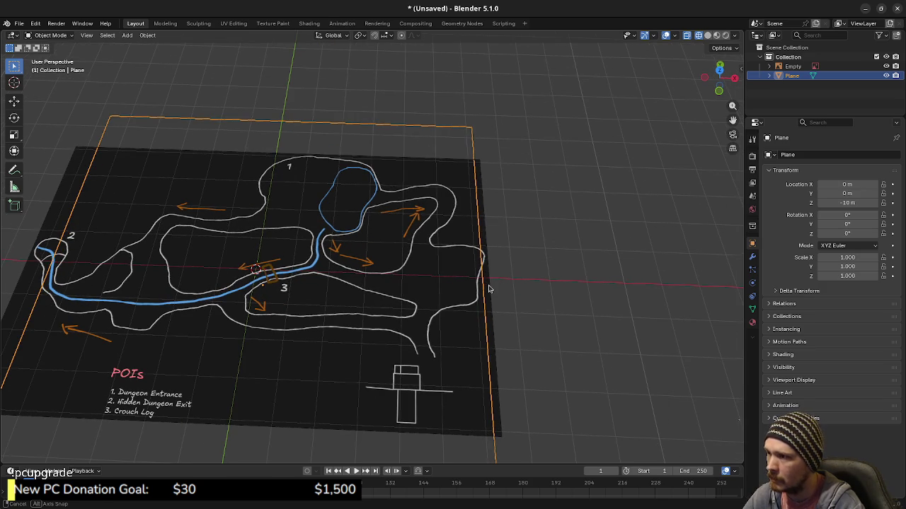
scroll(487, 286, "up", 1)
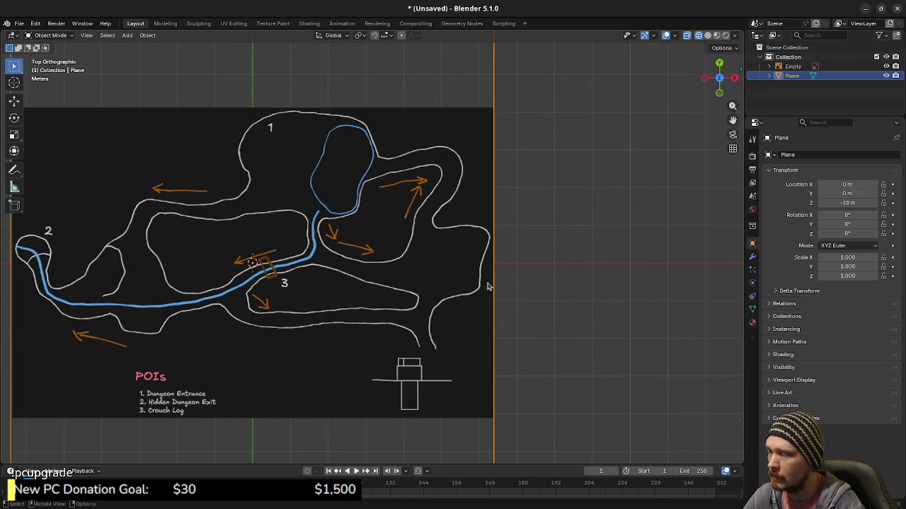
scroll(486, 286, "down", 1)
left_click(792, 66)
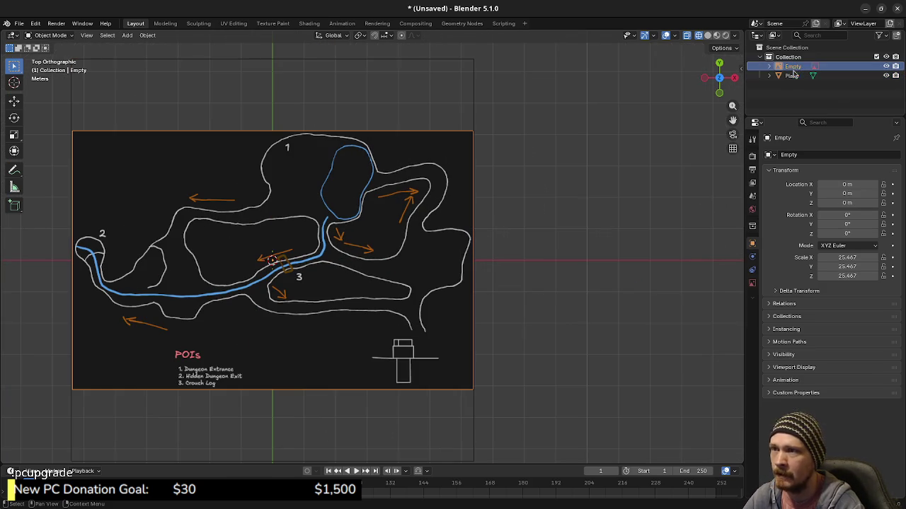
key("s")
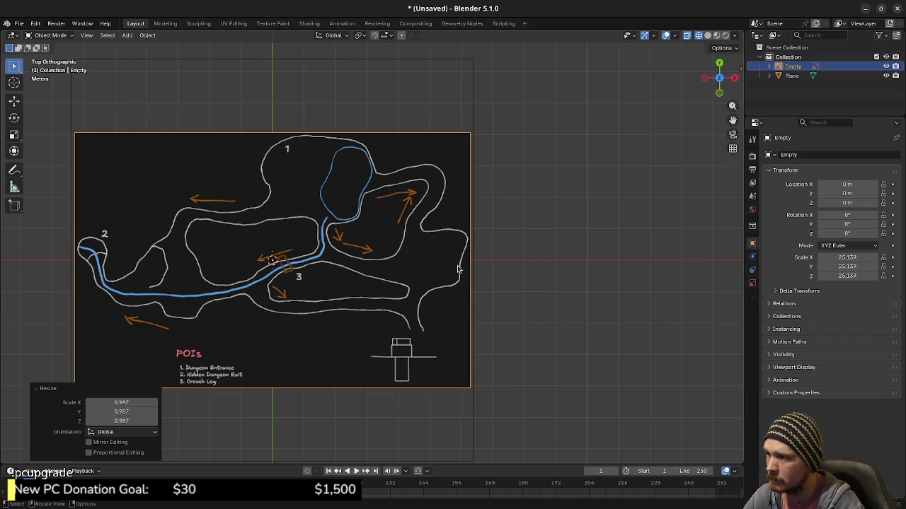
scroll(467, 290, "up", 3)
scroll(578, 259, "up", 1)
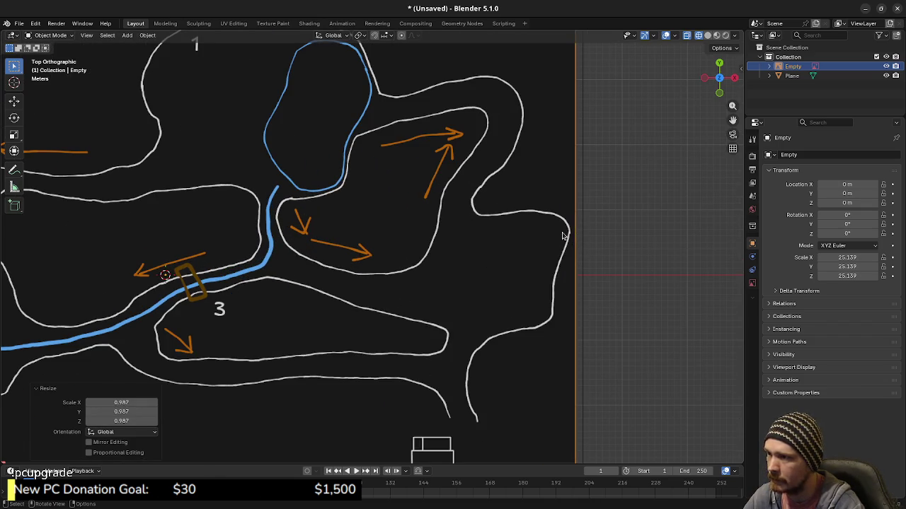
scroll(590, 289, "down", 3)
scroll(589, 286, "down", 1)
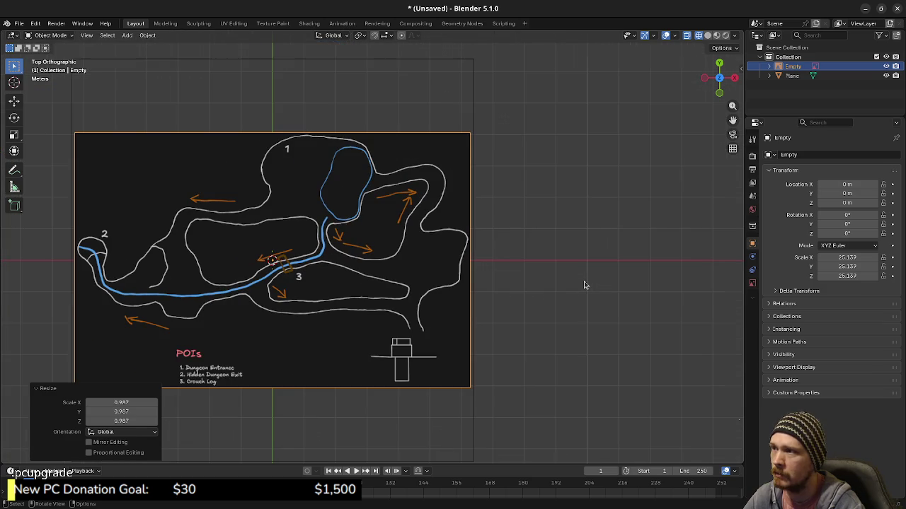
scroll(549, 269, "up", 1)
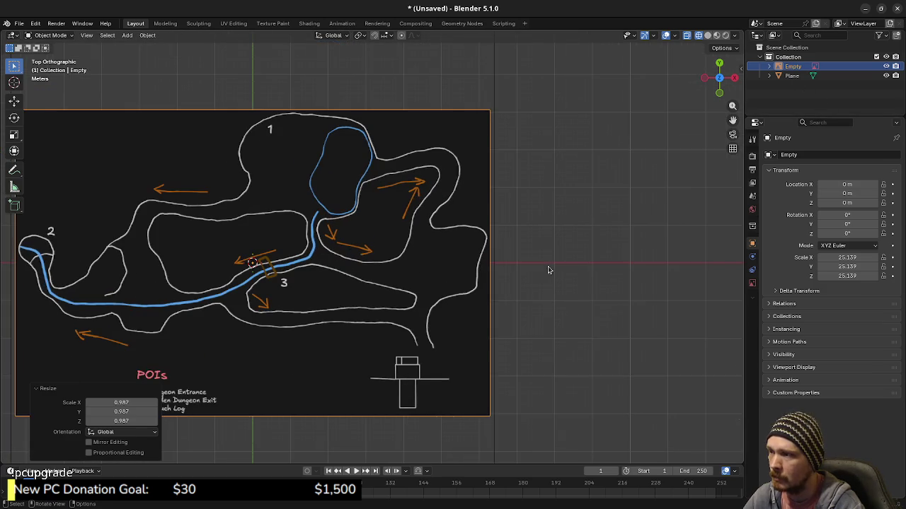
scroll(549, 270, "up", 1)
key("alt+Tab")
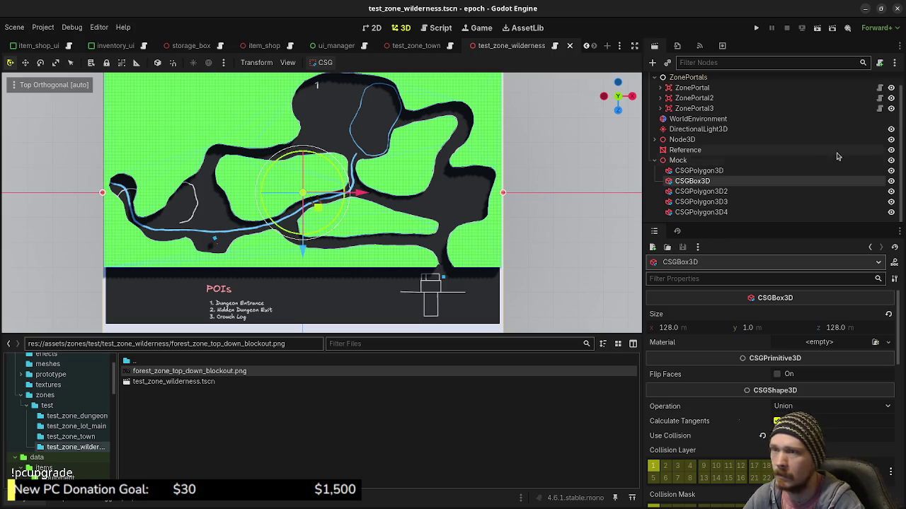
Look over the test_zone_wilderness scene in Godot, then return to Blender
key("alt+Tab")
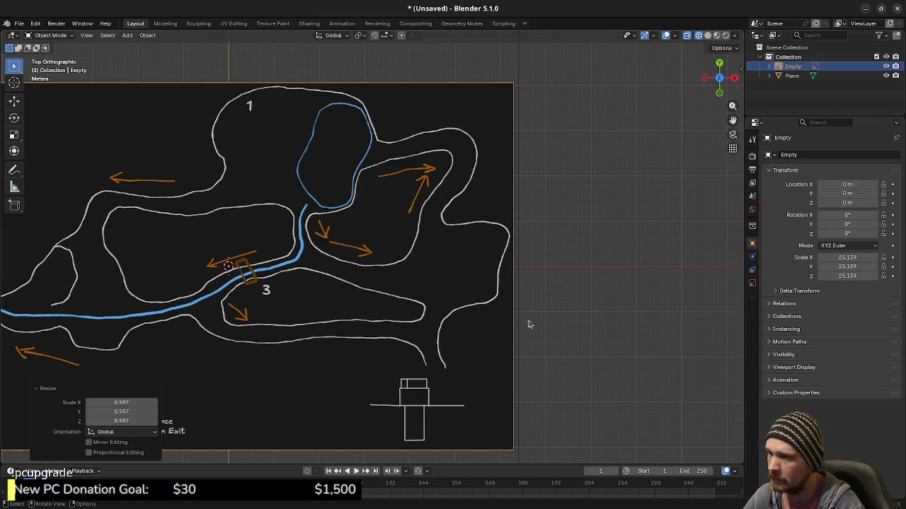
Delete the Plane again via the Outliner and bring up the map Empty's options
middle_click_drag(408, 309, 511, 293, "shift")
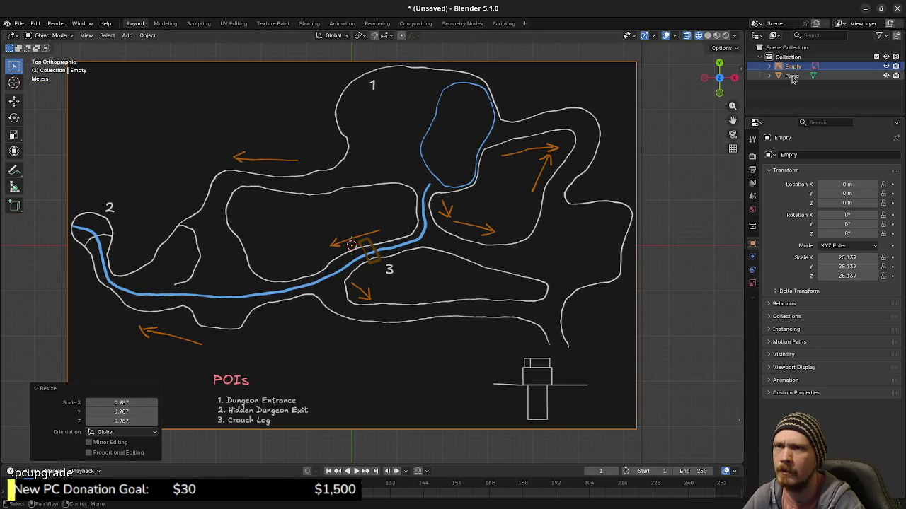
right_click(790, 75)
left_click(780, 87)
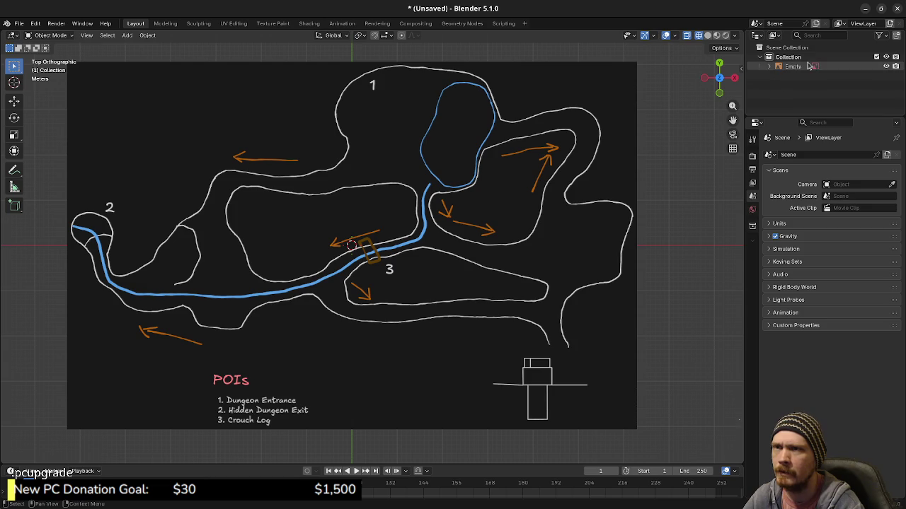
left_click(792, 67)
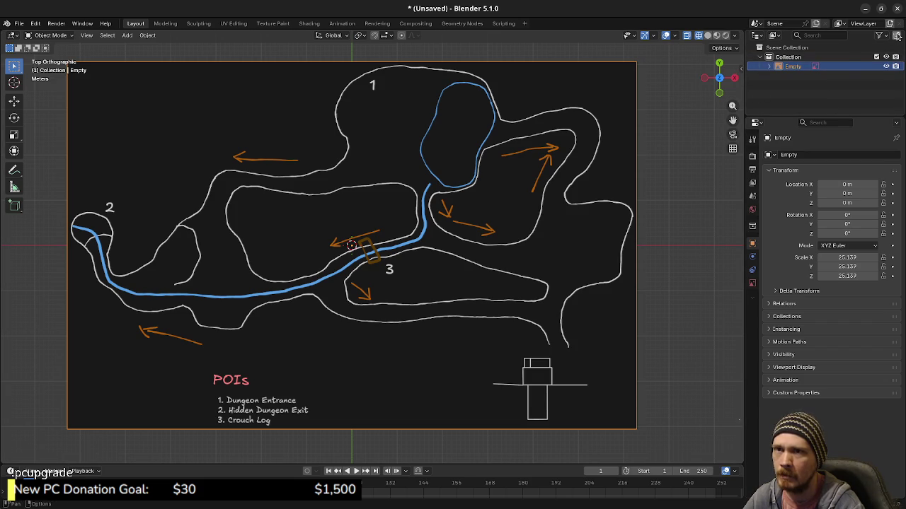
right_click(791, 67)
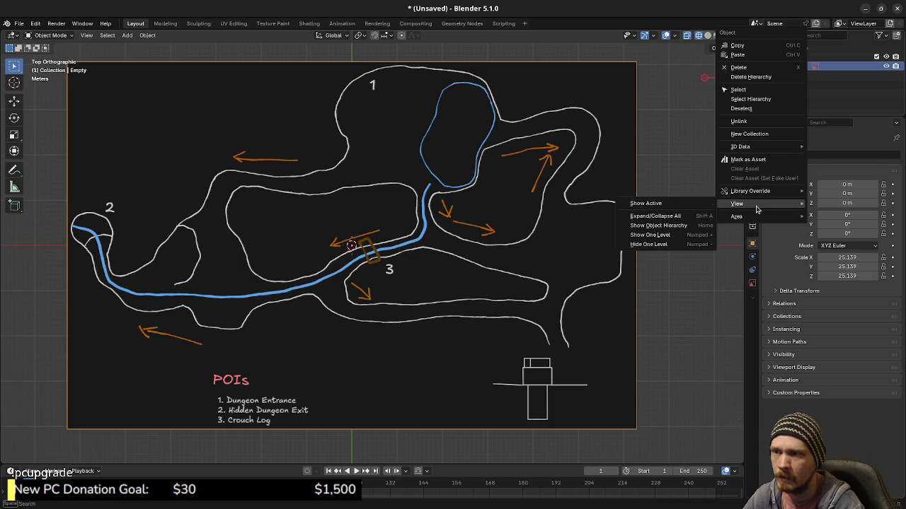
mouse_move(737, 217)
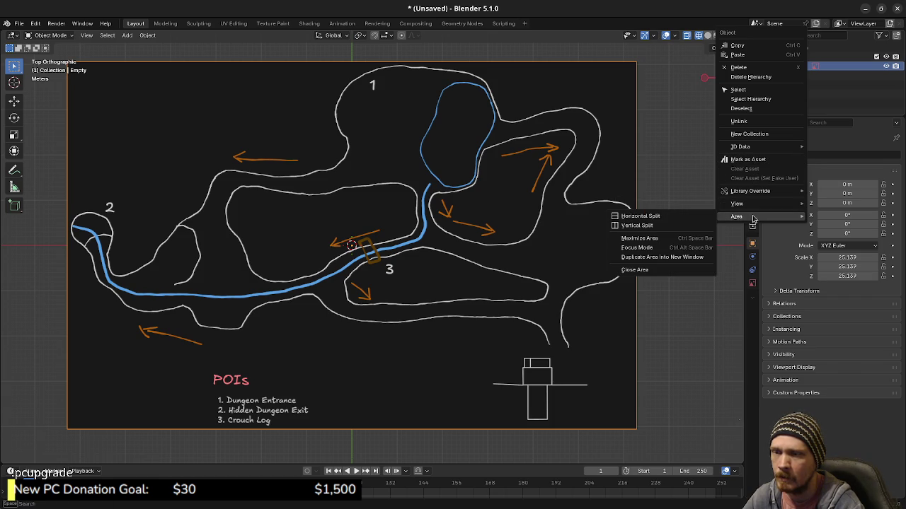
Uncheck Selectable in the map Empty's Visibility properties, then switch to Obsidian
key("Escape")
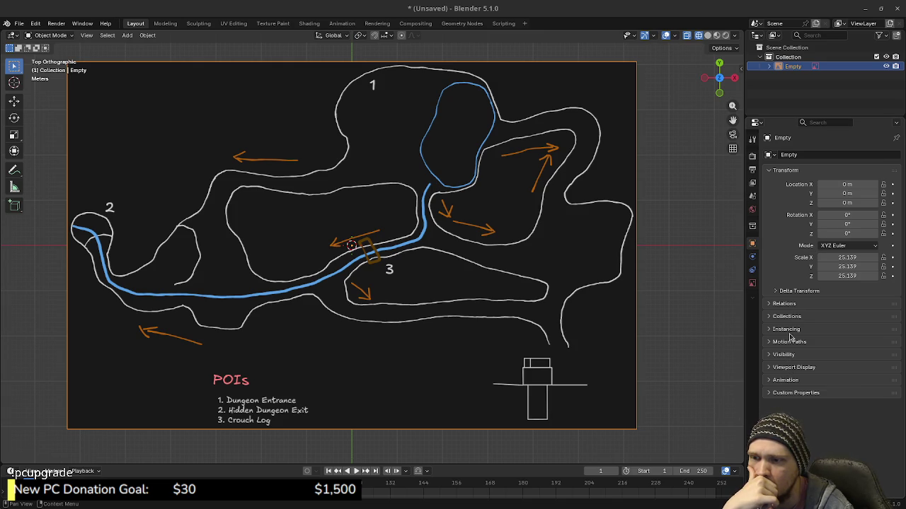
left_click(783, 355)
left_click(832, 372)
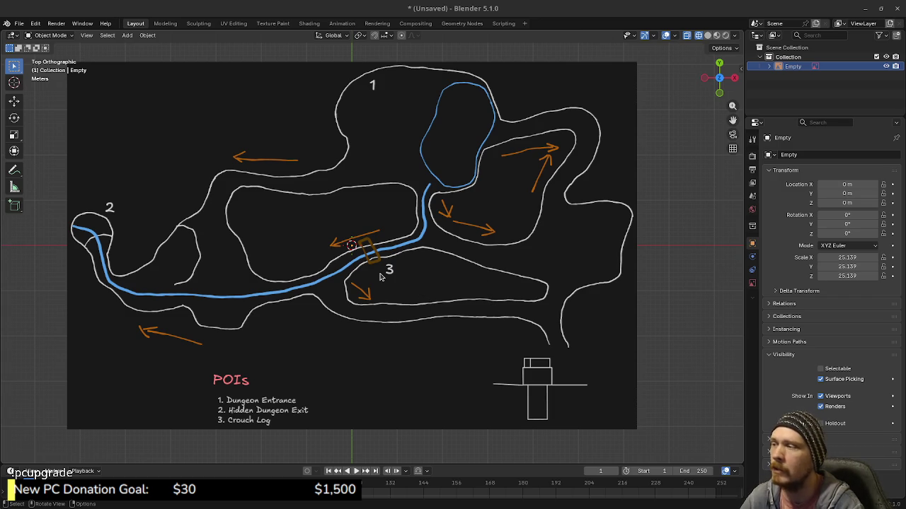
key("alt+Tab")
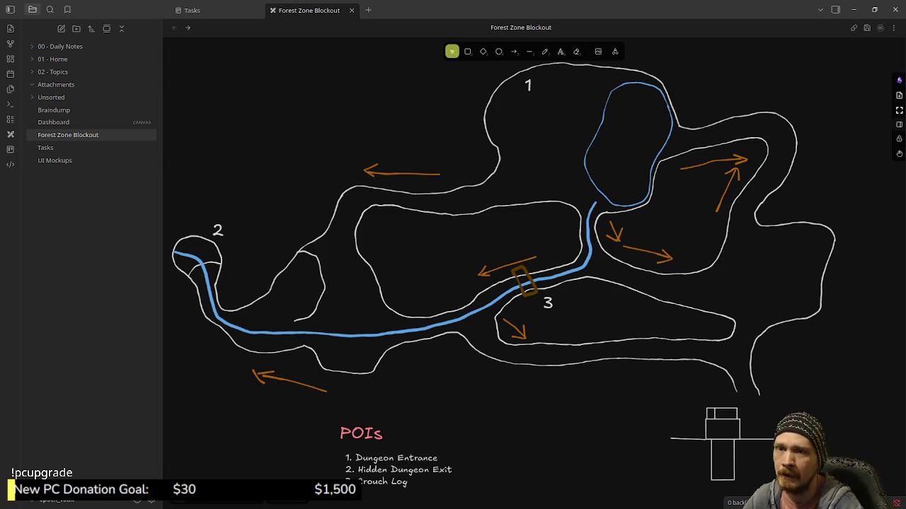
Review the Forest Zone Blockout canvas, then switch to the Godot wilderness scene
key("alt+Tab")
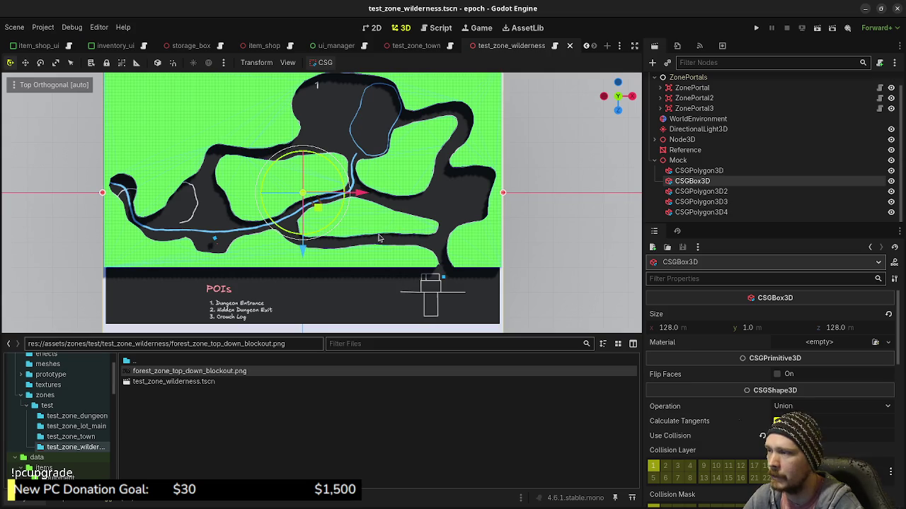
Orbit around Godot's CSG blockout terrain from several angles, then return to Blender
mouse_move(382, 206)
middle_mouse_down()
mouse_move(417, 221)
mouse_move(394, 215)
mouse_move(436, 255)
middle_mouse_up()
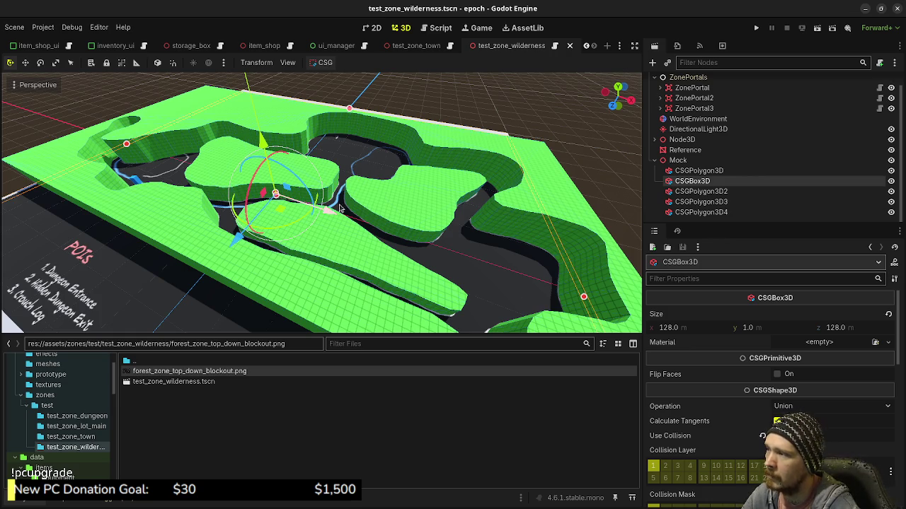
middle_click_drag(375, 292, 322, 297)
middle_click_drag(311, 252, 333, 262)
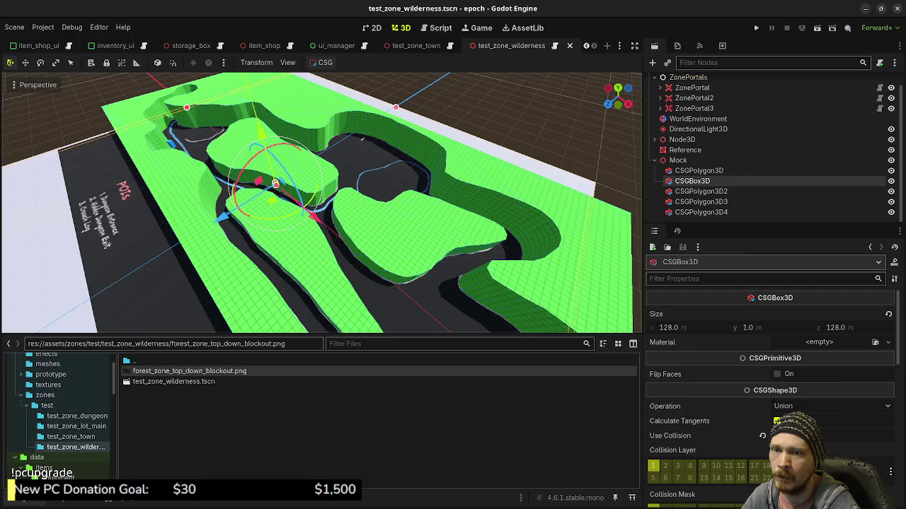
key("alt+Tab")
scroll(494, 230, "down", 3)
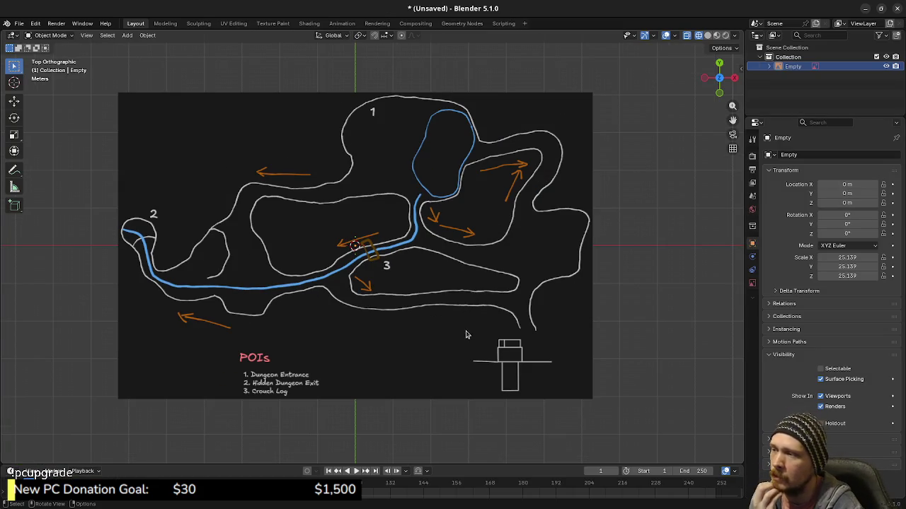
Compare the tilted map with Godot's green mock level, then frame the map in top view
middle_click_drag(448, 338, 538, 304)
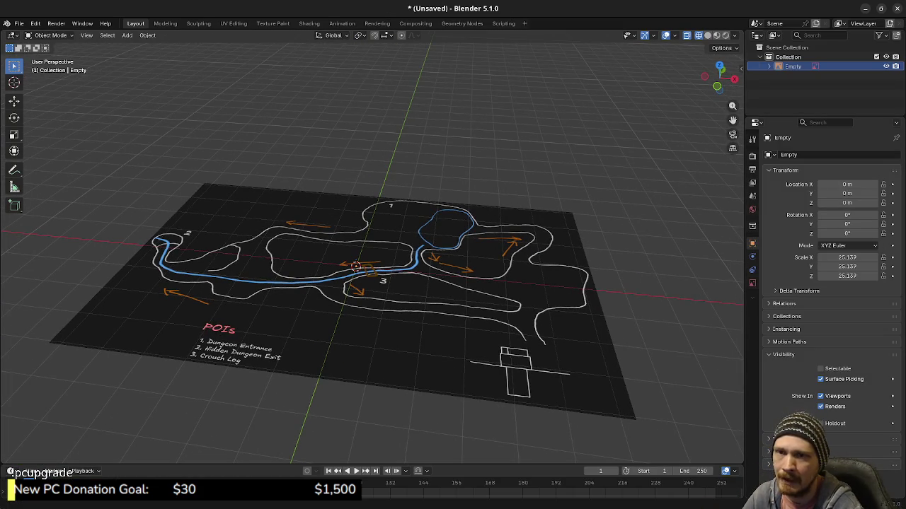
key("alt+Tab")
mouse_move(469, 292)
middle_mouse_down()
mouse_move(467, 257)
mouse_move(436, 257)
middle_mouse_up()
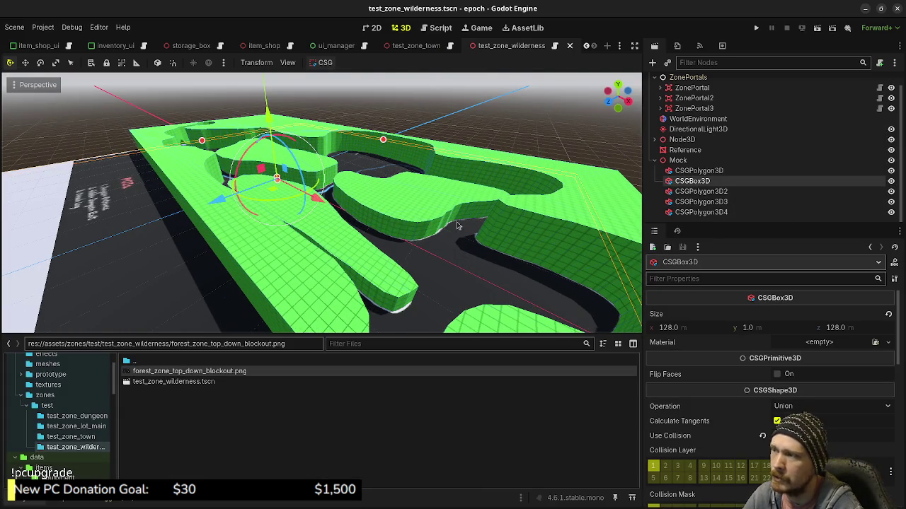
key("alt+Tab")
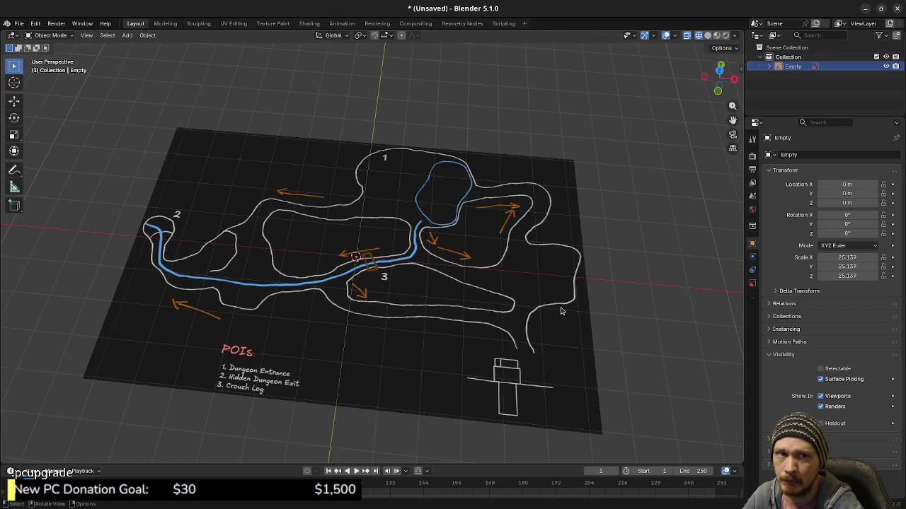
middle_click_drag(561, 311, 502, 345)
key("KP_7")
scroll(570, 309, "up", 2)
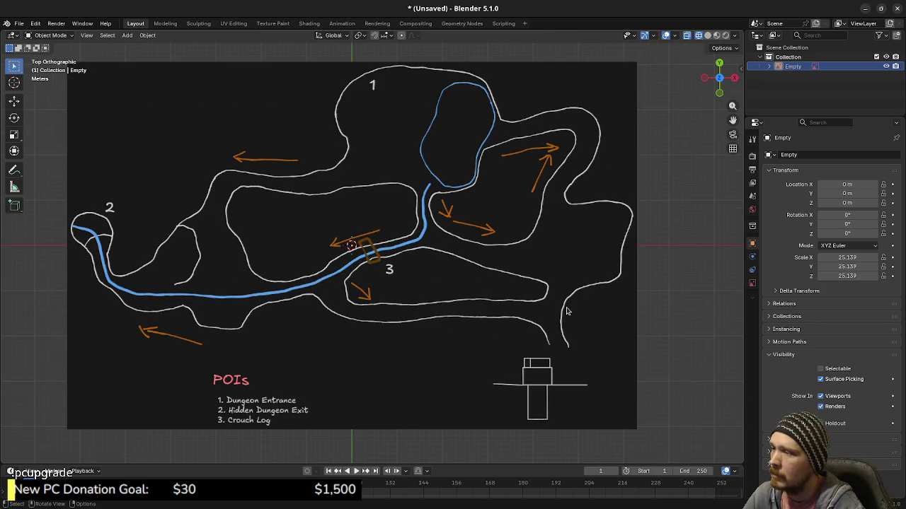
middle_click_drag(394, 312, 433, 330, "shift")
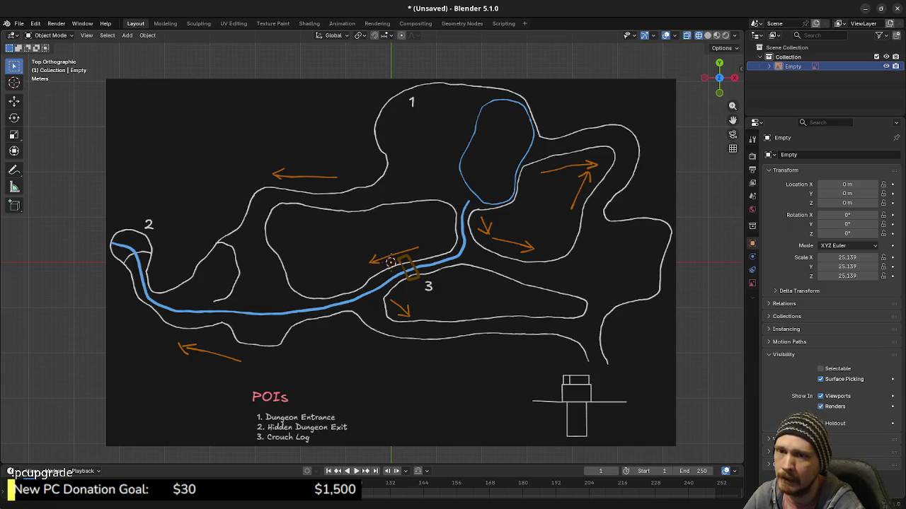
key("alt+Tab")
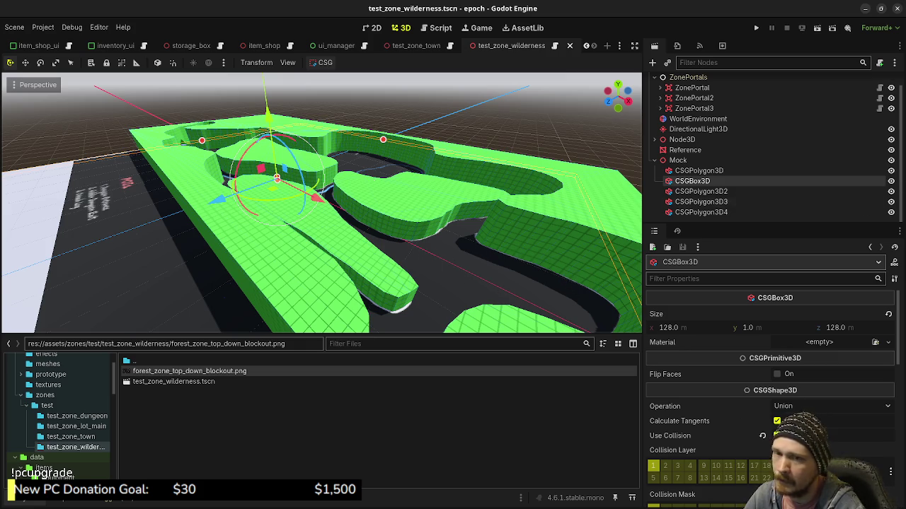
Bring up the Forest Zone Blockout sketch in Obsidian from Godot
key("alt+Tab")
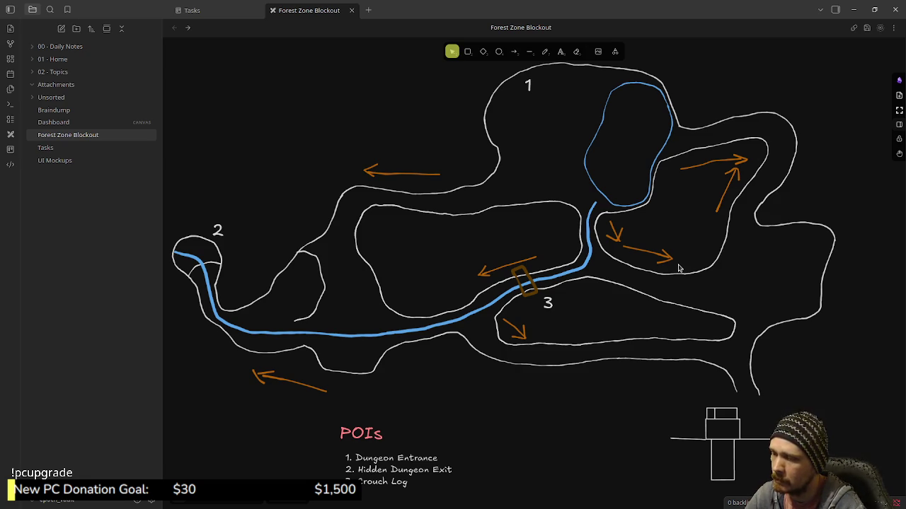
Pan over the Forest Zone Blockout sketch in Obsidian, then switch back to Blender
middle_click_drag(645, 404, 648, 388)
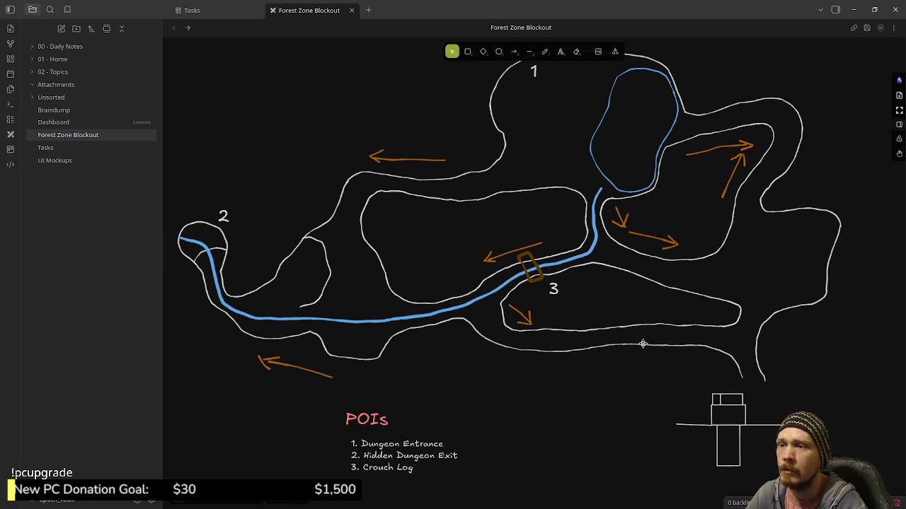
middle_click_drag(642, 344, 648, 367)
key("alt+Tab")
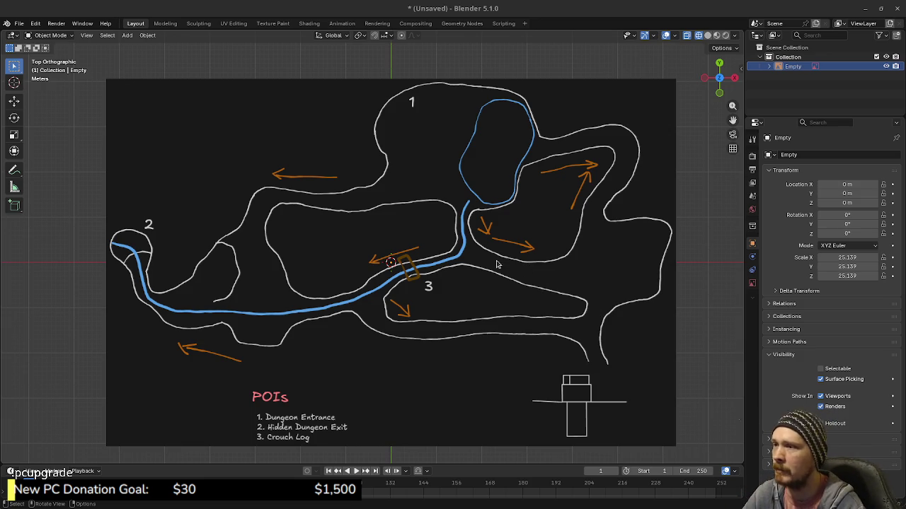
Orbit to a low view of the map and add a UV sphere at its centre
middle_click_drag(472, 350, 459, 322)
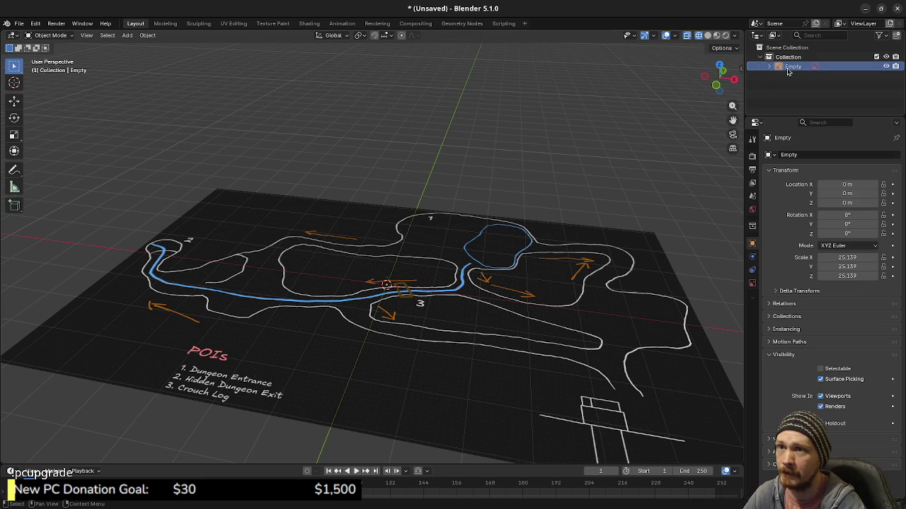
middle_click_drag(517, 201, 521, 194)
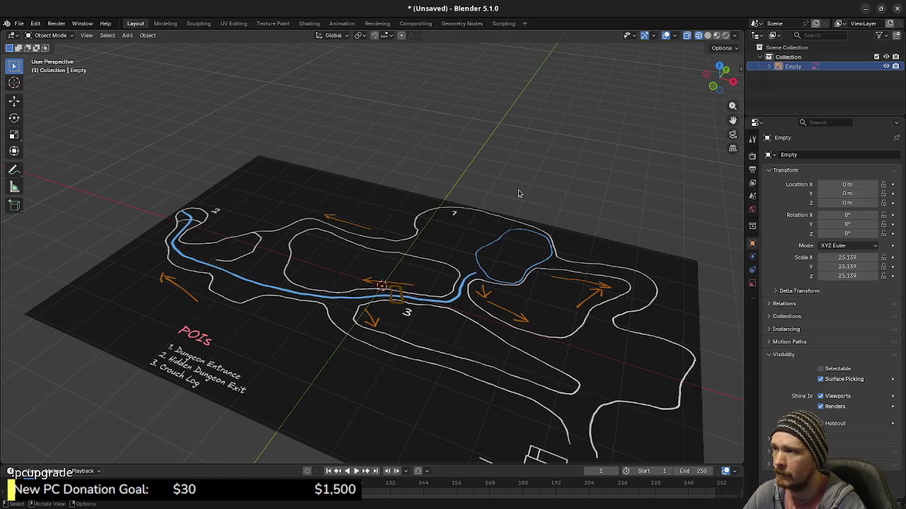
middle_click_drag(416, 263, 422, 261)
key("shift+a")
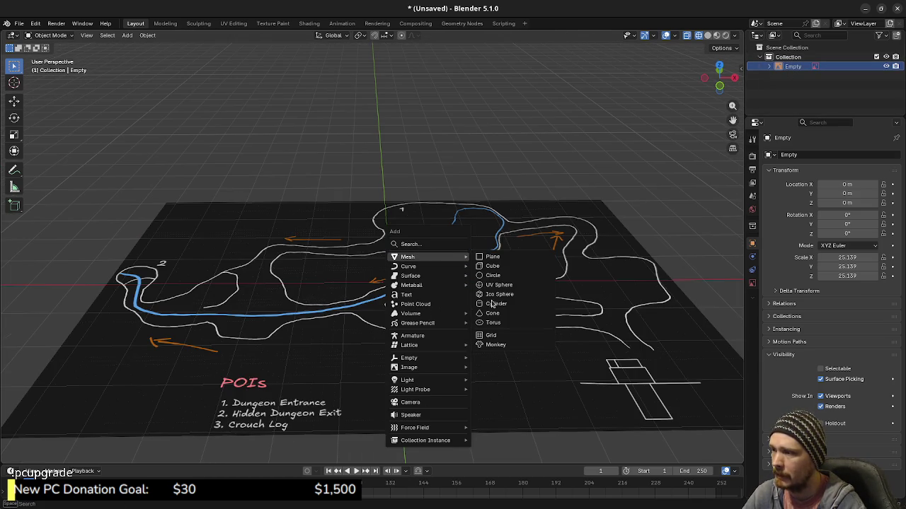
mouse_move(407, 257)
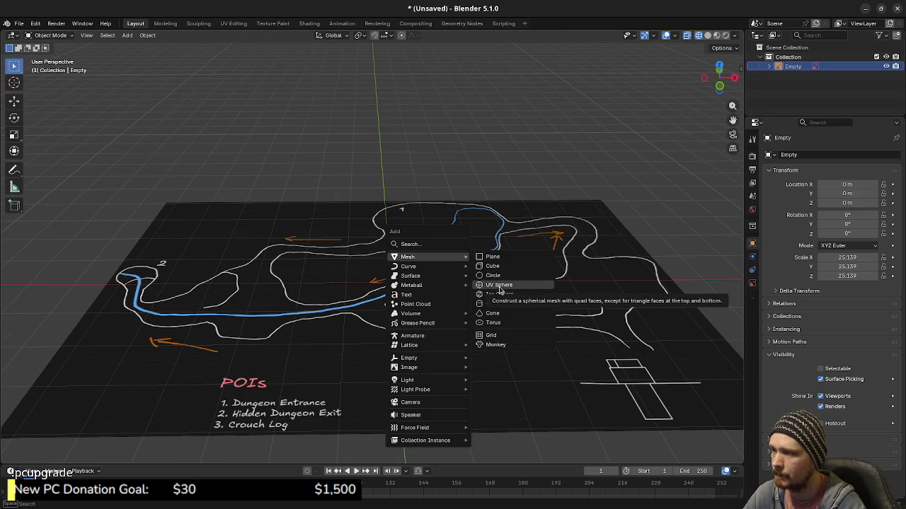
left_click(500, 285)
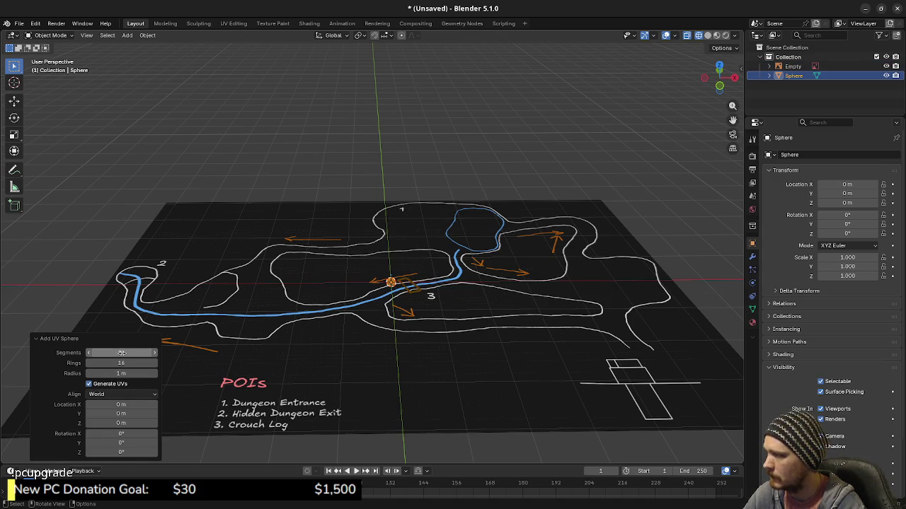
Give the sphere 16 segments and 8 rings
left_click(126, 352)
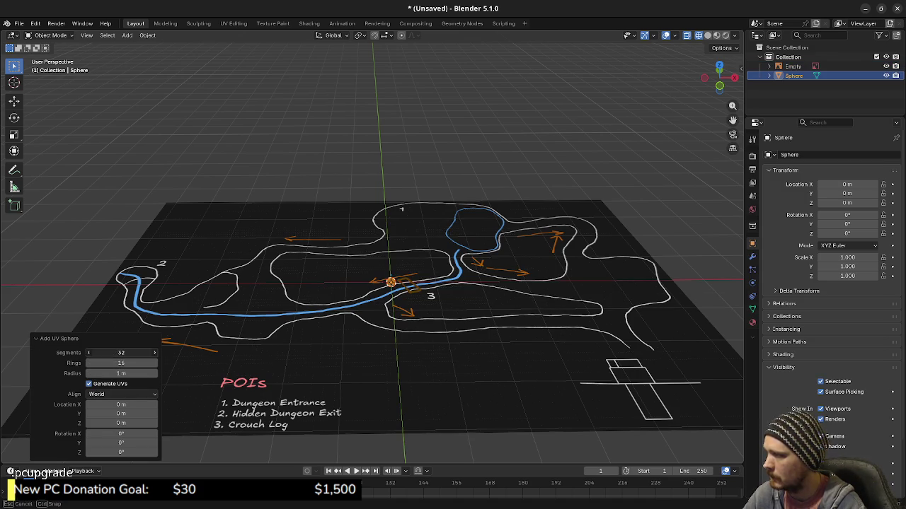
key("Return")
left_click(133, 363)
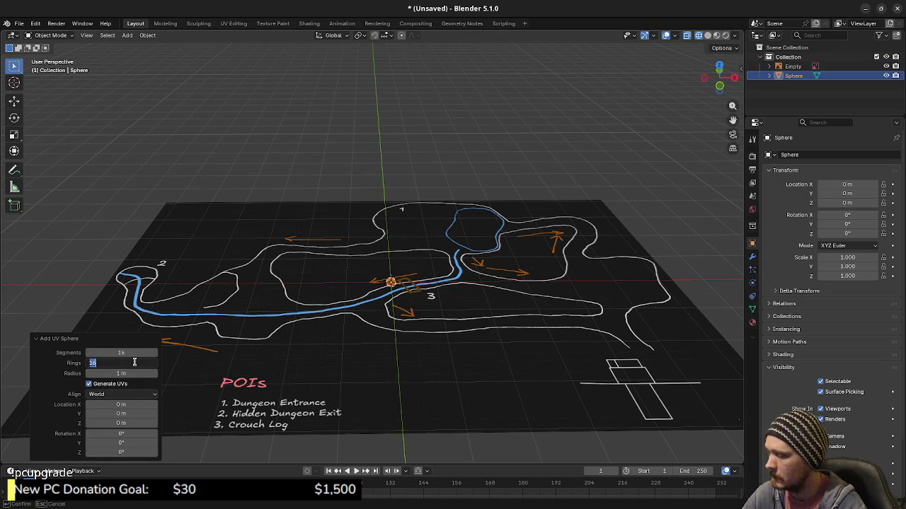
type("8")
key("Return")
Zoom in to the sphere in front view and enter Edit Mode
scroll(424, 320, "up", 5)
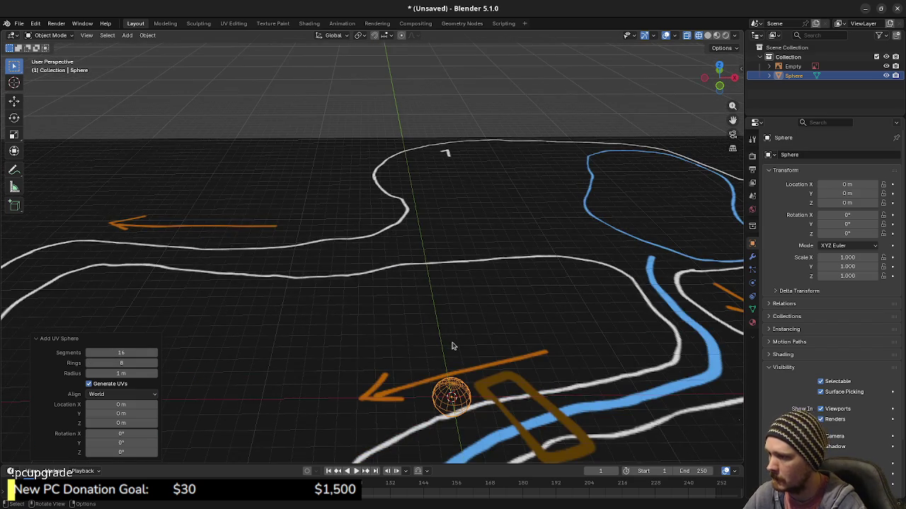
scroll(411, 304, "up", 3)
mouse_move(410, 304)
middle_mouse_down()
mouse_move(407, 325)
mouse_move(408, 316)
middle_mouse_up()
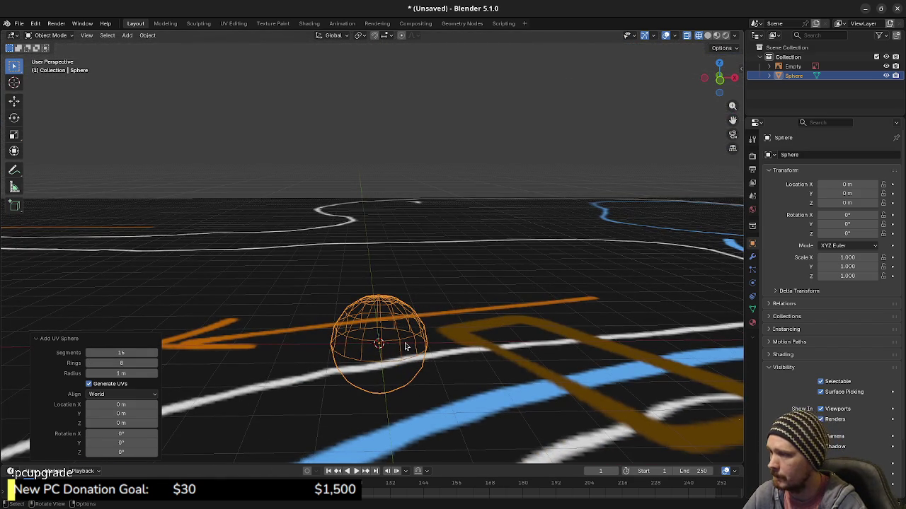
middle_click_drag(356, 382, 354, 368)
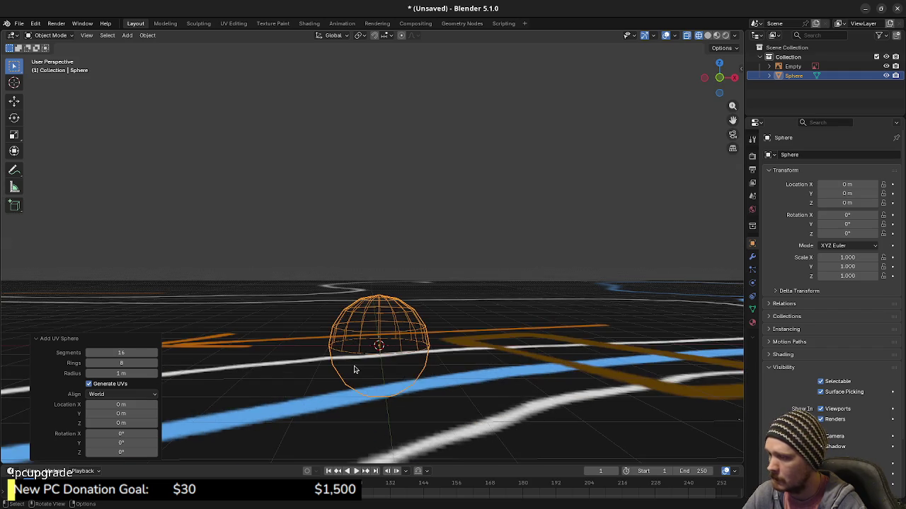
key("KP_1")
key("Tab")
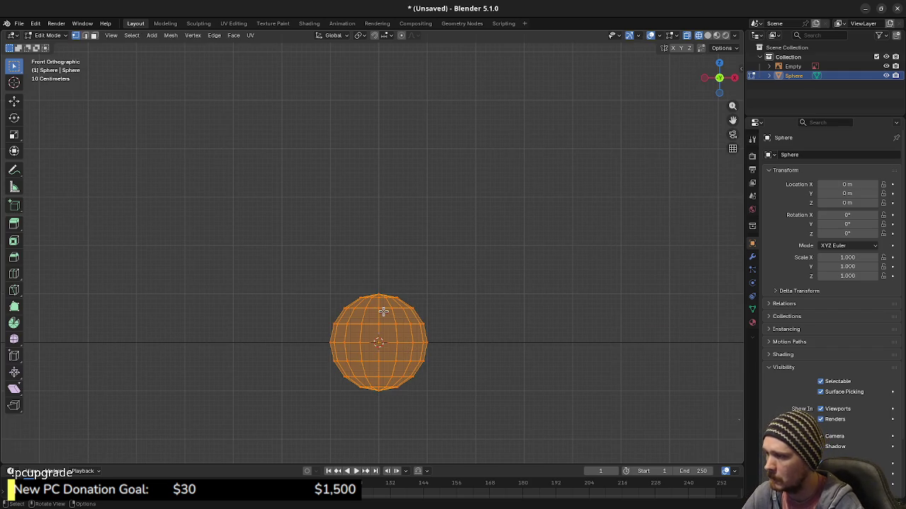
Select the upper faces in face mode and start a vertical move, then cancel it
key("3")
left_click_drag(304, 267, 442, 336)
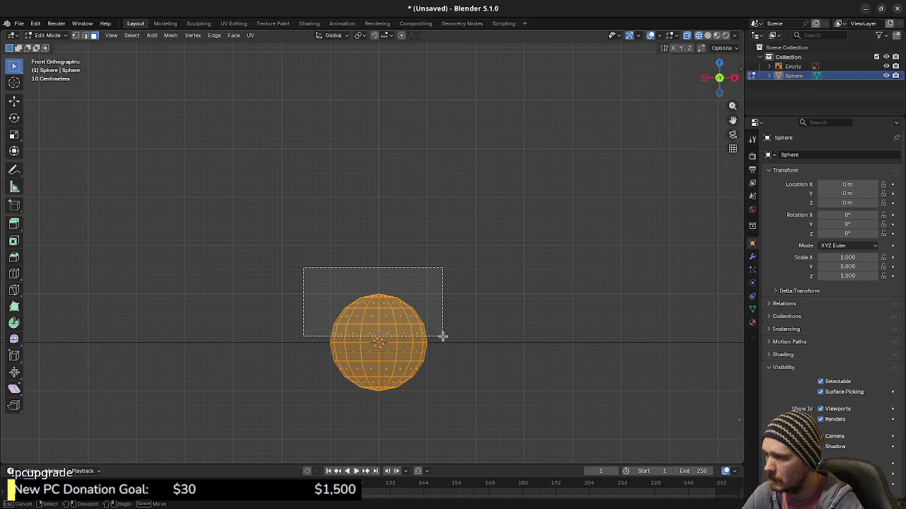
key("g")
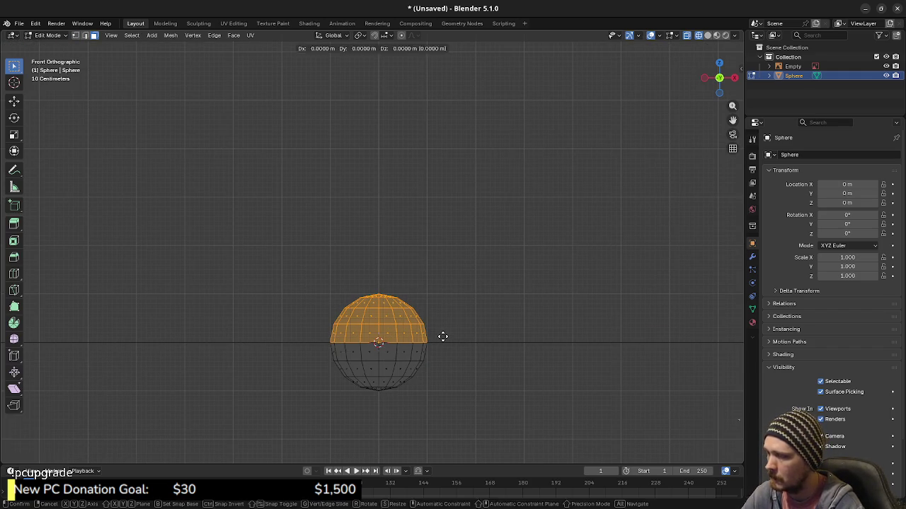
key("z")
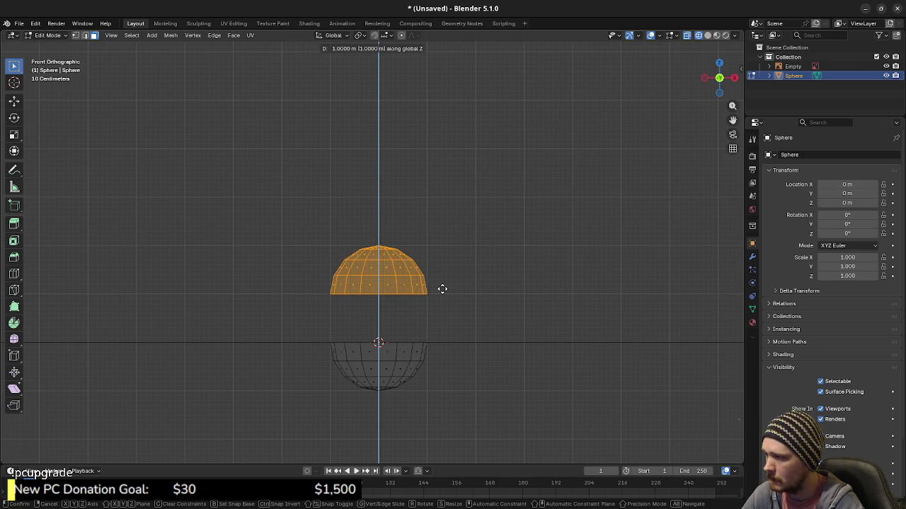
key("Escape")
Change the transform pivot and scale the whole sphere down to 0.3
key("a")
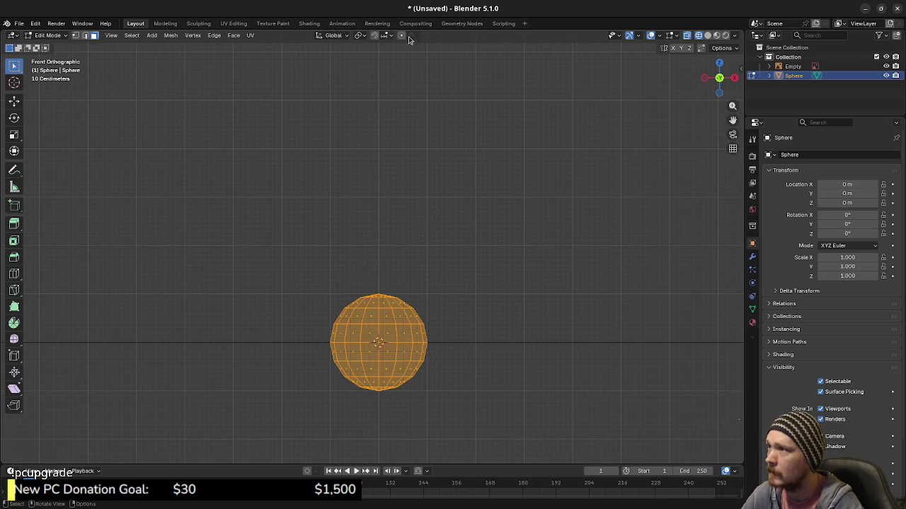
left_click(359, 34)
left_click(374, 78)
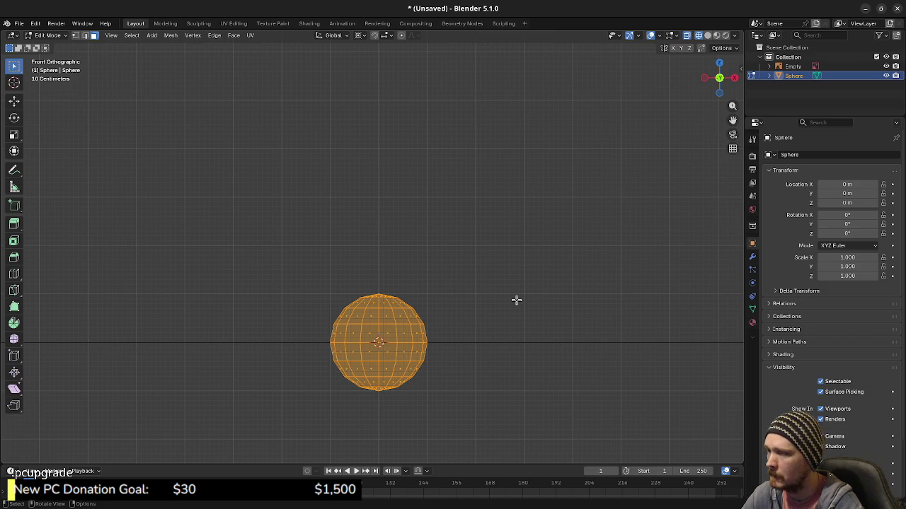
type("s.3")
key("Return")
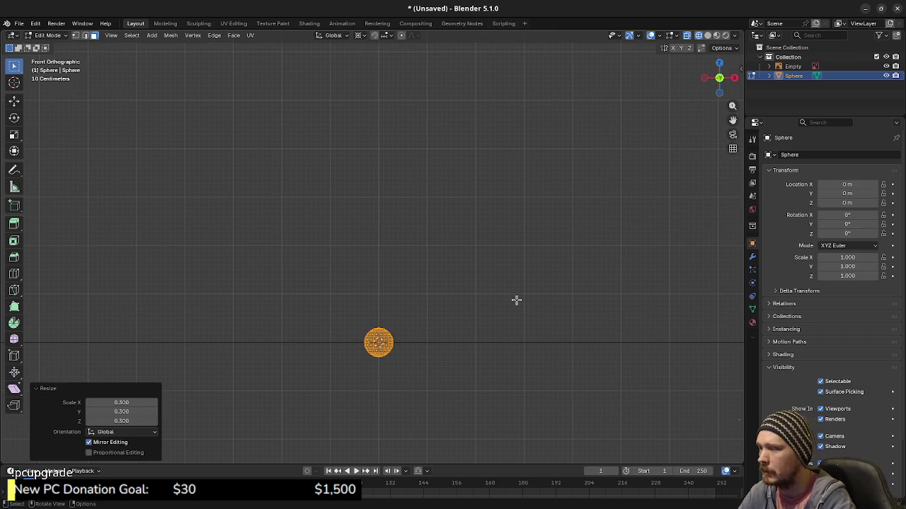
scroll(517, 300, "up", 3)
middle_click_drag(463, 366, 454, 274, "shift")
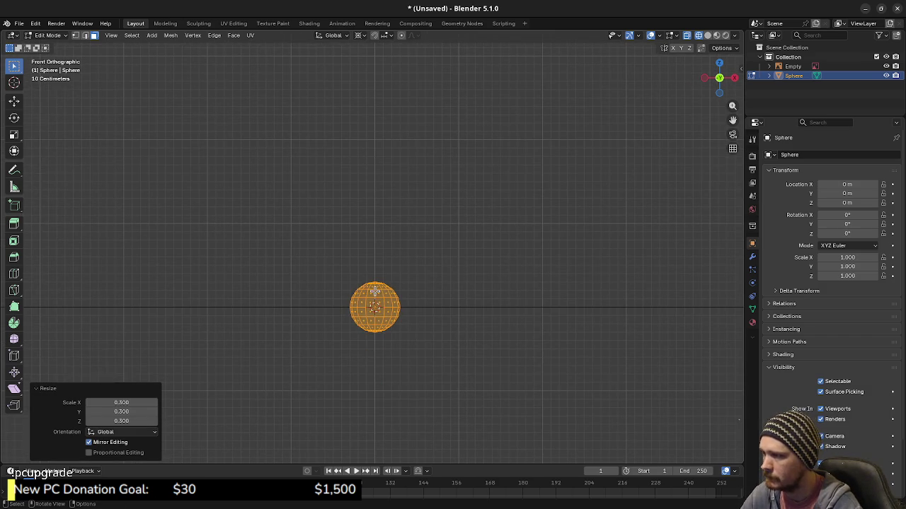
Raise the sphere's top half 1.4 m along Z
key("alt+a")
key("l")
key("g")
key("z")
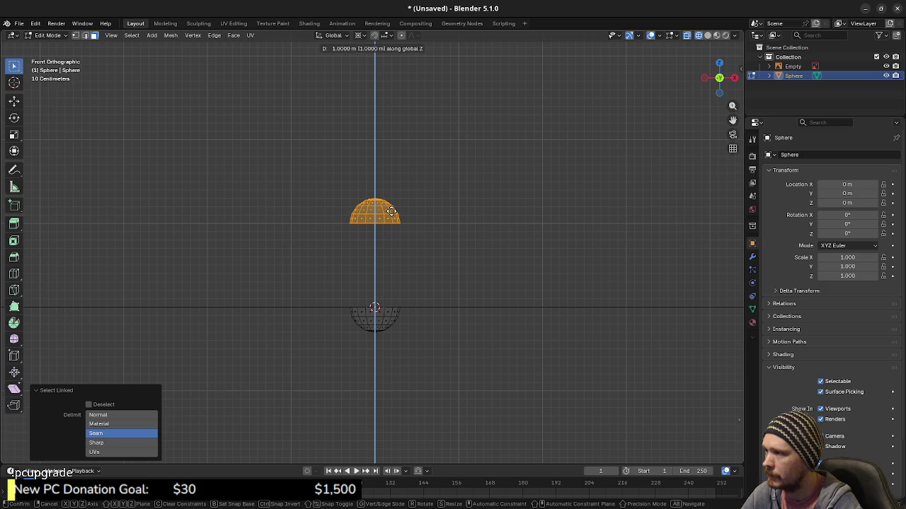
left_click(399, 174)
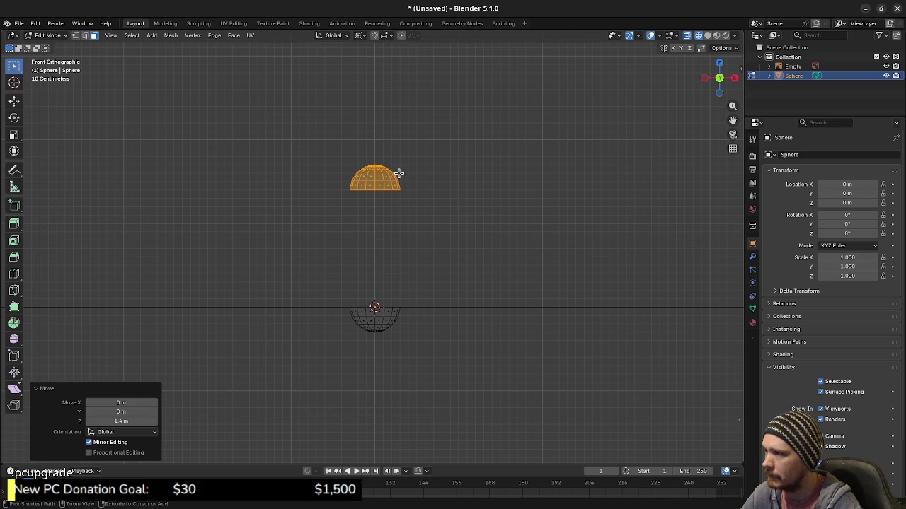
Lift the bottom half about 0.1 m along Z, then deselect everything
key("alt+a")
key("l")
key("g")
key("z")
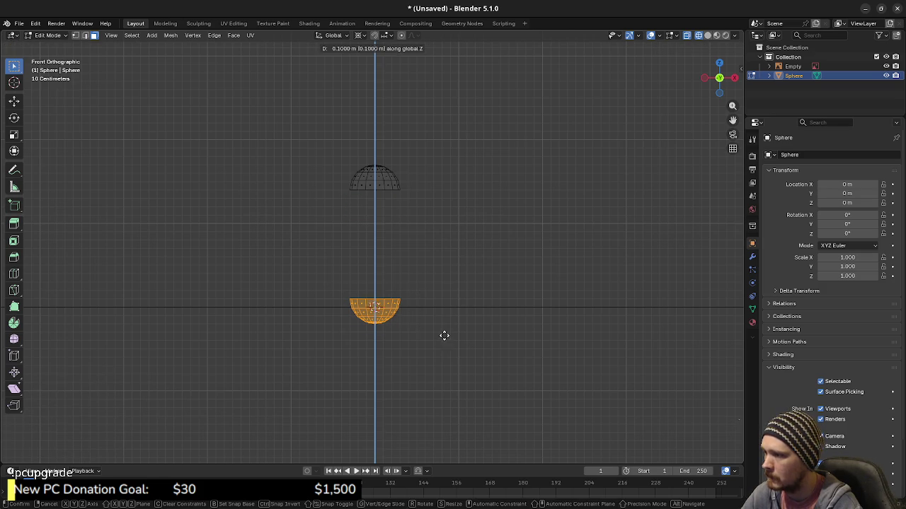
left_click(445, 321)
key("alt+a")
Bridge Edge Loops between the two hemisphere rims to form the capsule's tube
key("2")
left_click(377, 283, "alt")
left_click(379, 189, "alt+shift")
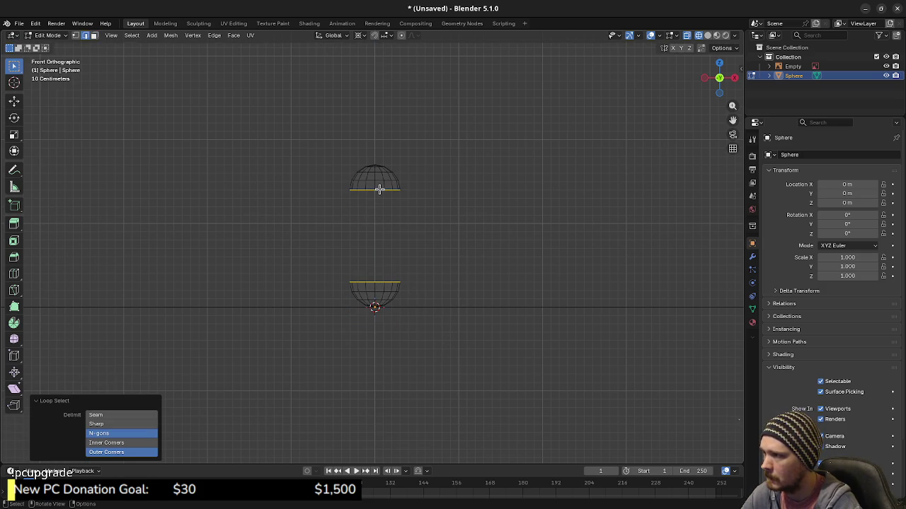
key("F3")
type("bridge")
key("Return")
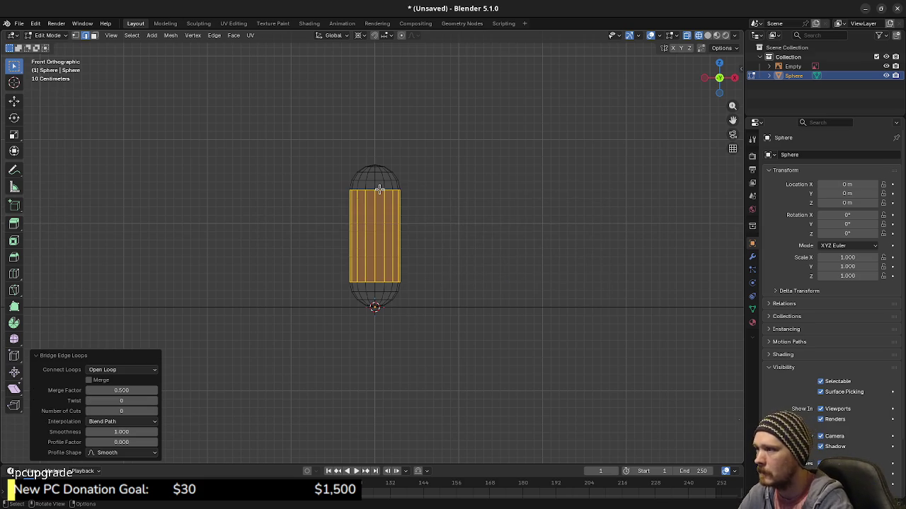
Switch to Material Preview shading and view the capsule on the map from a tilted angle
key("z")
left_click(444, 324)
middle_click_drag(430, 333, 443, 300)
scroll(444, 300, "down", 2)
scroll(443, 300, "down", 4)
scroll(421, 282, "down", 2)
Rename the Sphere object to 'Capsule' in the Outliner, then zoom out across the map
double_click(793, 75)
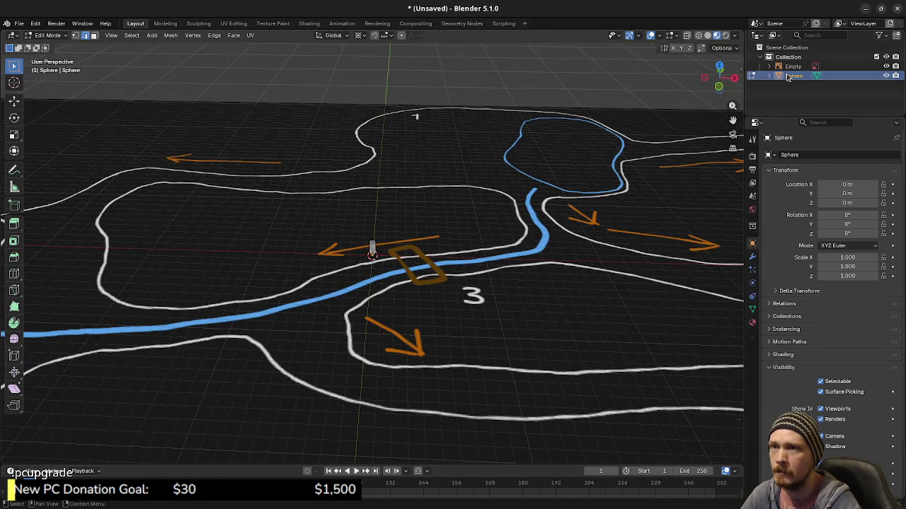
type("c")
type("apsule")
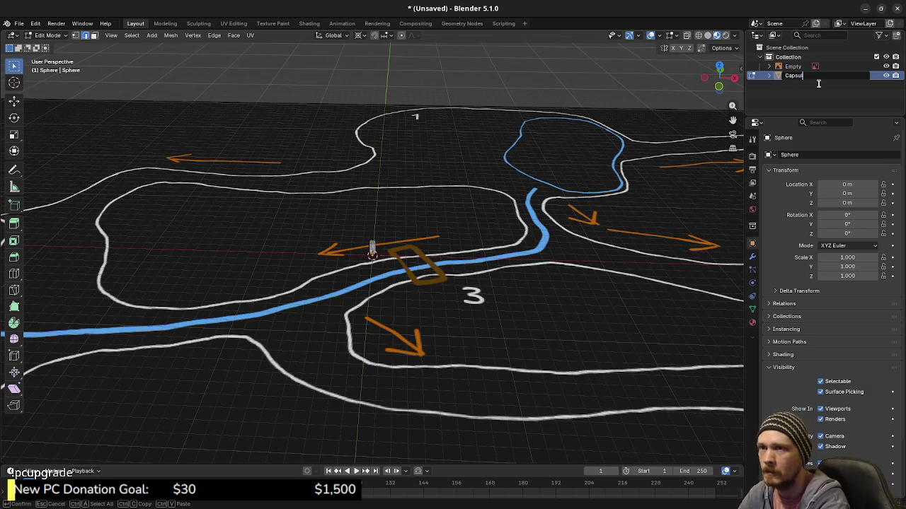
key("Return")
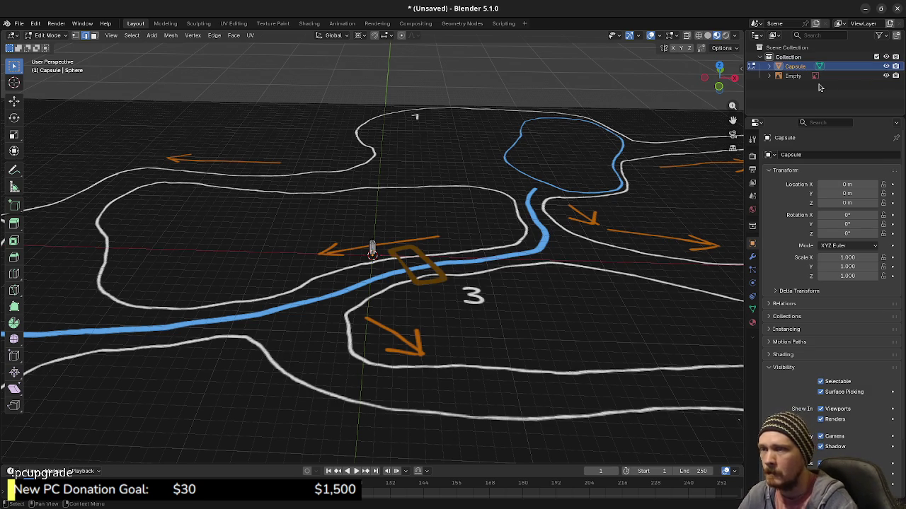
scroll(529, 285, "down", 2)
scroll(559, 305, "down", 2)
middle_click_drag(559, 306, 424, 285, "shift")
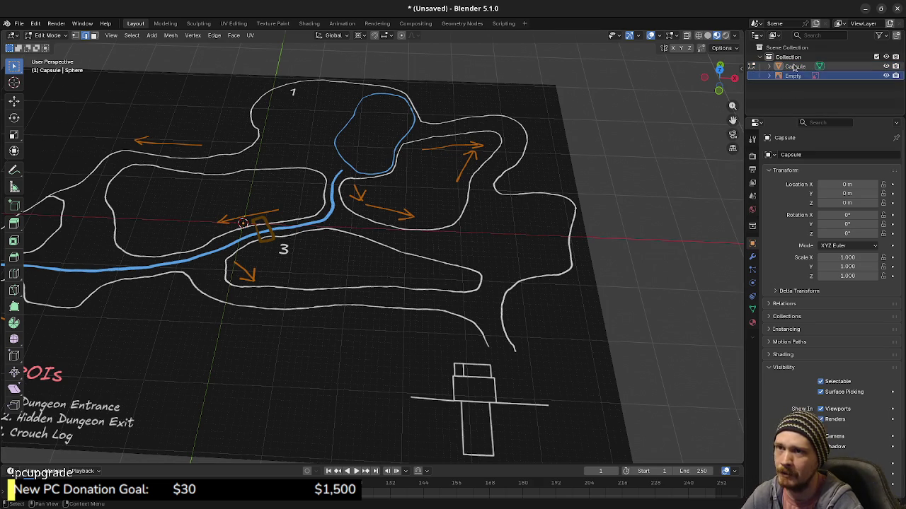
Switch to top view of the map and return to Object Mode
scroll(328, 245, "down", 2)
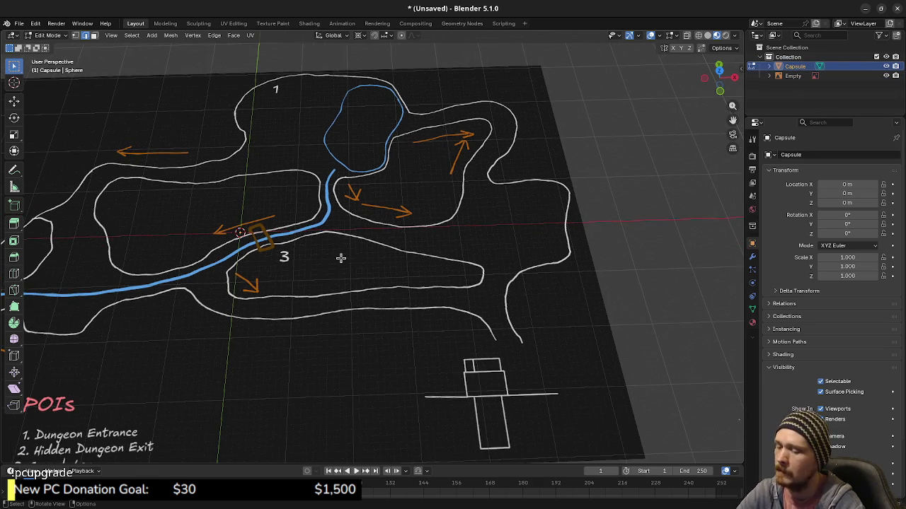
key("KP_7")
scroll(332, 262, "up", 1)
scroll(315, 259, "up", 3)
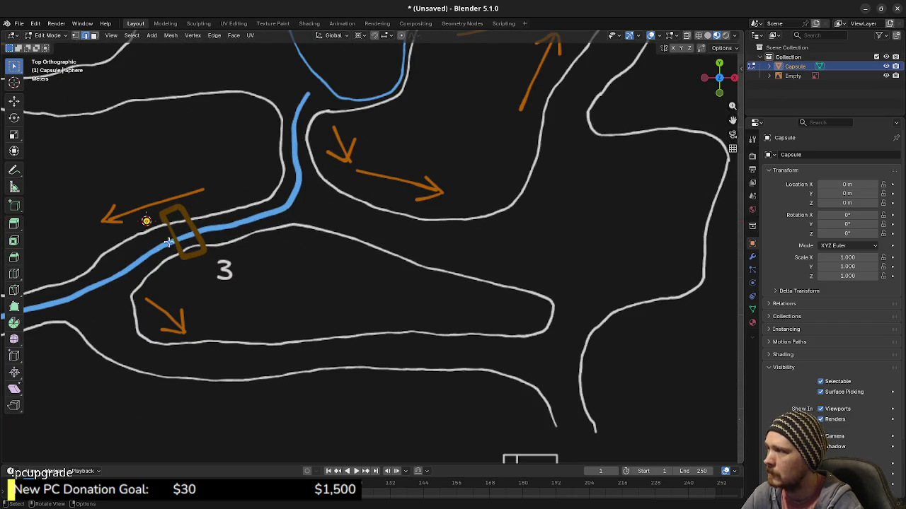
key("Tab")
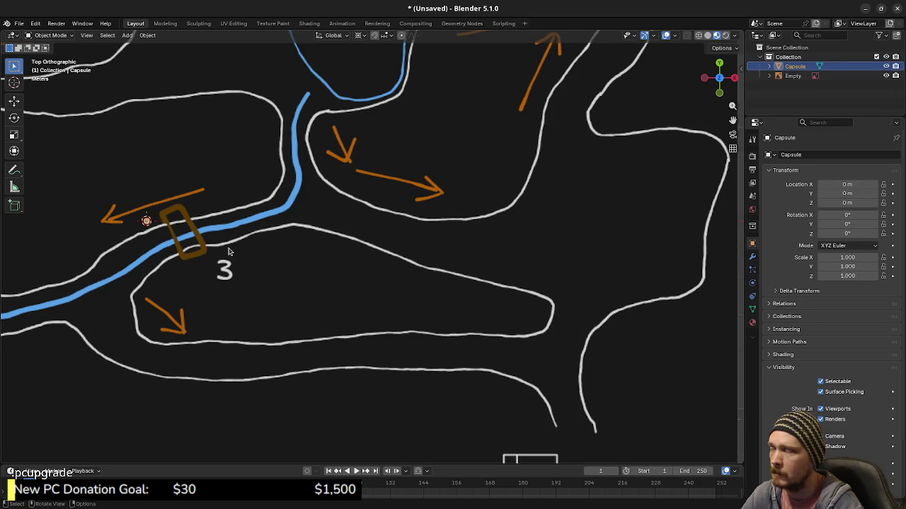
Move the capsule to a first spot near the bottom curve ends
key("g")
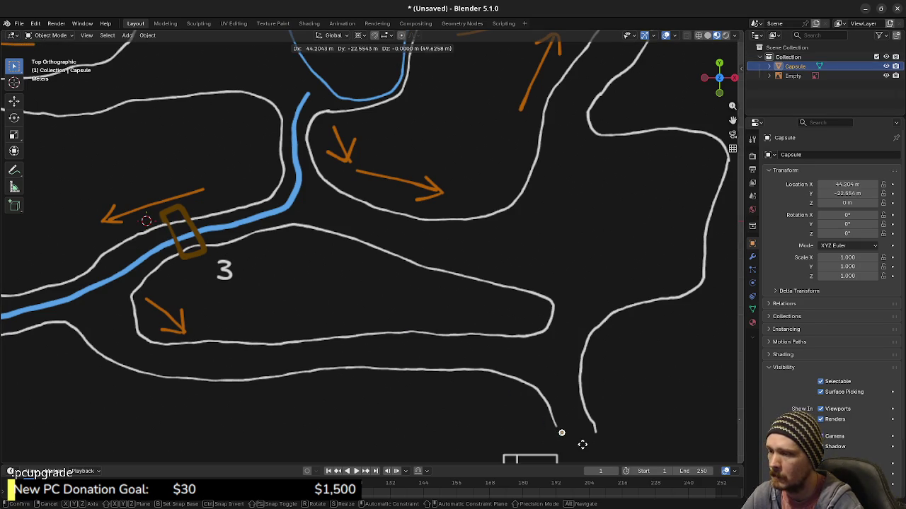
left_click(593, 452)
middle_click_drag(594, 452, 469, 299, "shift")
scroll(575, 368, "up", 3)
mouse_move(576, 368)
middle_mouse_down("shift")
mouse_move(474, 328)
mouse_move(475, 306)
middle_mouse_up("shift")
scroll(474, 328, "up", 2)
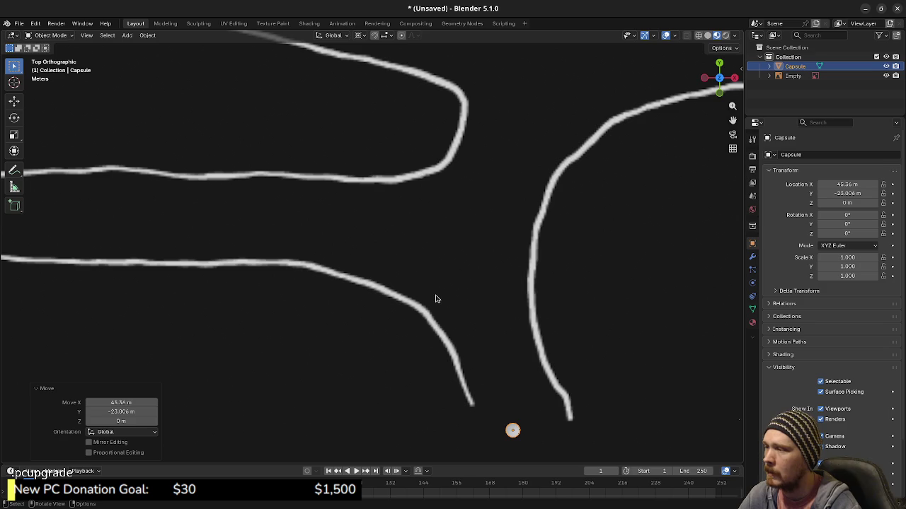
scroll(326, 264, "down", 3)
middle_click_drag(279, 220, 545, 283, "shift")
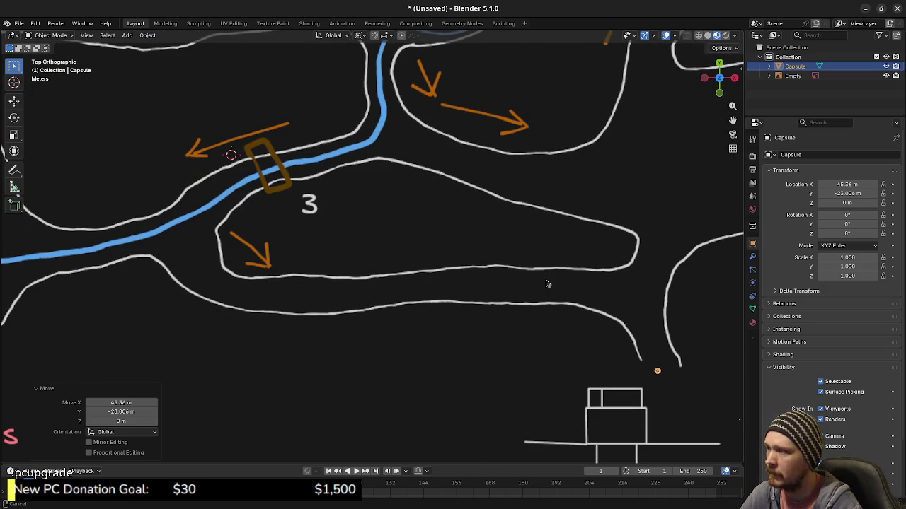
Reposition the capsule beside area 2 at X -49.529 m, Y 1.6577 m, then deselect it
key("g")
middle_click_drag(473, 296, 493, 292, "shift")
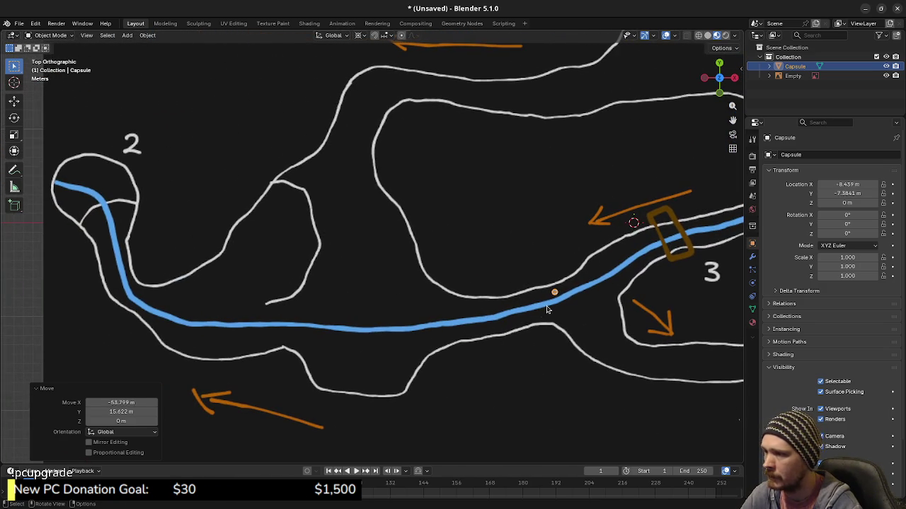
key("g")
left_click(158, 220)
mouse_move(158, 220)
middle_mouse_down("shift")
mouse_move(242, 283)
mouse_move(371, 285)
middle_mouse_up("shift")
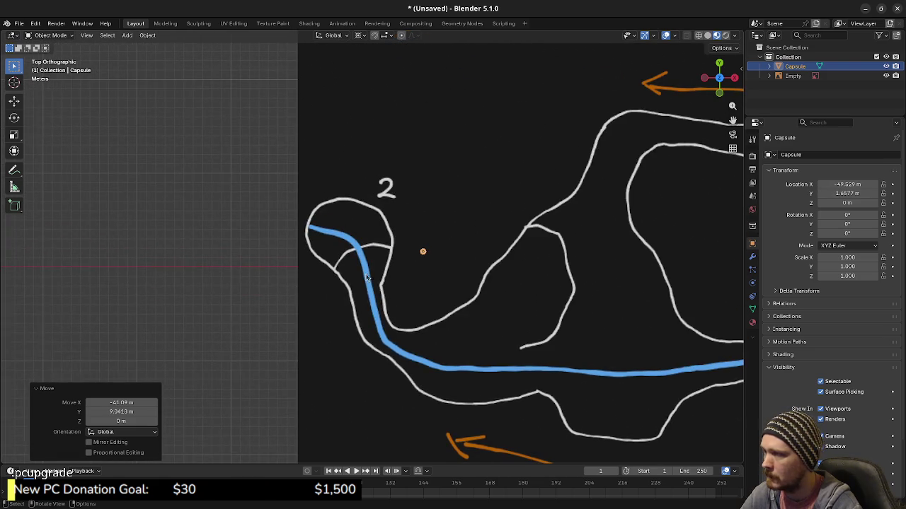
scroll(371, 285, "up", 2)
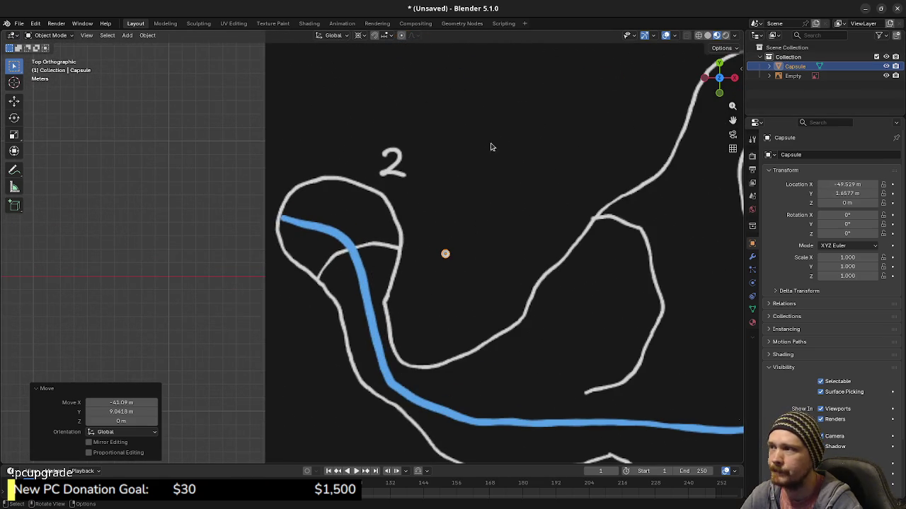
left_click(401, 238)
key("shift+a")
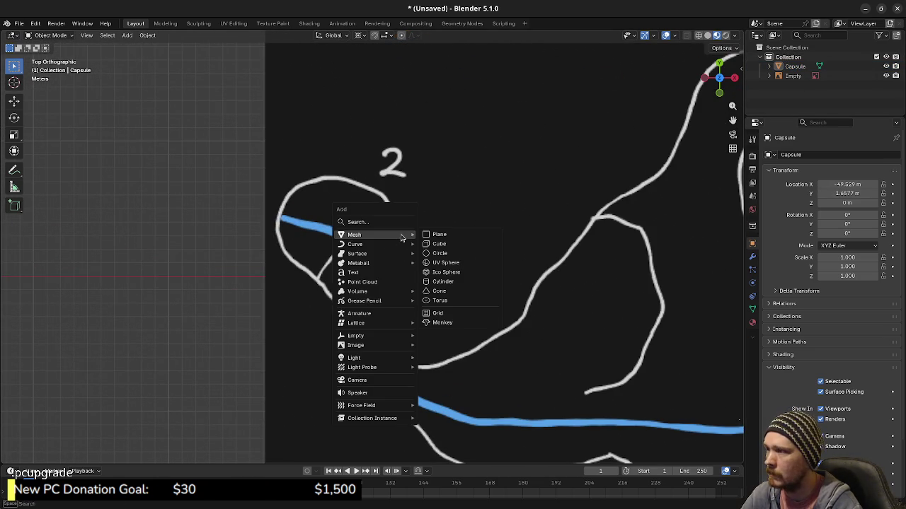
Add a 1 m plane mesh to the scene
left_click(450, 236)
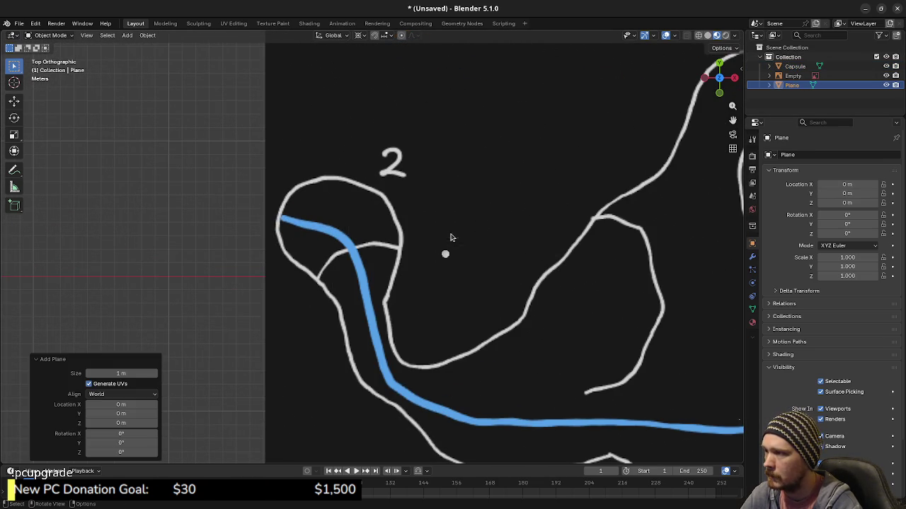
scroll(586, 320, "down", 2)
scroll(585, 323, "down", 3)
scroll(587, 319, "down", 2)
scroll(629, 308, "up", 2)
In Edit Mode, move the plane inside area 2's loop (-56.681 m X, 4.6873 m Y) and select it
key("Tab")
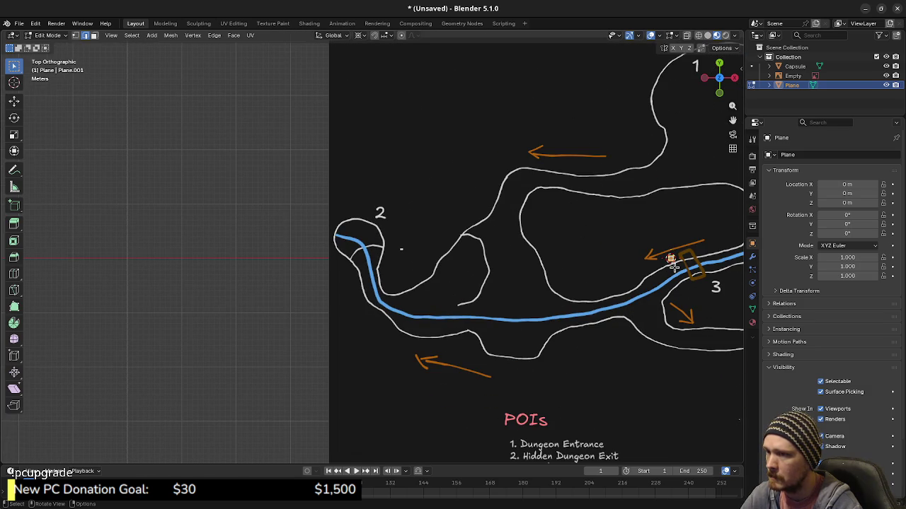
key("g")
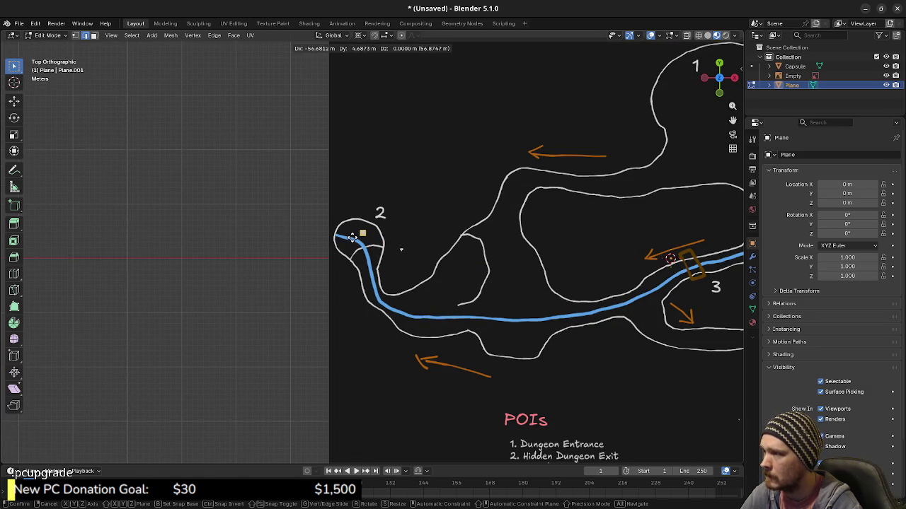
left_click(354, 236)
scroll(373, 259, "up", 2)
scroll(366, 250, "up", 2)
scroll(422, 275, "up", 2)
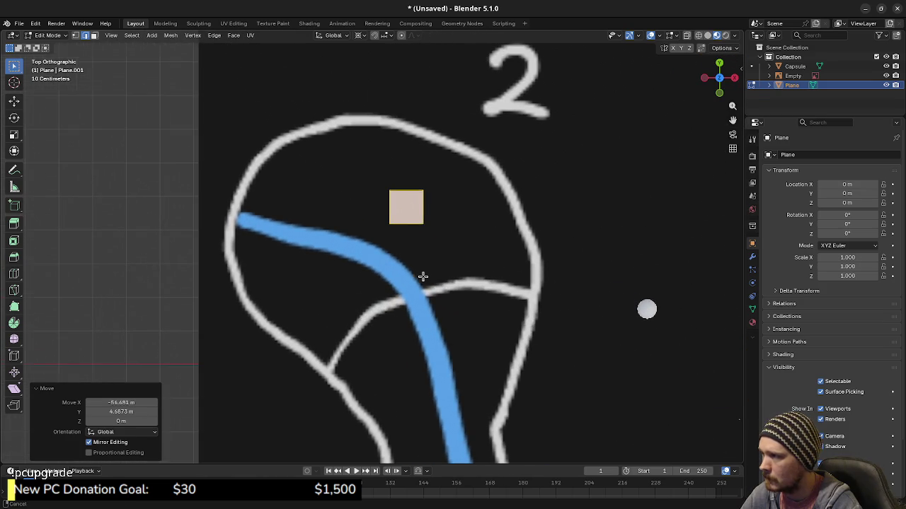
left_click(429, 274)
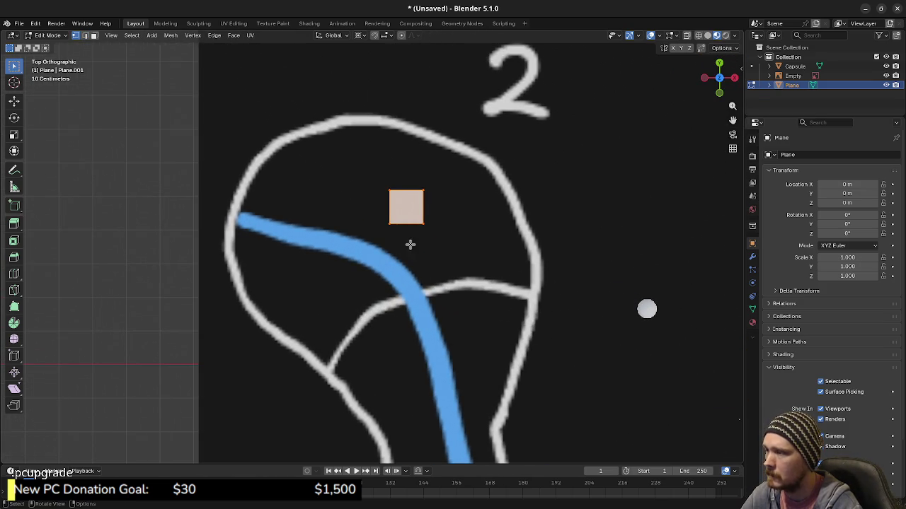
Switch to wireframe shading and move two plane corners onto the area 2 outline
key("z")
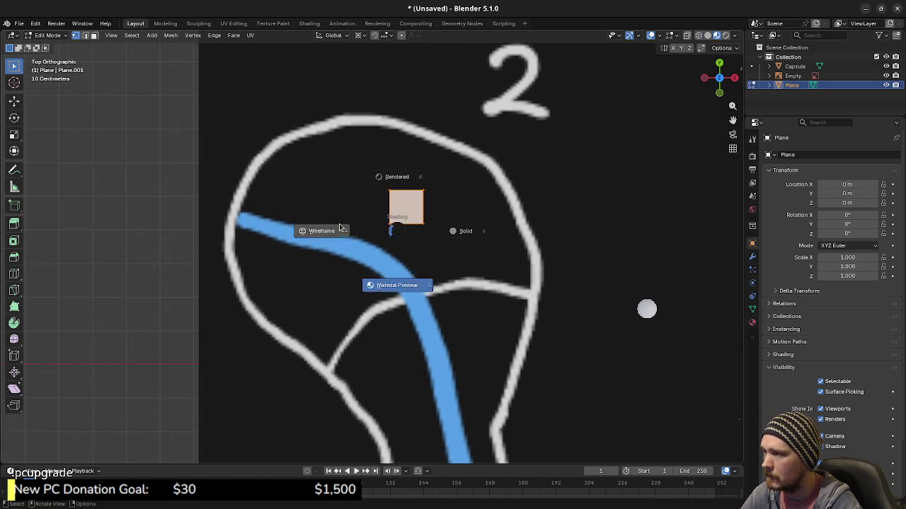
left_click(388, 224)
key("g")
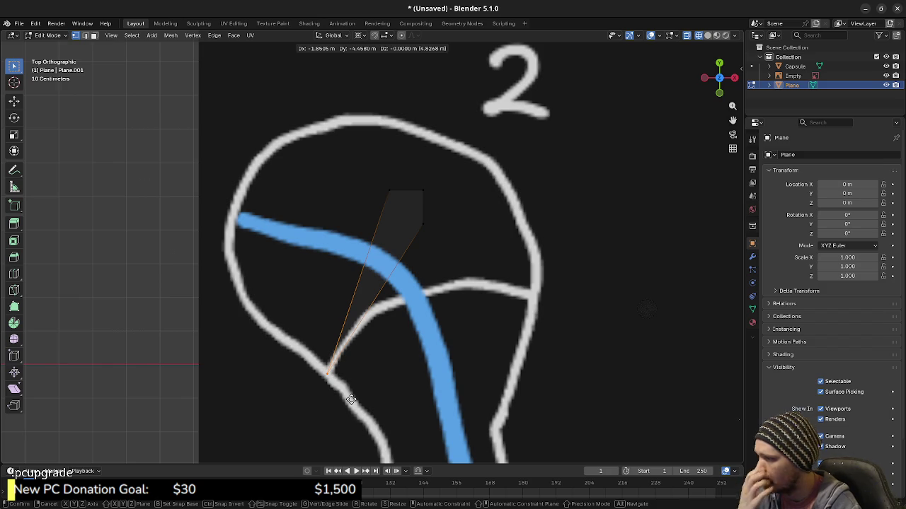
left_click(351, 400)
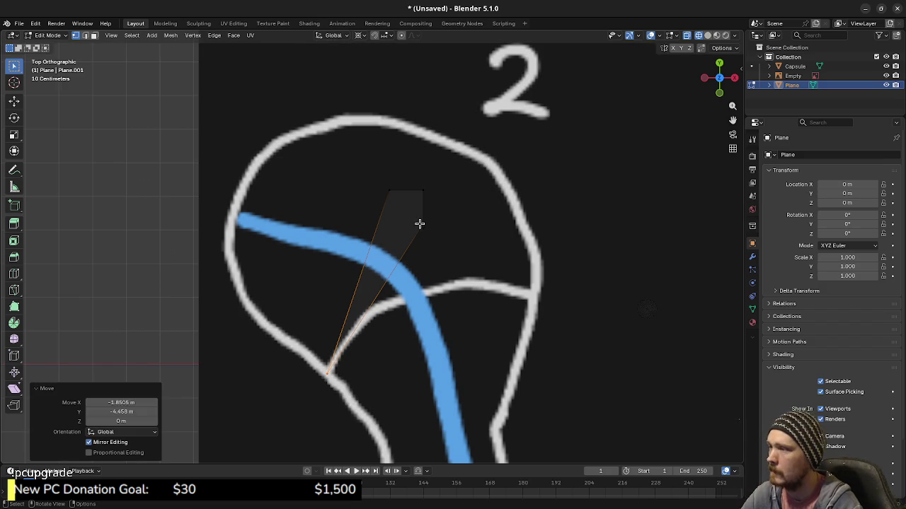
left_click(424, 226)
key("g")
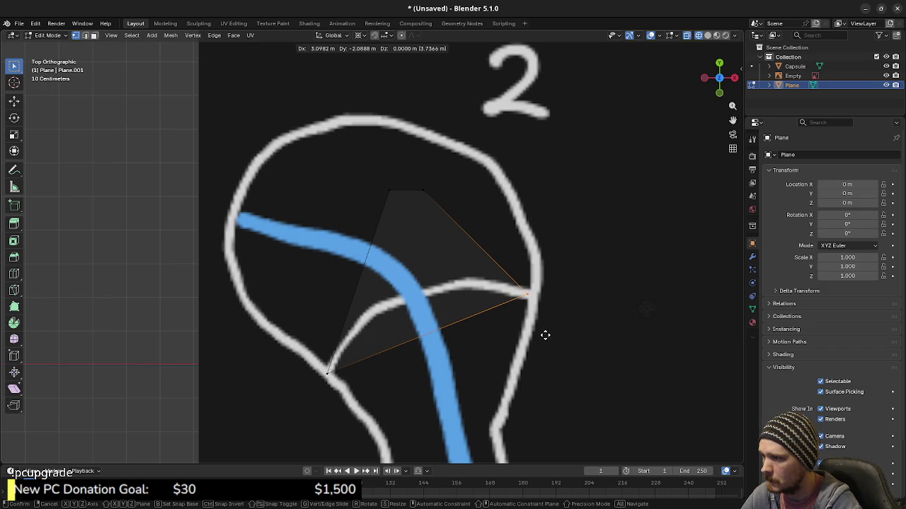
left_click(370, 373)
Delete the plane's face, keeping only edges, and remove the unneeded top vertex
key("x")
left_click(407, 198)
left_click_drag(412, 170, 445, 206)
key("x")
left_click(446, 209)
Extrude vertices from the end vertex across the crossing line and up the outline's right side
left_click(352, 332)
key("e")
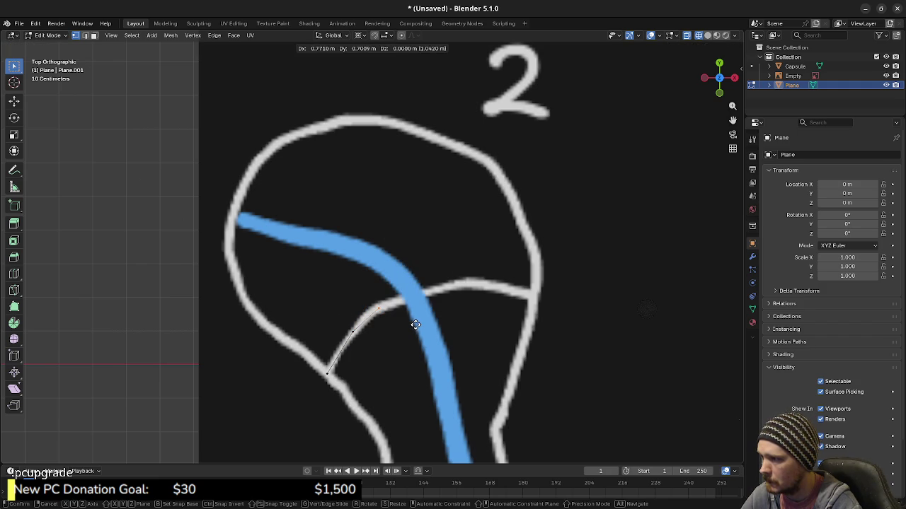
left_click(415, 325)
key("e")
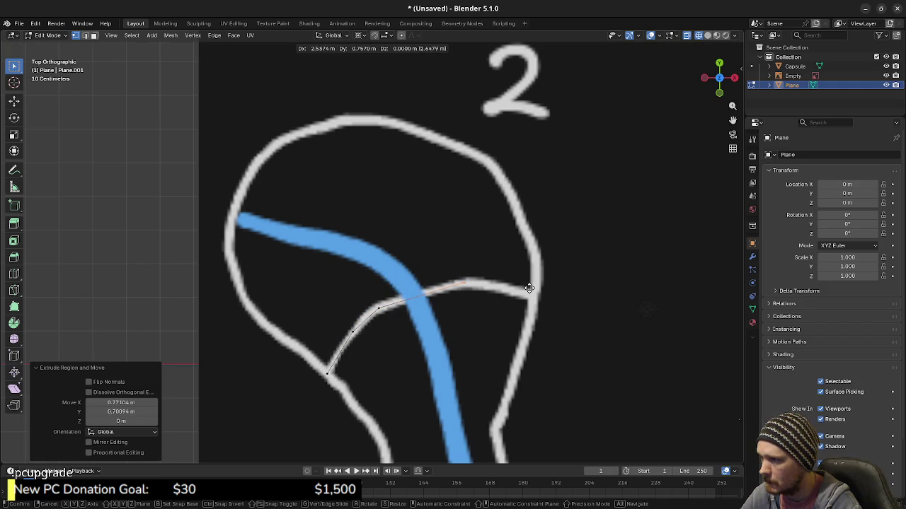
left_click(531, 289)
key("e")
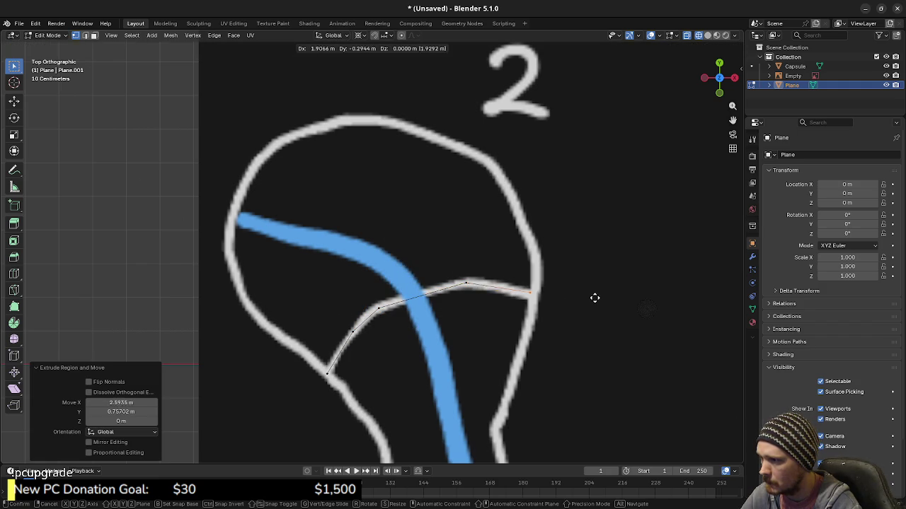
left_click(597, 299)
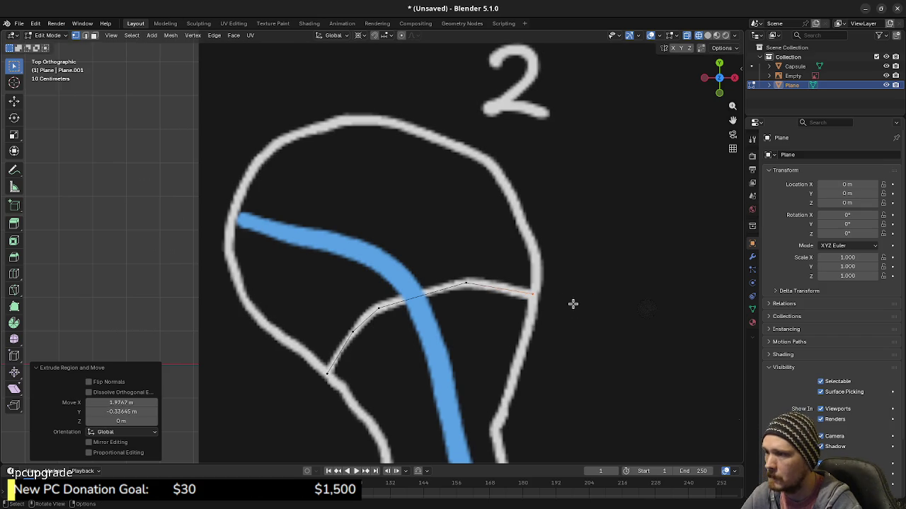
key("e")
left_click(574, 248)
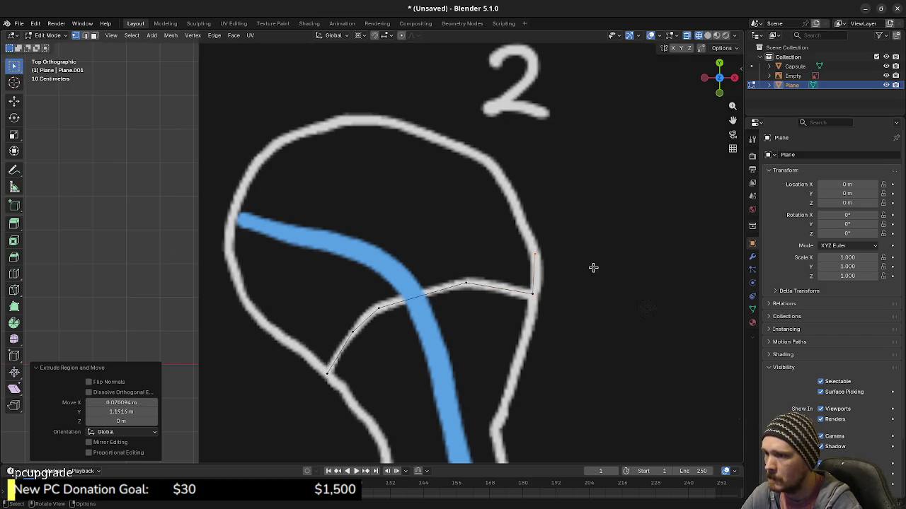
key("e")
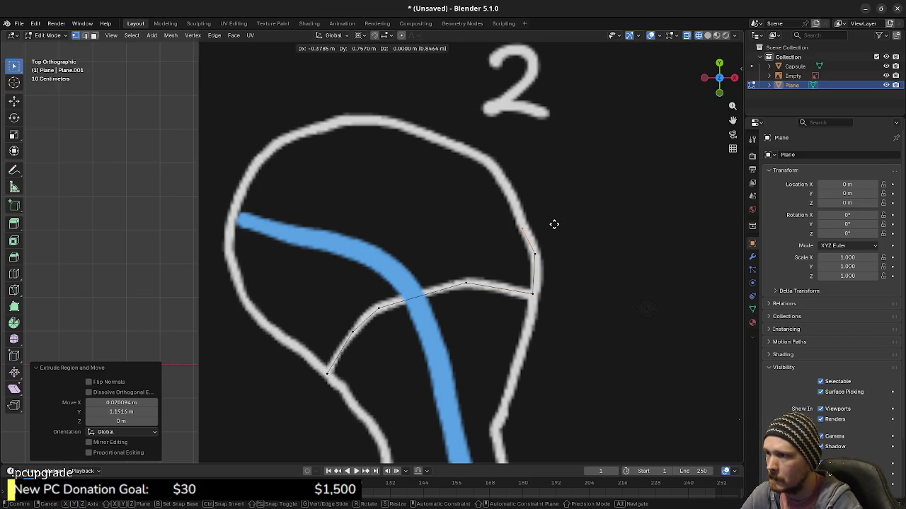
left_click(553, 220)
key("e")
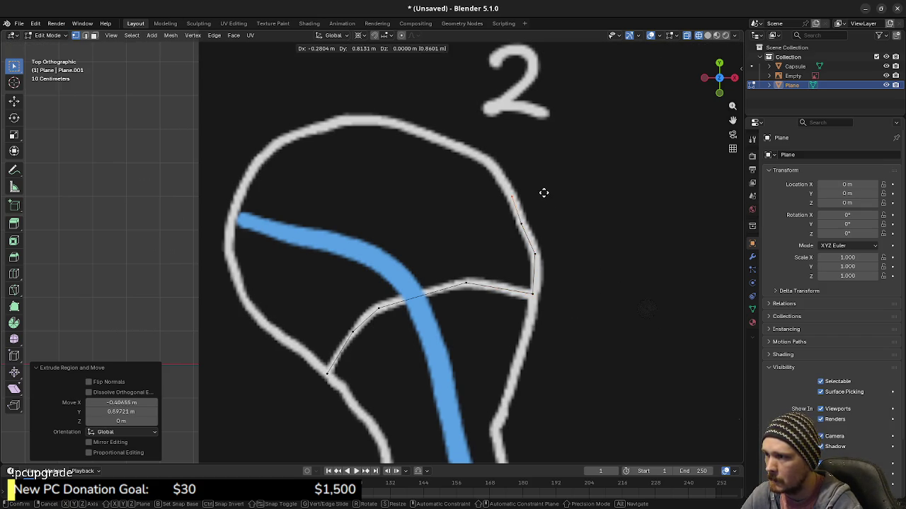
left_click(540, 190)
key("e")
left_click(522, 160)
Continue extruding vertices over the outline's top curve and down the upper-left side
key("e")
left_click(493, 144)
key("e")
left_click(458, 131)
key("e")
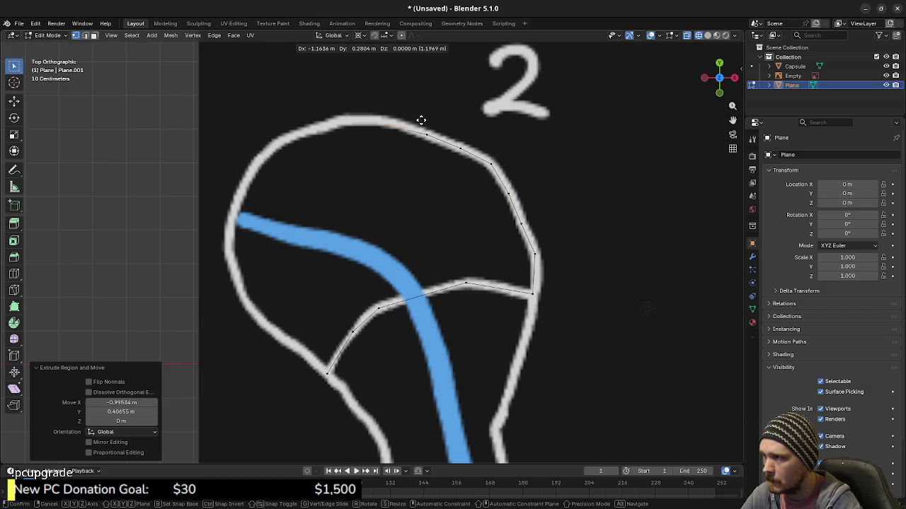
left_click(393, 123)
key("e")
left_click(352, 124)
key("e")
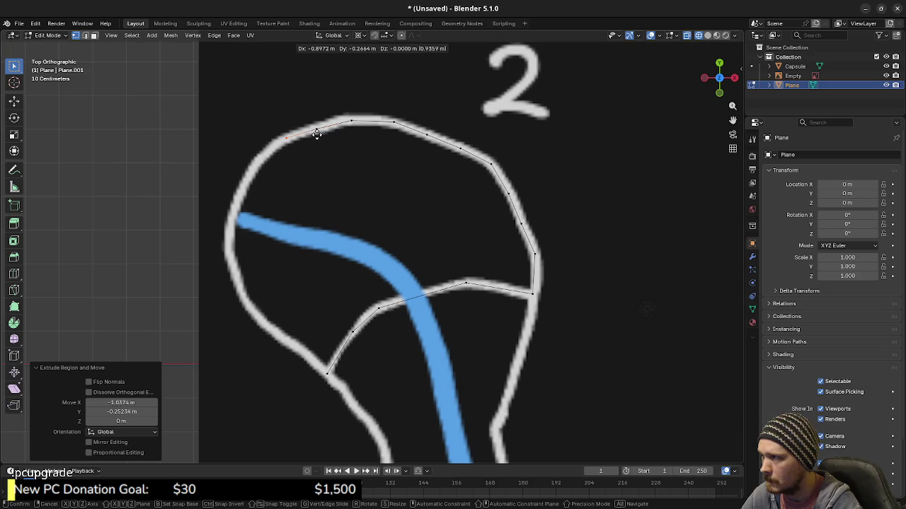
left_click(316, 133)
key("e")
left_click(290, 156)
key("e")
left_click(272, 186)
Extrude vertices down the left side to the lower-left junction, cancelling the final extra extrusion
key("e")
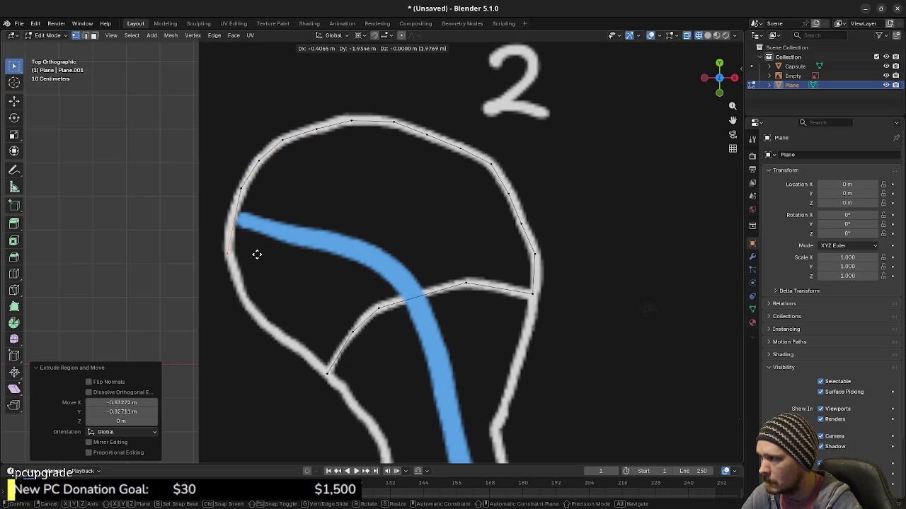
left_click(257, 252)
key("e")
left_click(269, 290)
key("e")
left_click(284, 316)
key("e")
left_click(303, 338)
key("e")
left_click(328, 358)
key("e")
left_click(348, 372)
key("e")
key("Escape")
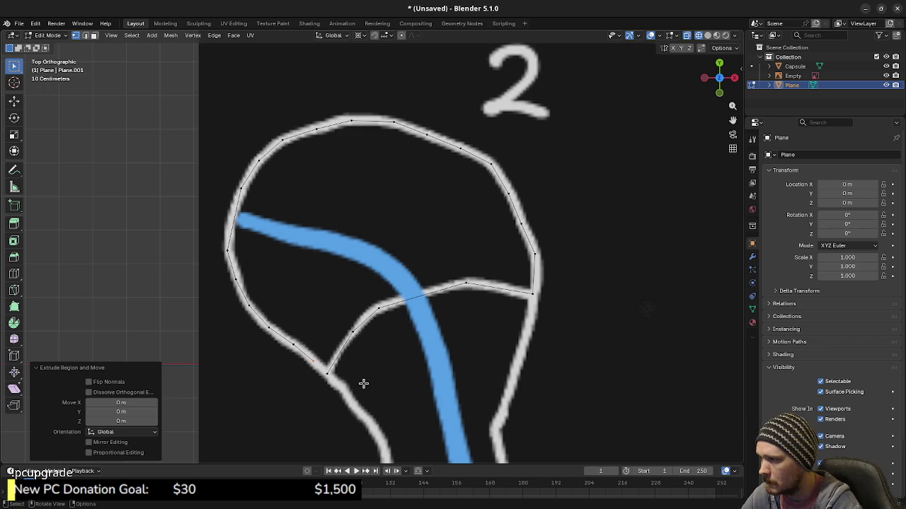
right_click(363, 384)
Join the outline's end vertex to the lower-left junction vertex and check the closed edge loop
left_click(339, 375)
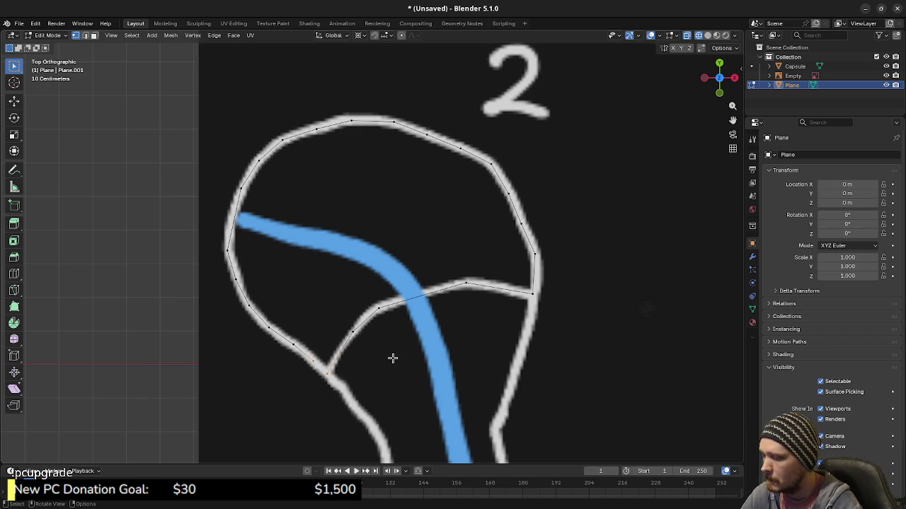
key("j")
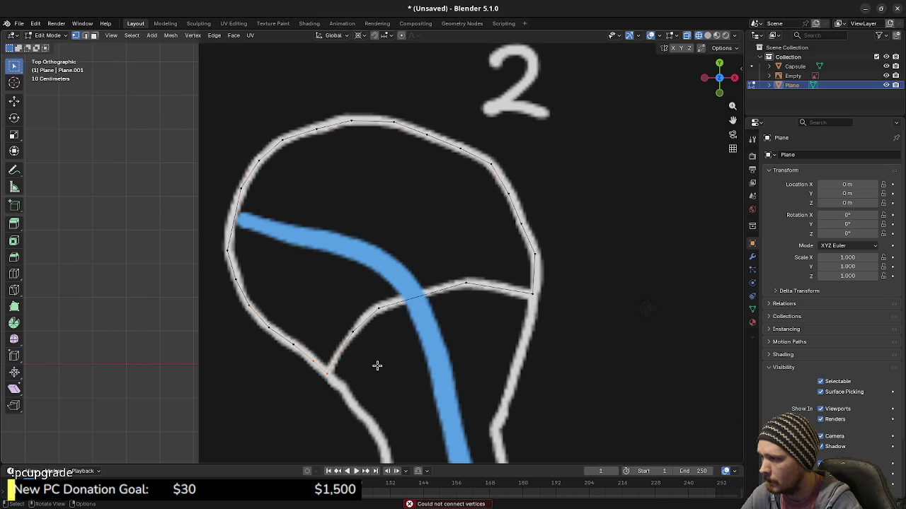
key("a")
key("alt+a")
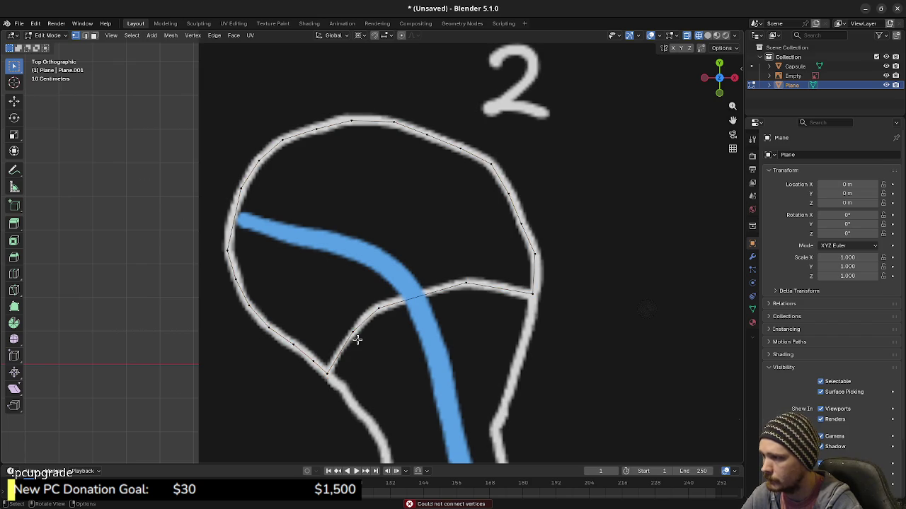
left_click(354, 340, "alt")
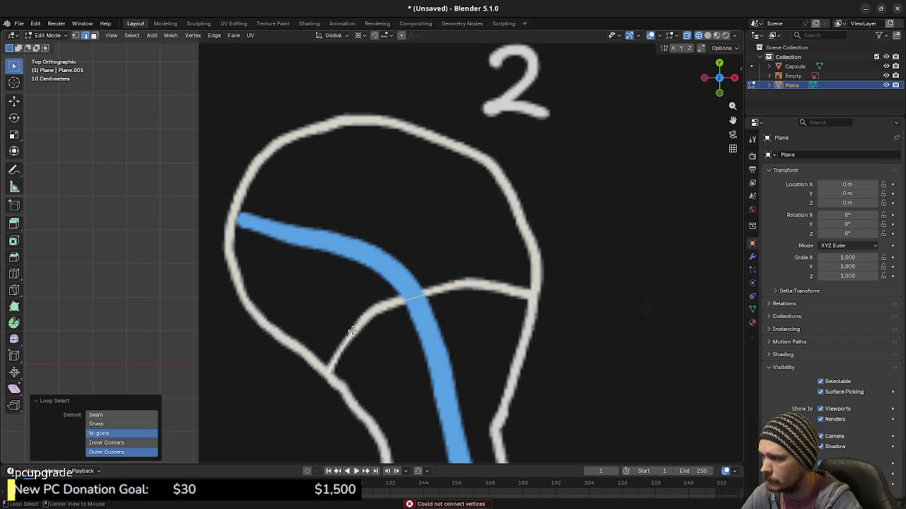
left_click(441, 331)
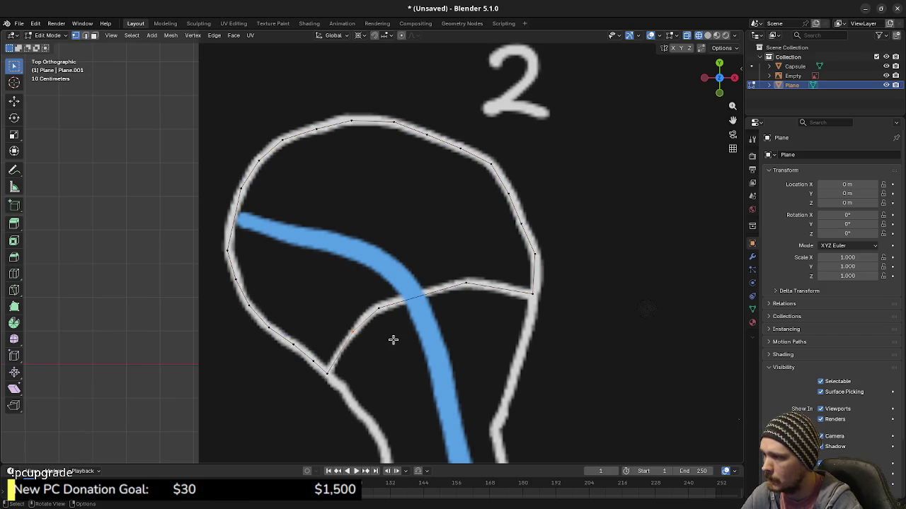
Place a copied vertex at the river's left end and a second vertex spanning its width
key("g")
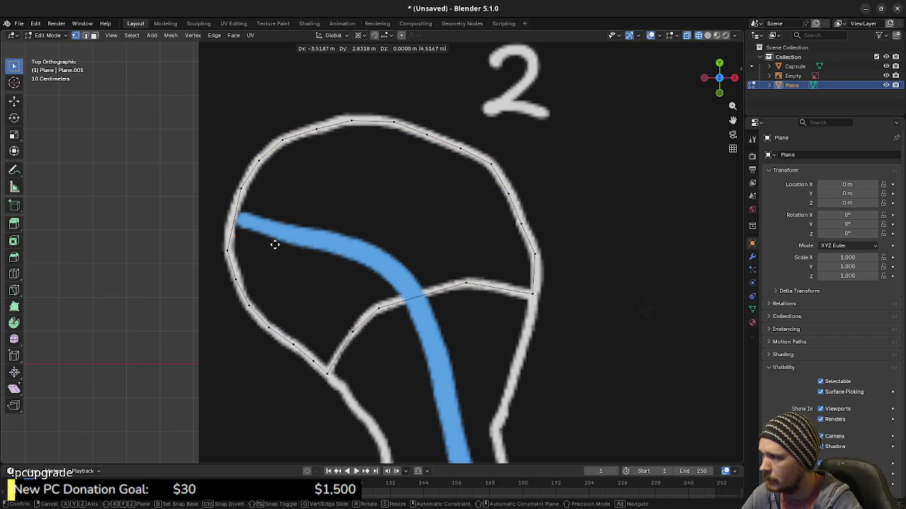
left_click(275, 244)
key("g")
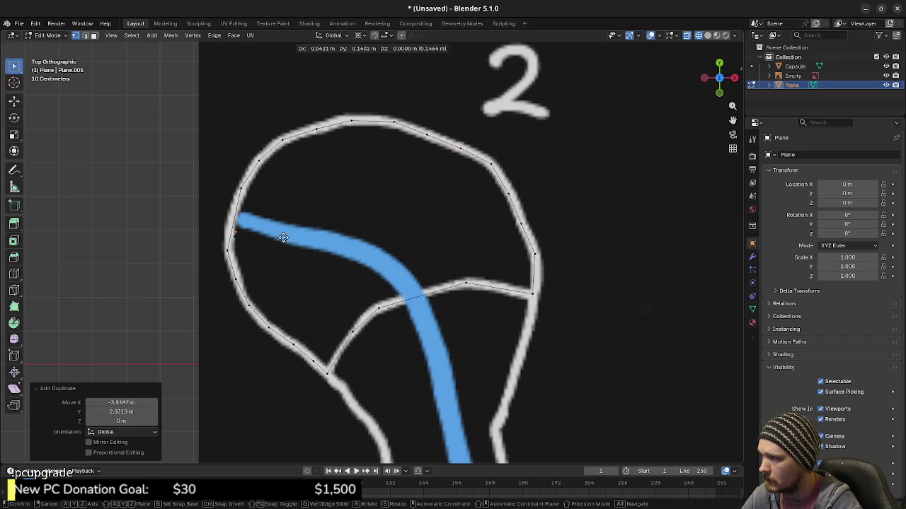
left_click(289, 231)
key("g")
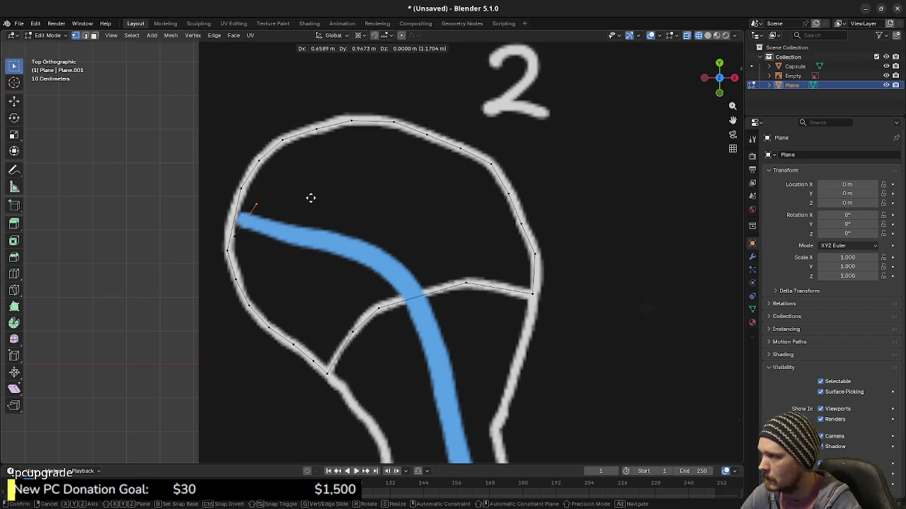
left_click(297, 195)
Extrude the river edge into three face sections heading toward the bend
key("2")
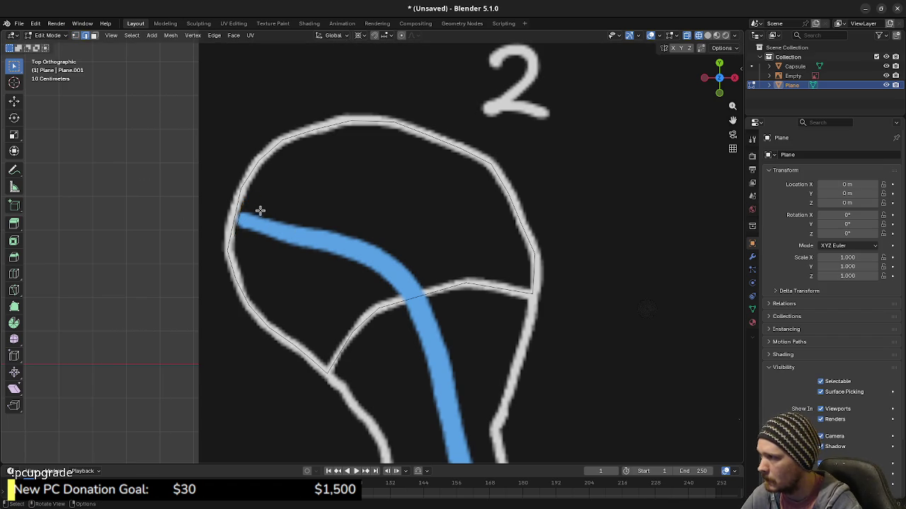
key("e")
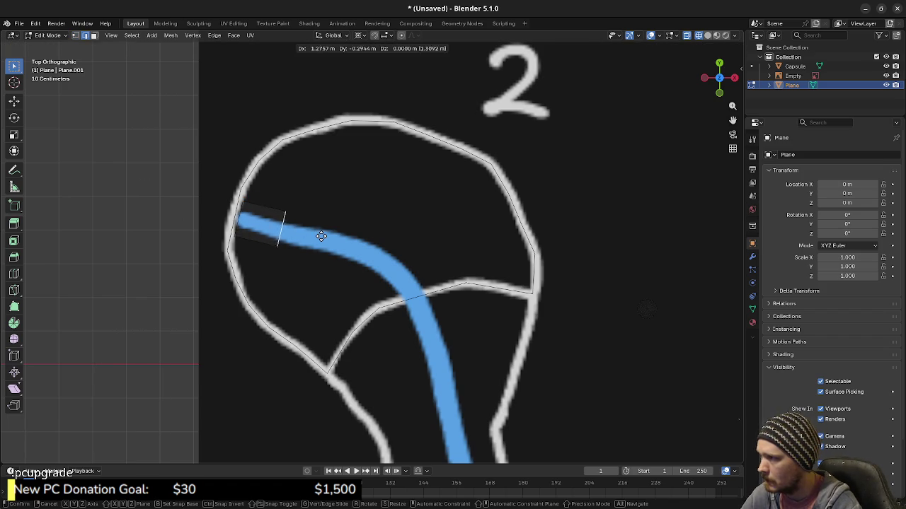
left_click(322, 237)
key("e")
left_click(371, 247)
key("e")
left_click(417, 259)
Change the rotation pivot, then rotate and extend the end edge to follow the river's bend
key("g")
key("Escape")
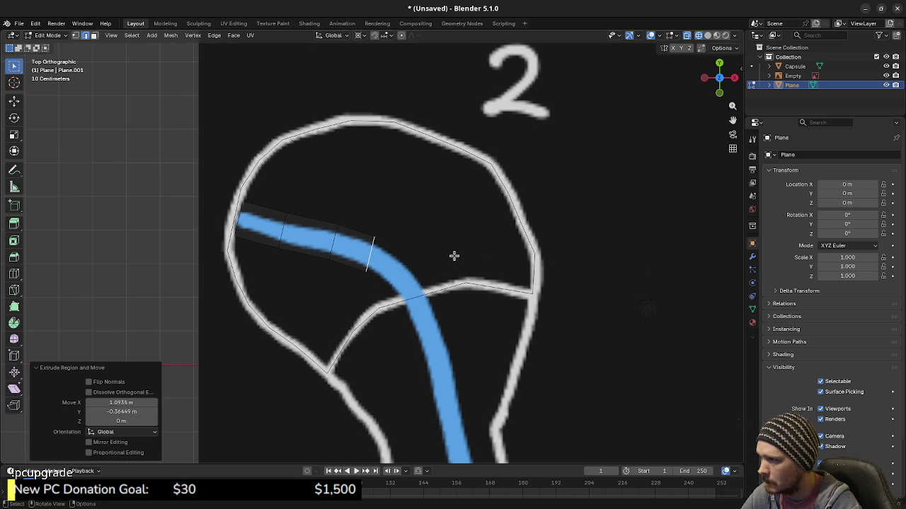
left_click(360, 35)
left_click(380, 88)
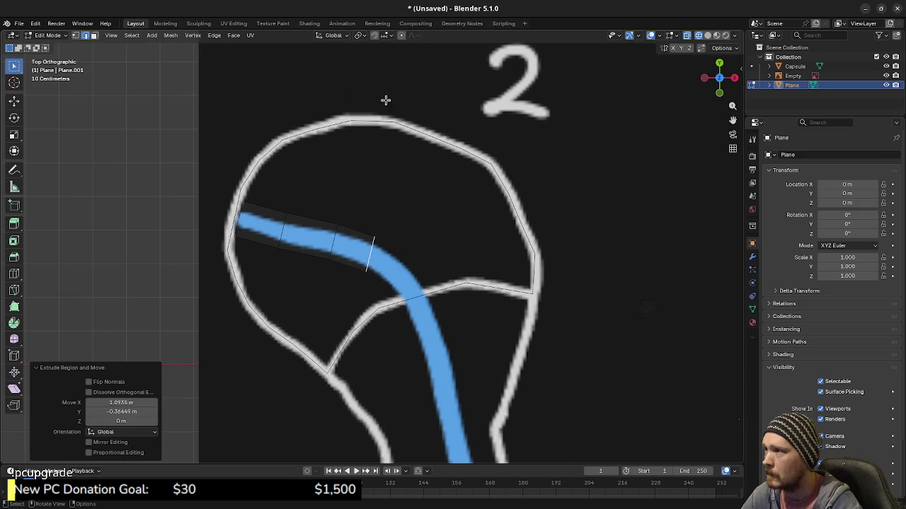
key("r")
left_click(468, 241)
key("g")
left_click(483, 263)
key("r")
left_click(495, 303)
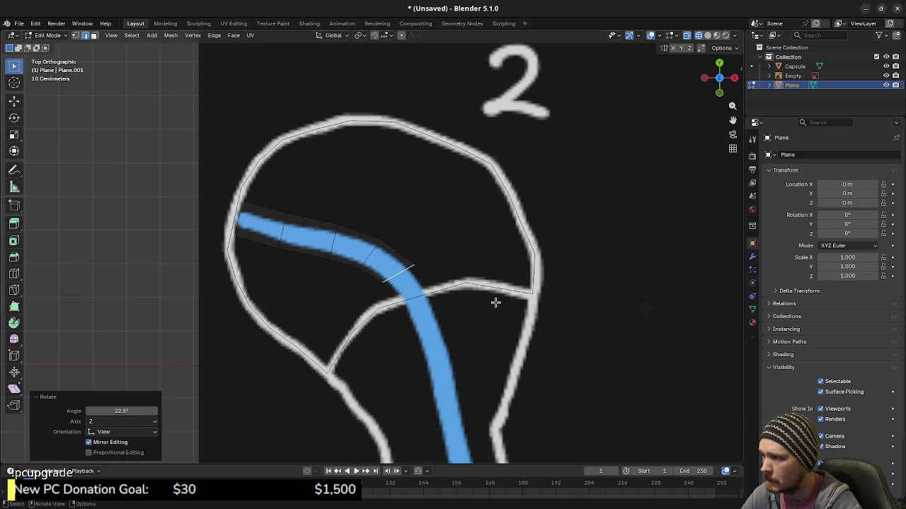
Extrude one more section past the bend and fine-tune the end edge's position and angle
key("e")
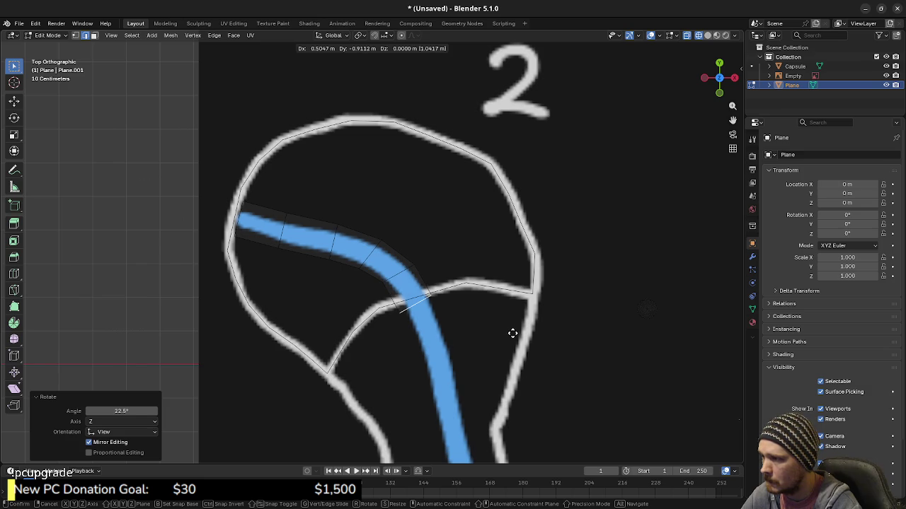
left_click(513, 332)
key("r")
left_click(513, 359)
key("g")
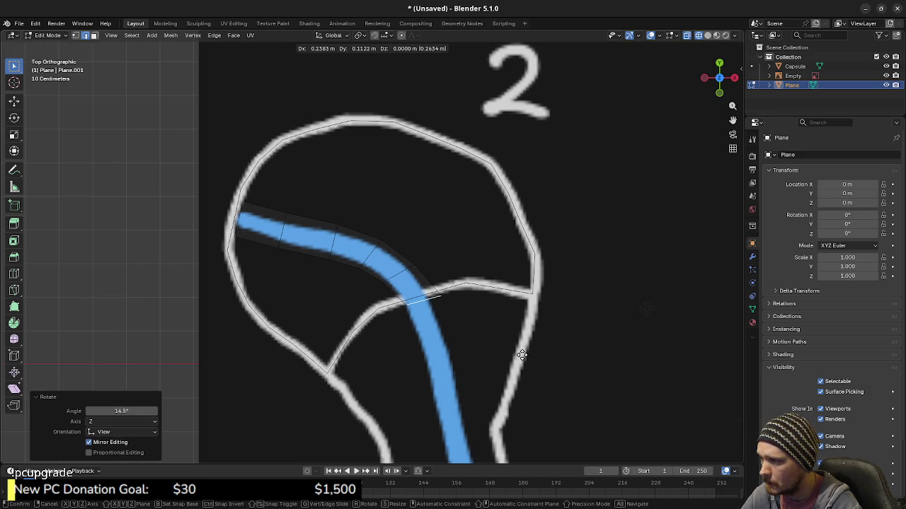
left_click(522, 354)
key("r")
left_click(529, 352)
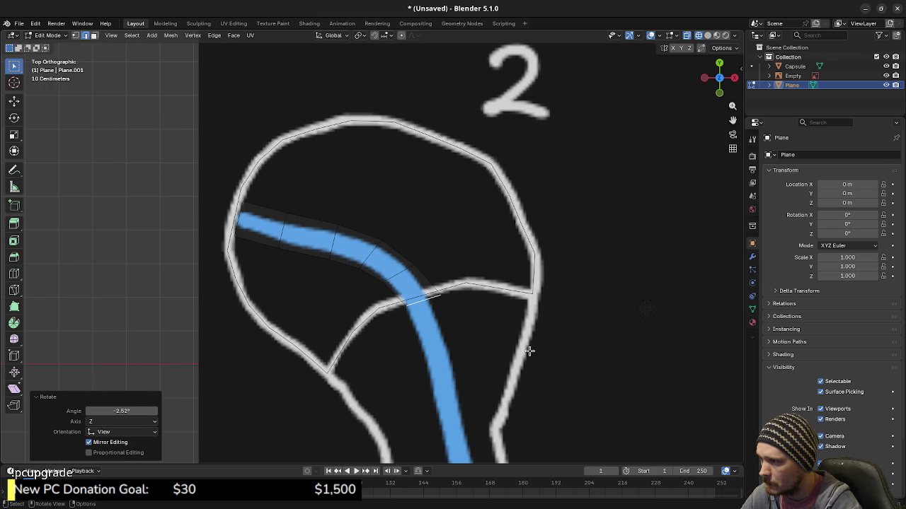
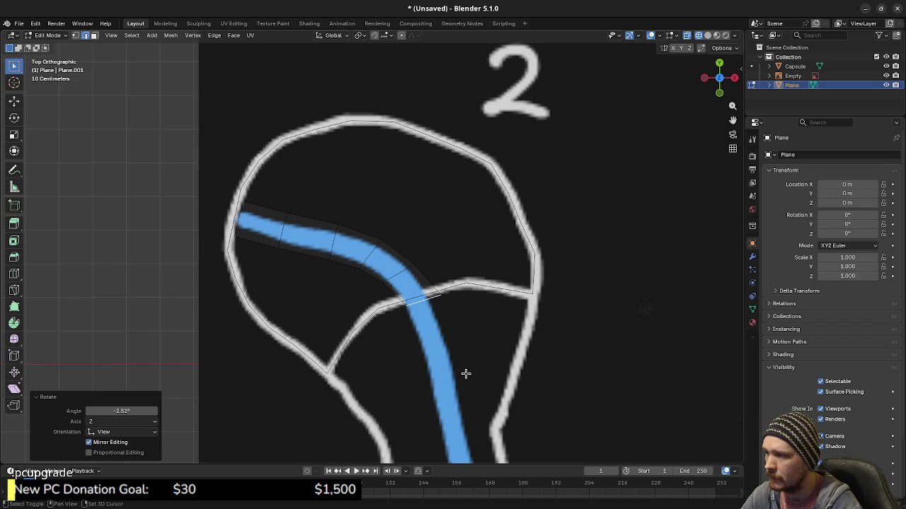
Rotate the strip's end edge to match the blue path and move it further down the path
middle_click_drag(463, 373, 445, 354, "shift")
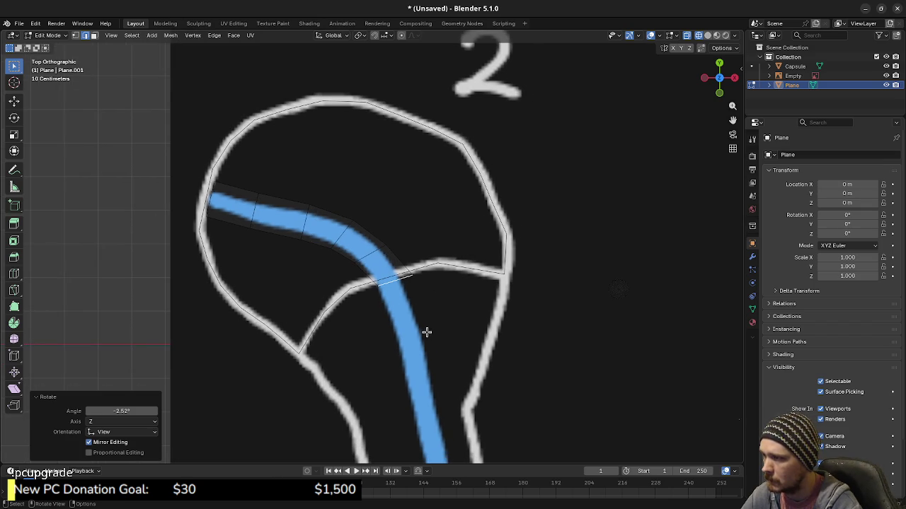
middle_click_drag(469, 354, 485, 344, "shift")
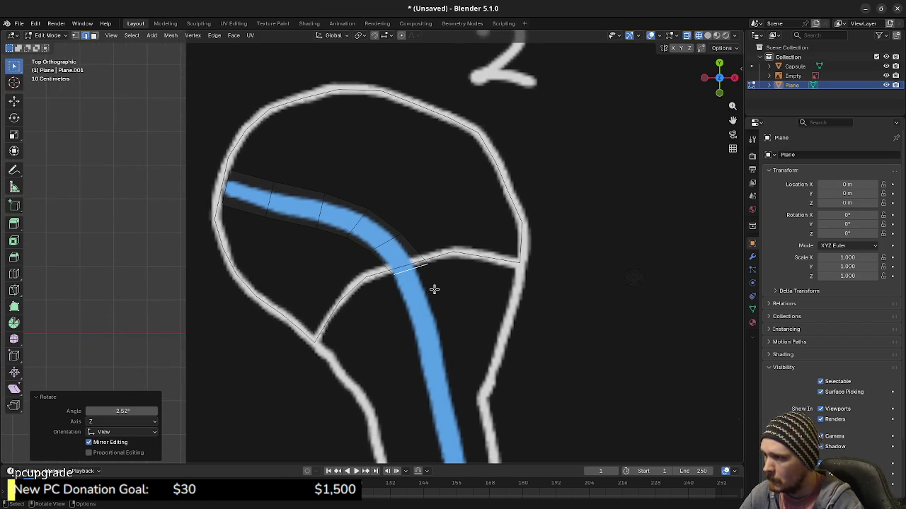
key("r")
left_click(439, 331)
mouse_move(455, 352)
middle_mouse_down("shift")
mouse_move(459, 309)
mouse_move(435, 318)
middle_mouse_up("shift")
key("g")
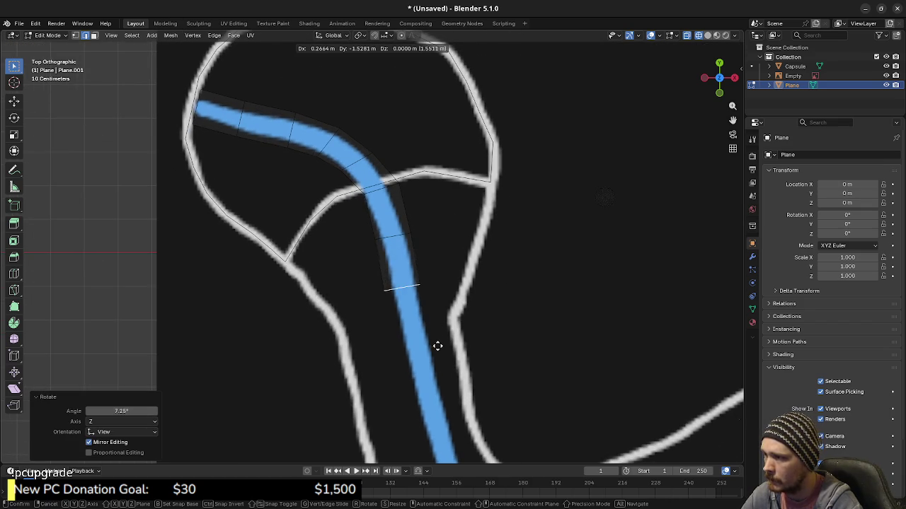
left_click(434, 345)
key("r")
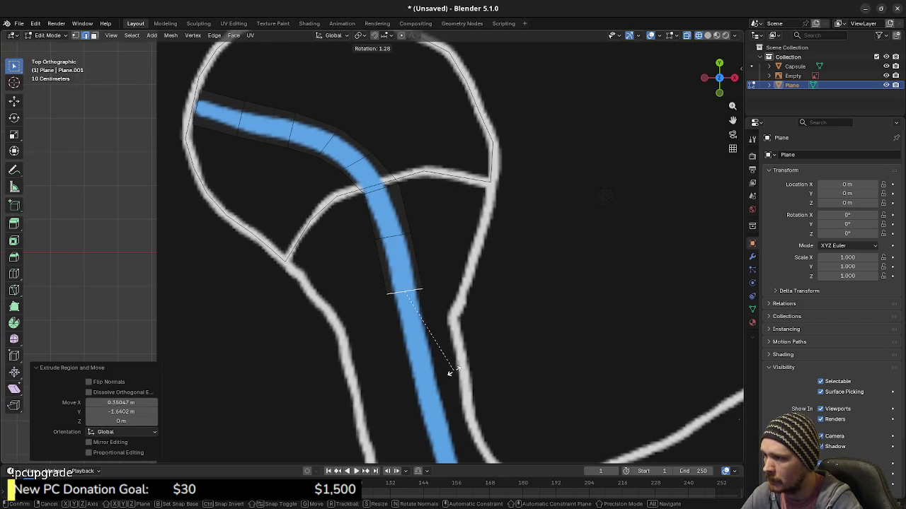
key("Escape")
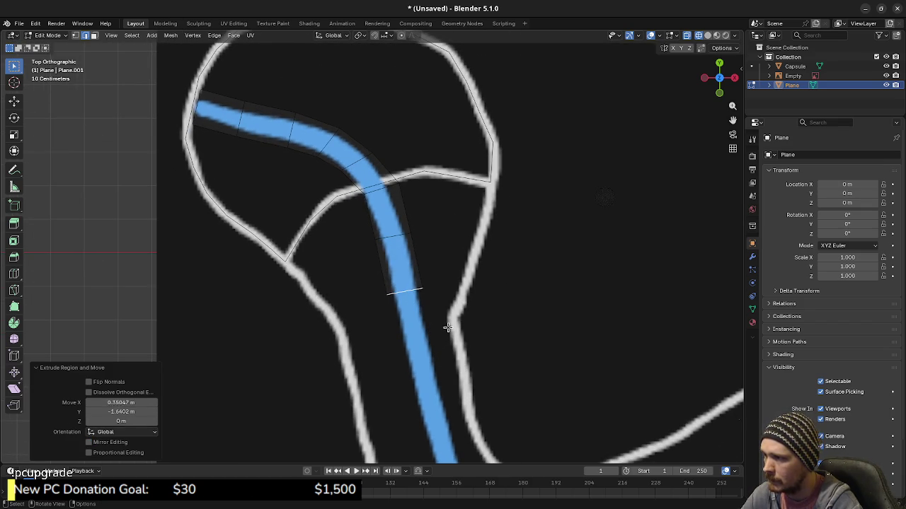
Extrude four more segments down the blue path to its bend
key("e")
left_click(477, 366)
middle_click_drag(477, 366, 449, 256, "shift")
key("e")
left_click(458, 334)
key("e")
left_click(472, 390)
key("e")
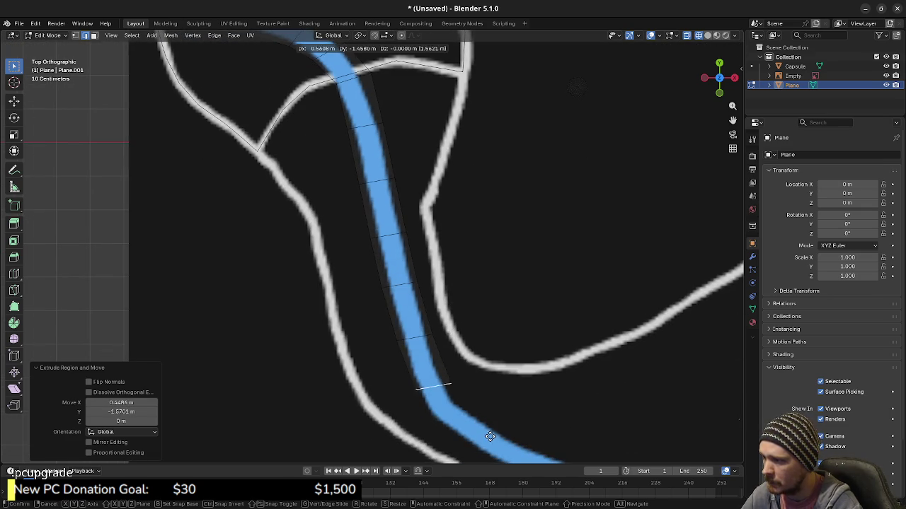
left_click(490, 438)
Extrude segments around the bend, rotating each end edge to follow the curve
key("r")
left_click(510, 423)
middle_click_drag(544, 416, 467, 307, "shift")
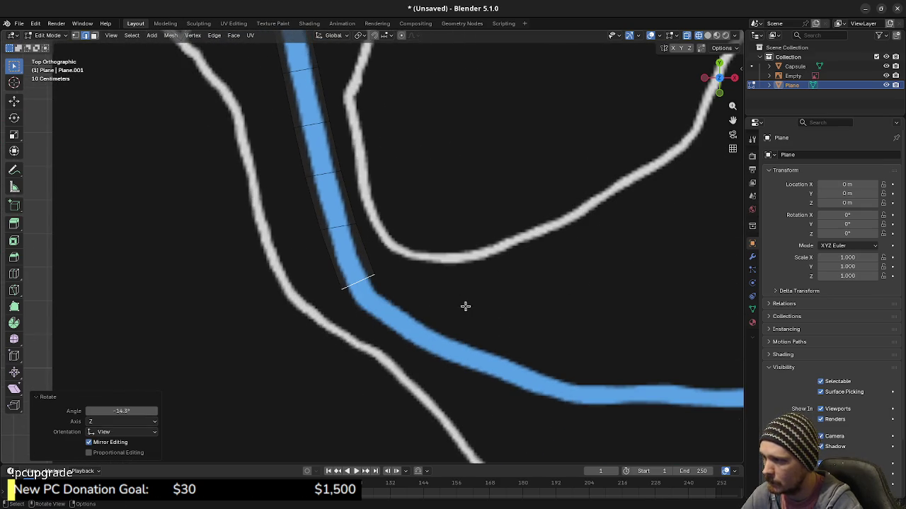
key("e")
left_click(482, 345)
key("r")
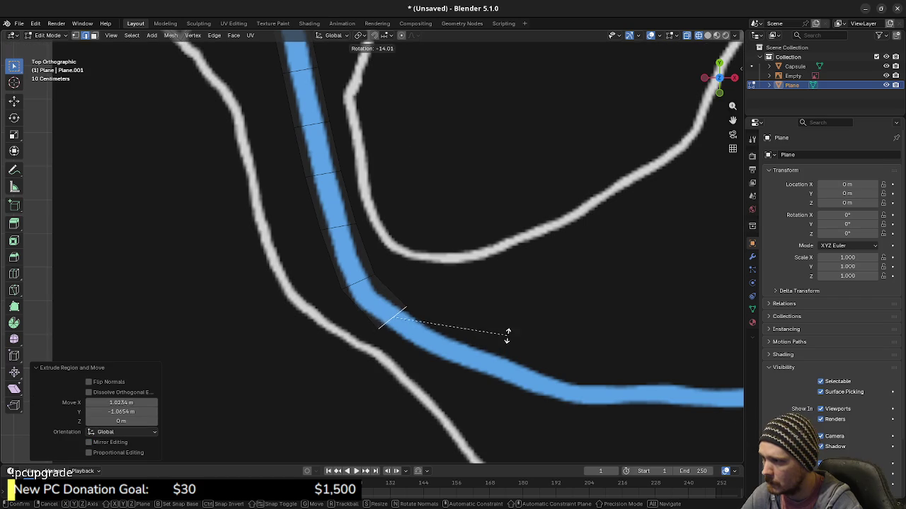
left_click(477, 302)
middle_click_drag(481, 329, 445, 313, "shift")
key("e")
left_click(468, 347)
Nudge the end edge onto the path, then extrude and angle the next curved segment
key("g")
left_click(505, 344)
key("g")
left_click(516, 348)
key("e")
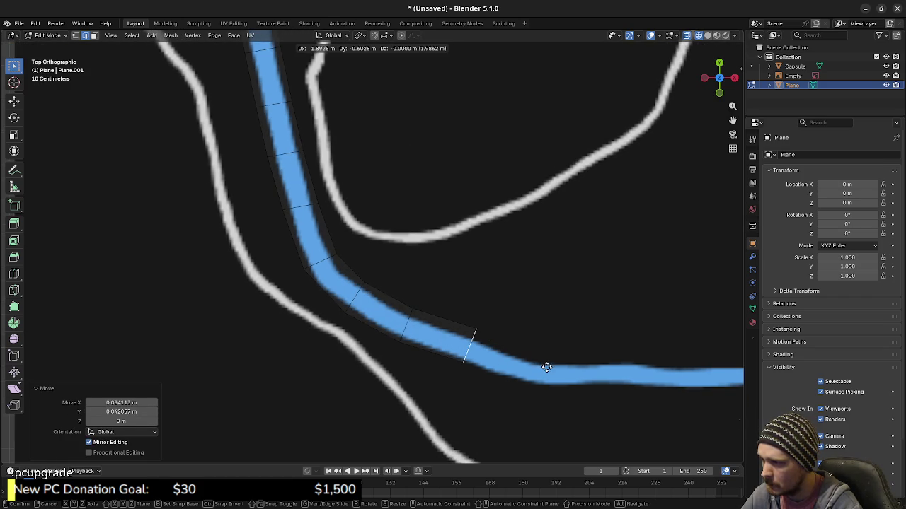
left_click(545, 366)
key("r")
left_click(564, 358)
key("g")
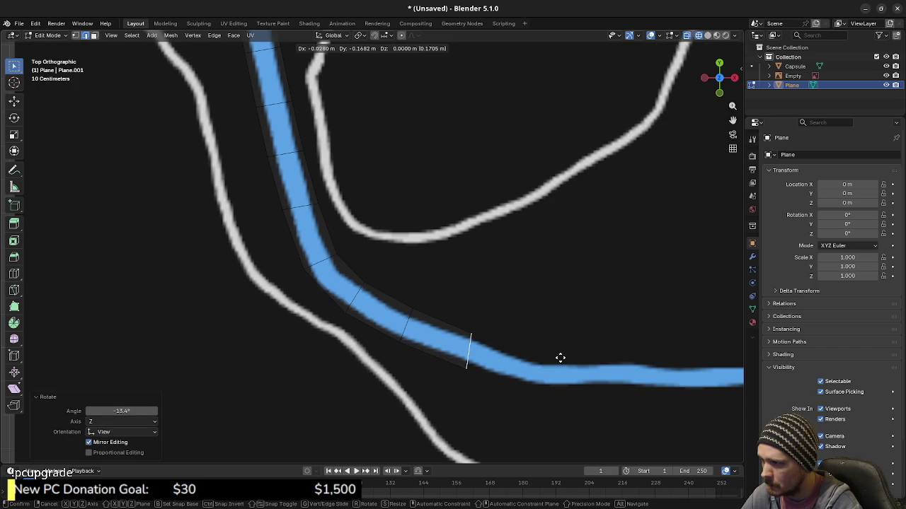
left_click(559, 357)
Extrude the first segment of the rightward stretch, squaring and aligning its end edge
middle_click_drag(552, 366, 406, 332, "shift")
key("e")
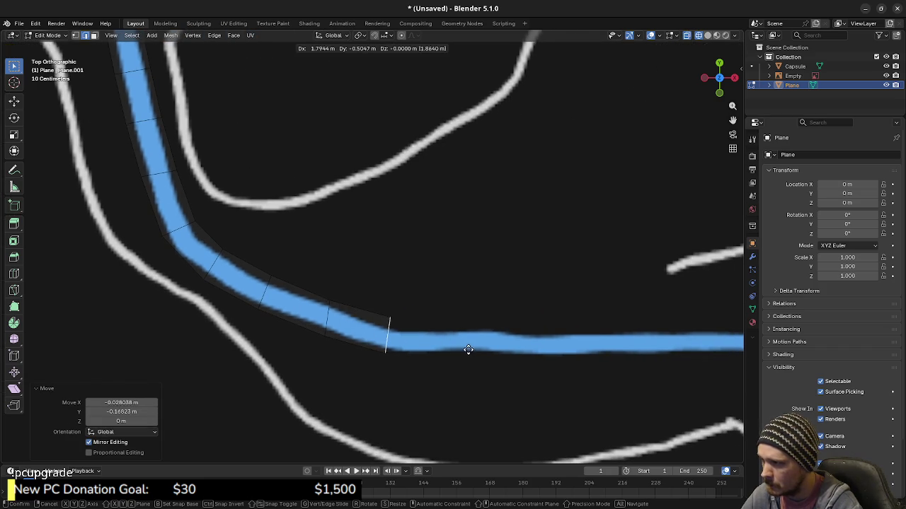
left_click(468, 351)
key("r")
left_click(500, 346)
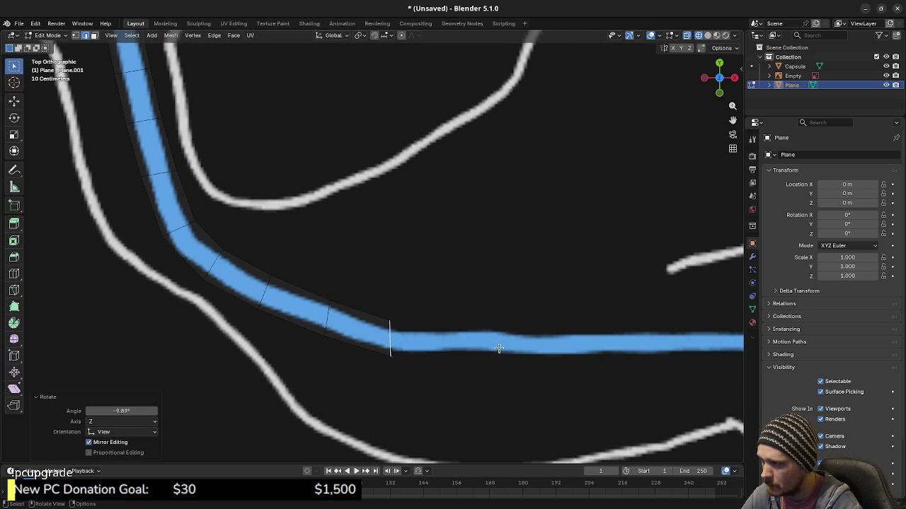
middle_click_drag(500, 347, 398, 324, "shift")
key("g")
left_click(506, 327)
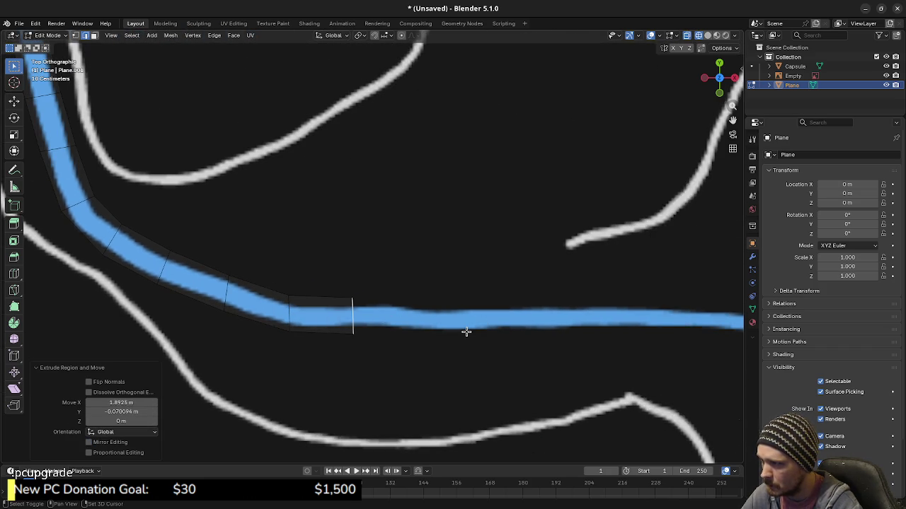
Extrude five more segments along the straight stretch of path to the right
key("e")
left_click(531, 331)
key("e")
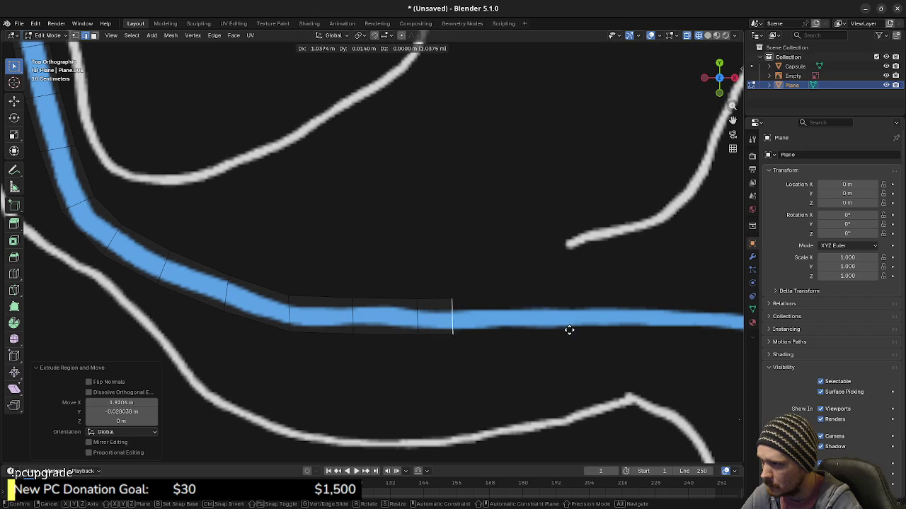
left_click(599, 330)
key("e")
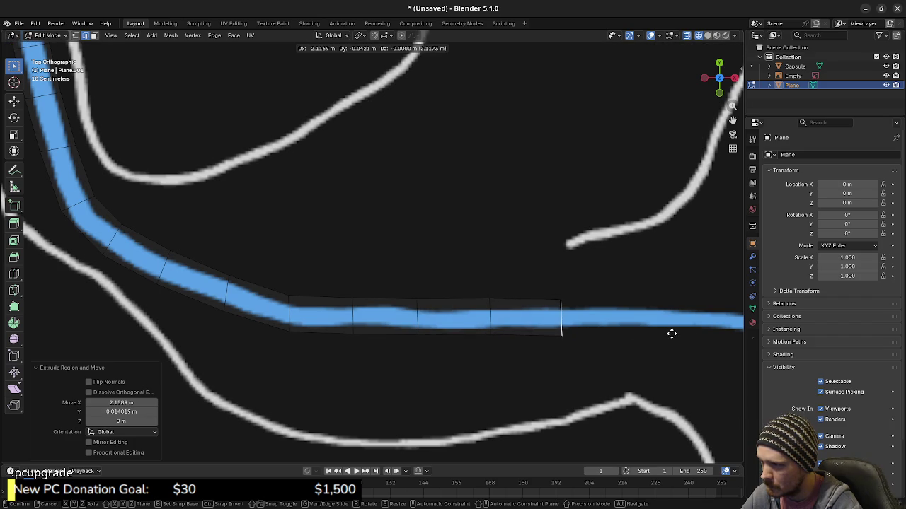
left_click(673, 333)
key("e")
middle_click_drag(675, 334, 469, 317, "shift")
left_click(588, 322)
key("e")
left_click(647, 324)
Extrude several more strip segments rightward along the blue path, angling each end edge to match
key("e")
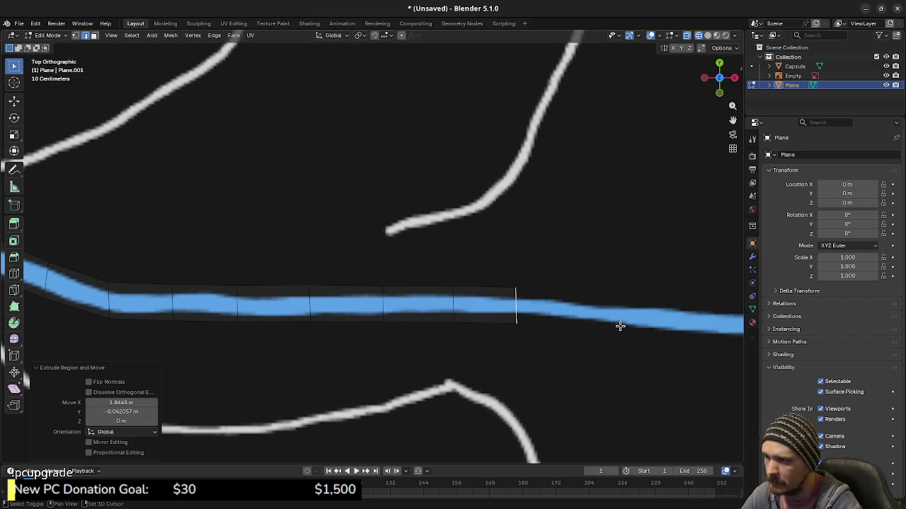
middle_click_drag(622, 323, 441, 309, "shift")
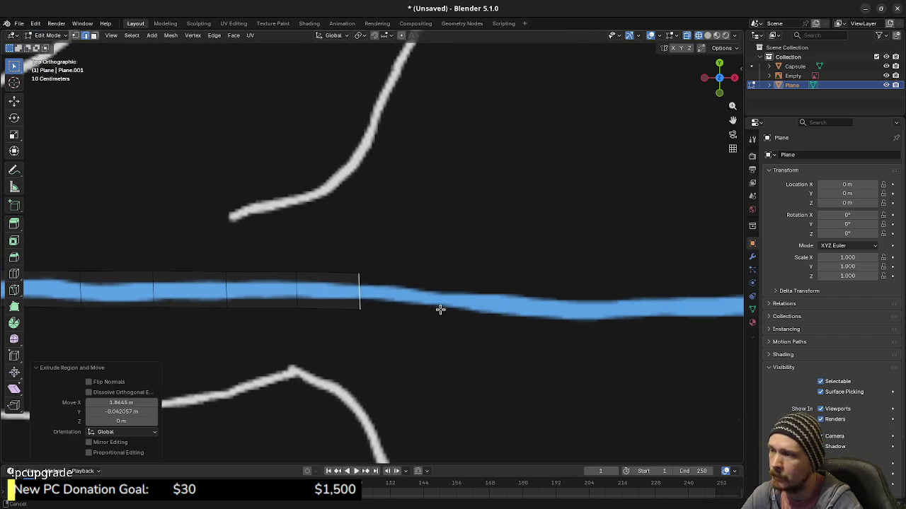
left_click(501, 308)
key("r")
left_click(515, 323)
key("e")
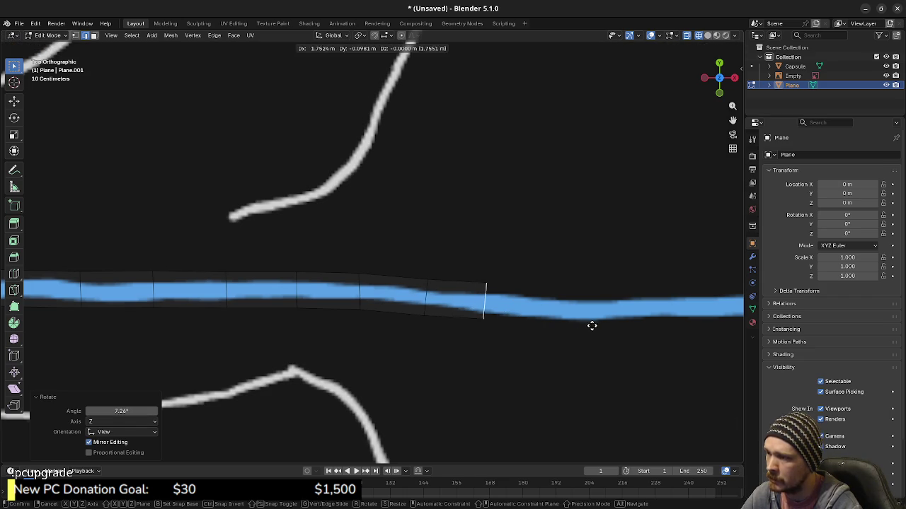
left_click(594, 327)
key("r")
left_click(623, 328)
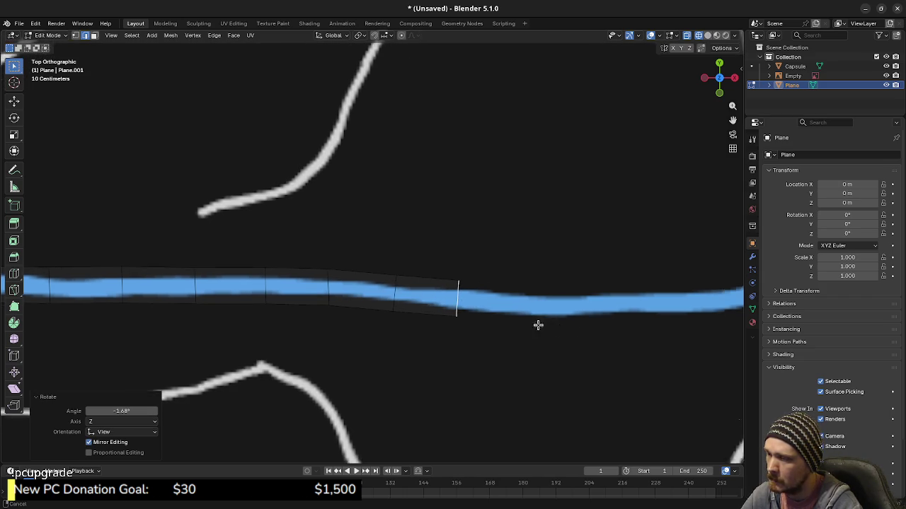
middle_click_drag(623, 328, 431, 319, "shift")
key("e")
left_click(503, 324)
key("r")
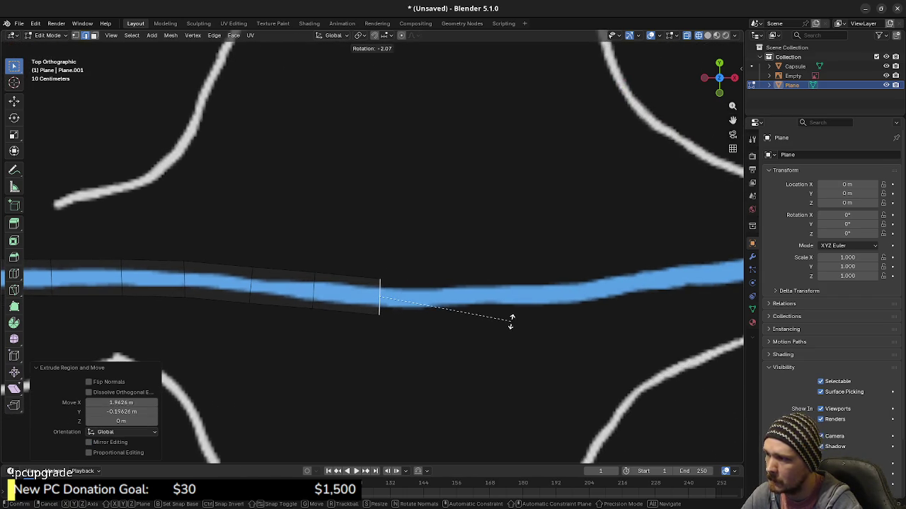
left_click(508, 322)
key("e")
left_click(559, 326)
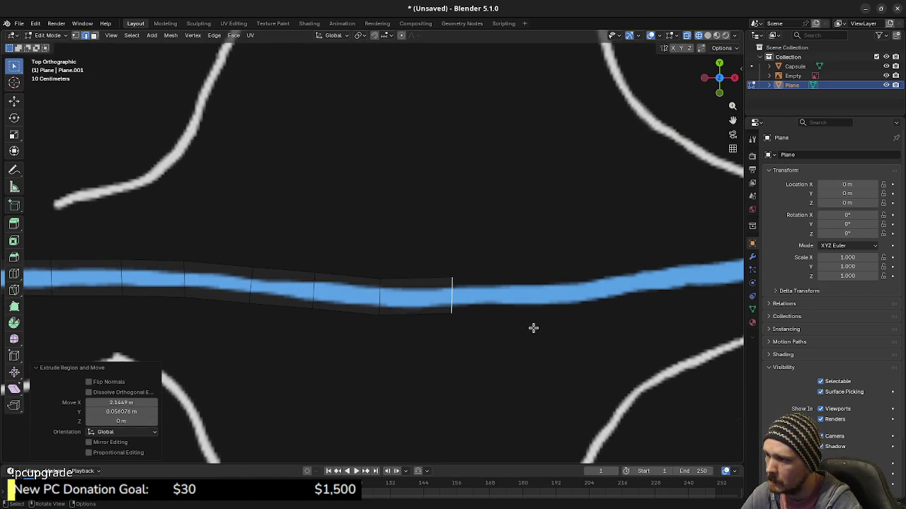
middle_click_drag(554, 327, 405, 328, "shift")
key("e")
left_click(517, 329)
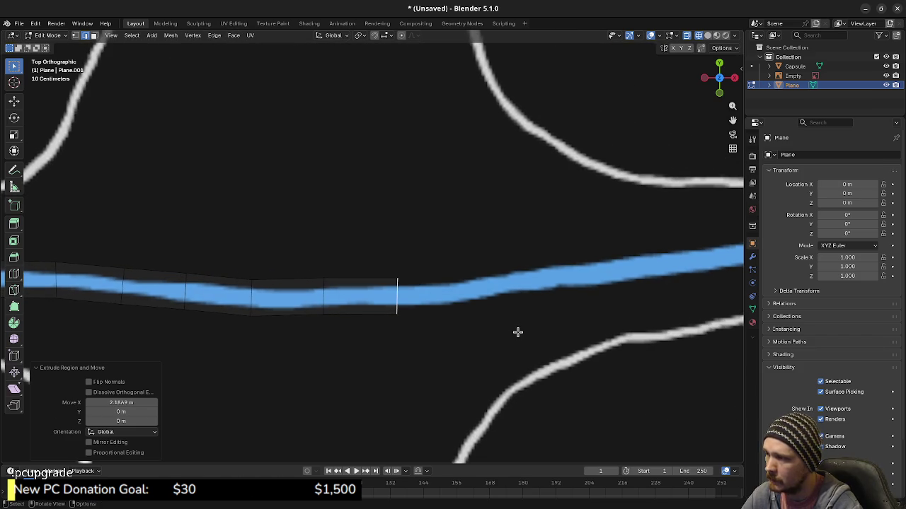
middle_click_drag(517, 328, 469, 330, "shift")
Continue the strip up the rising stretch of path, rotating end edges to follow it
key("e")
left_click(508, 327)
key("r")
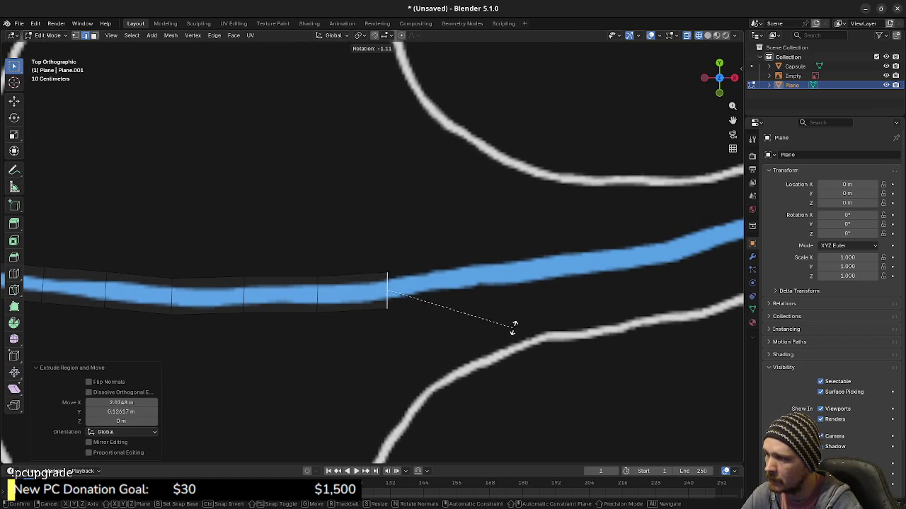
left_click(512, 304)
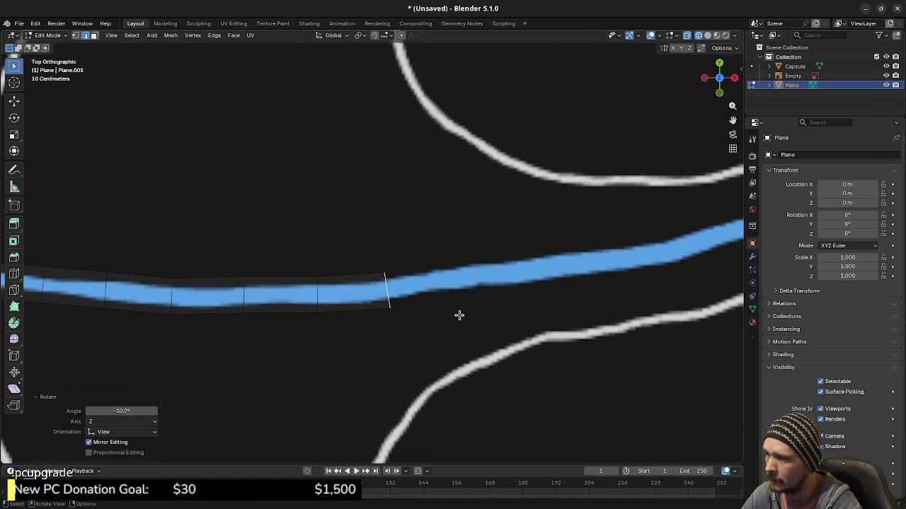
key("e")
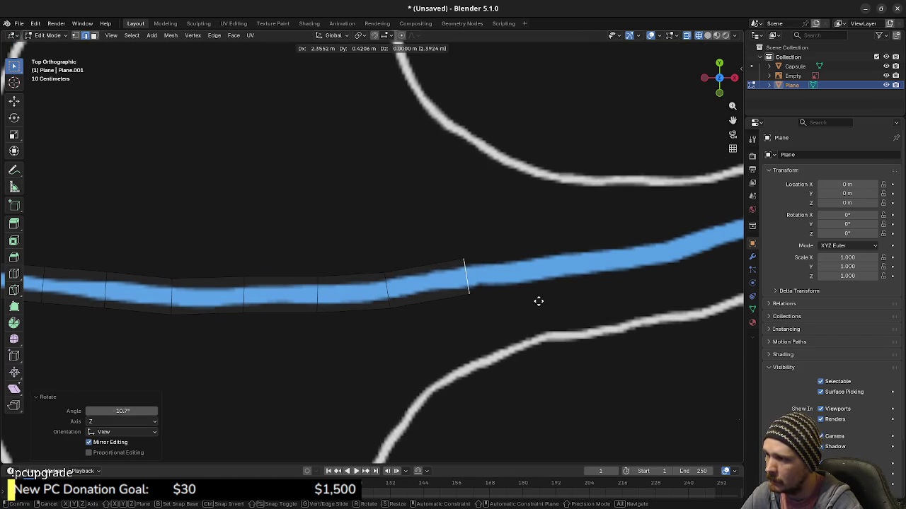
left_click(532, 304)
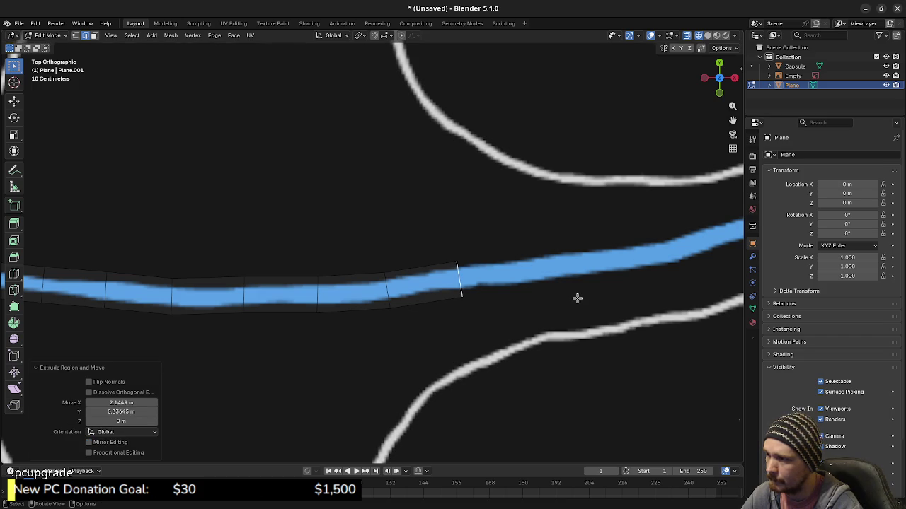
middle_click_drag(566, 303, 425, 318, "shift")
key("e")
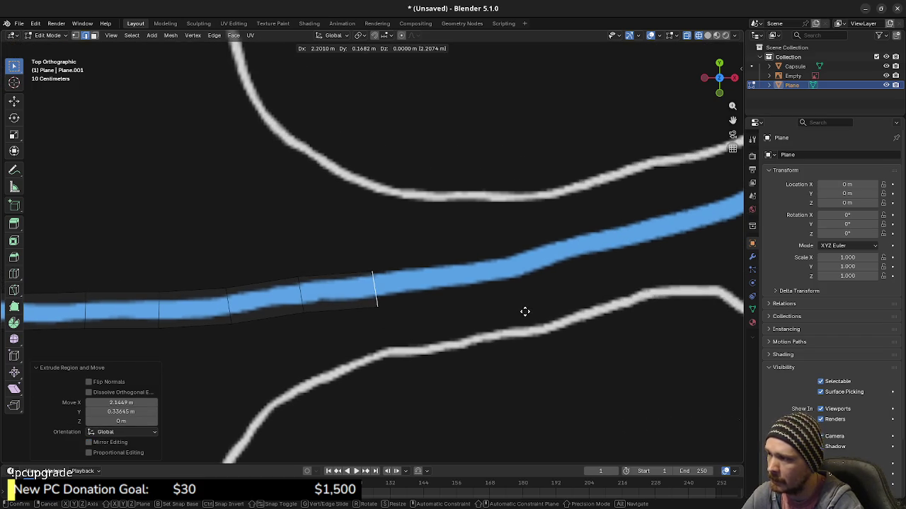
left_click(522, 309)
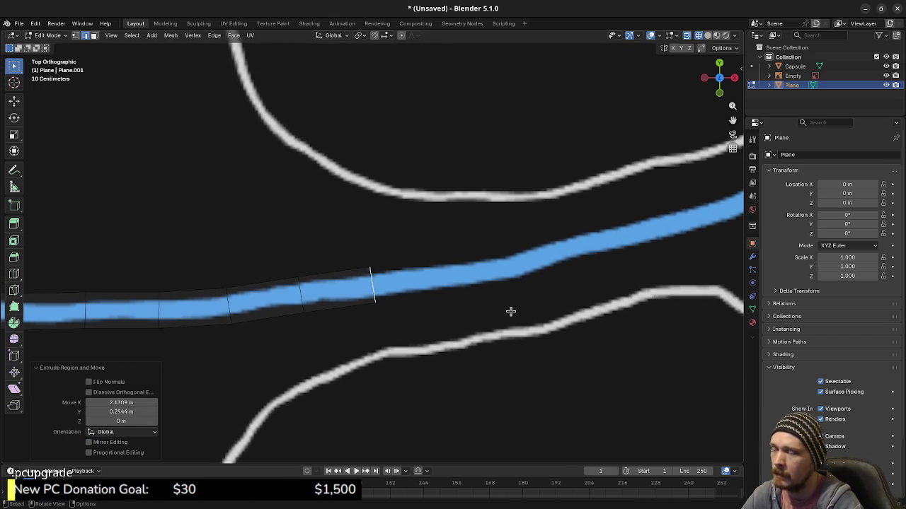
key("e")
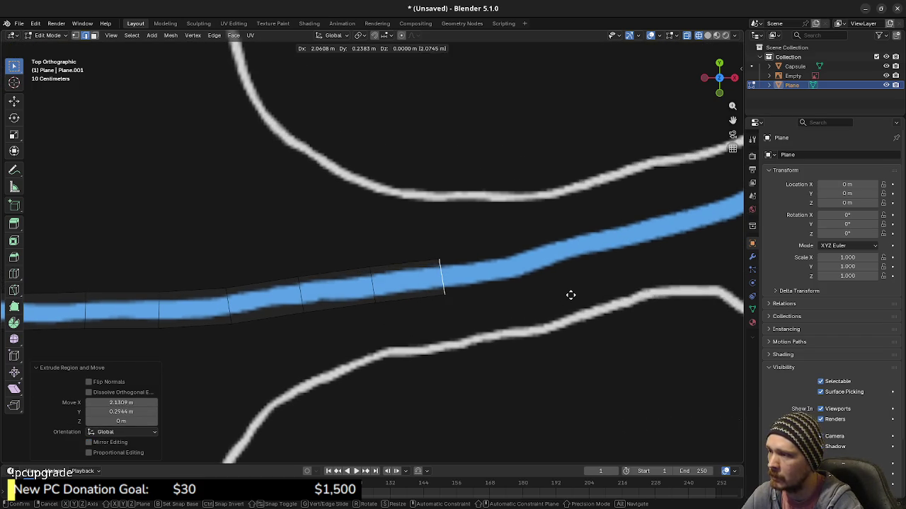
middle_click_drag(581, 296, 404, 309, "shift")
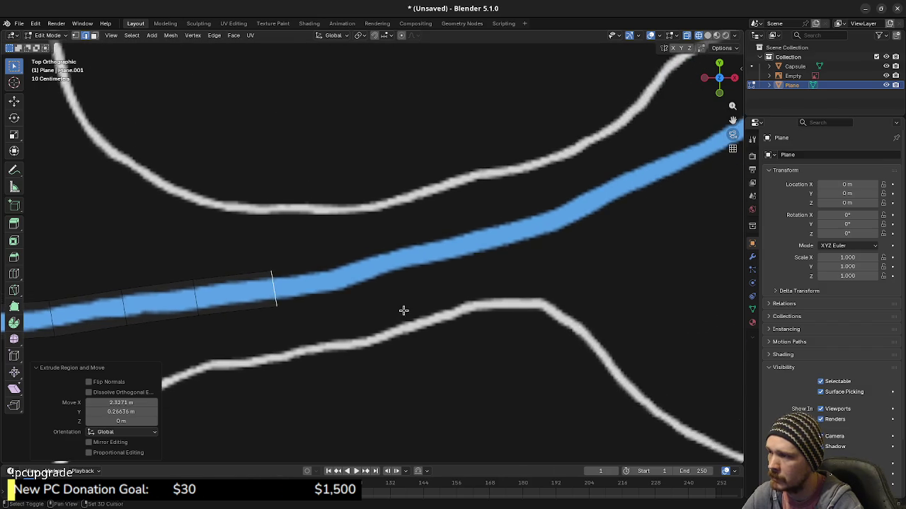
left_click(491, 296)
key("r")
left_click(502, 288)
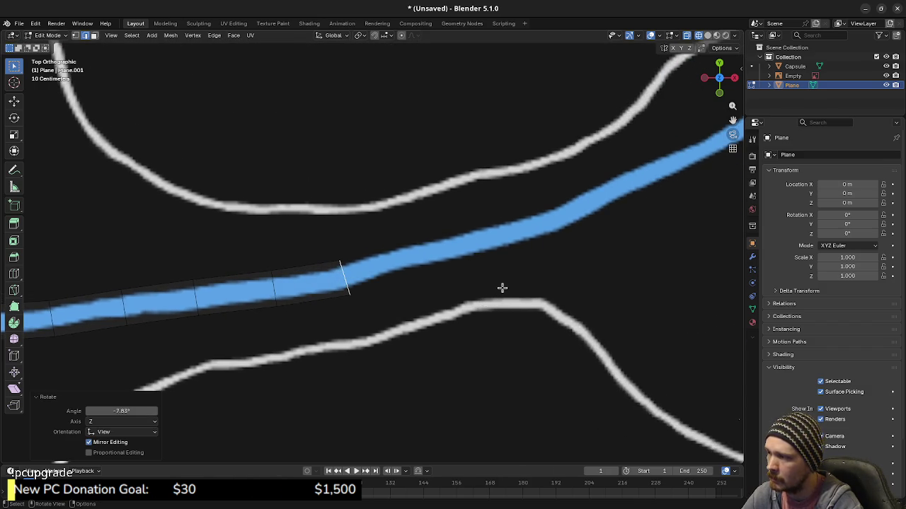
key("e")
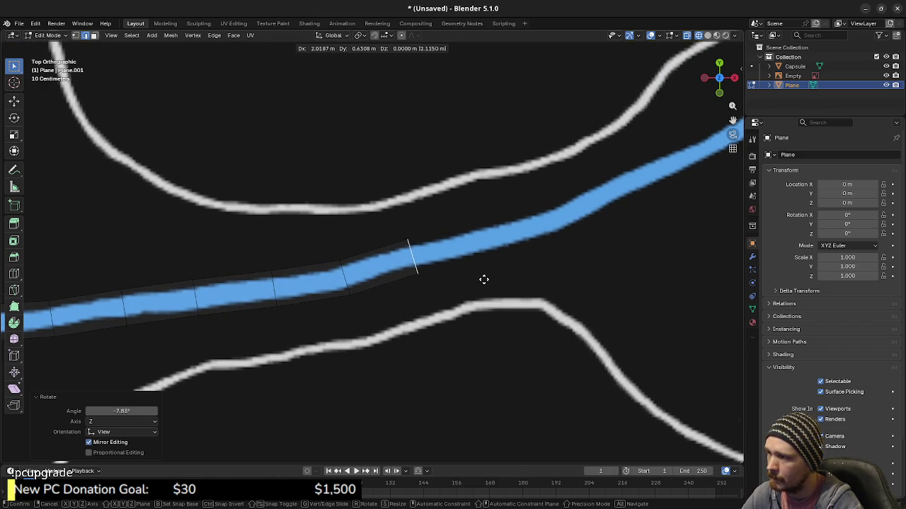
left_click(487, 277)
key("r")
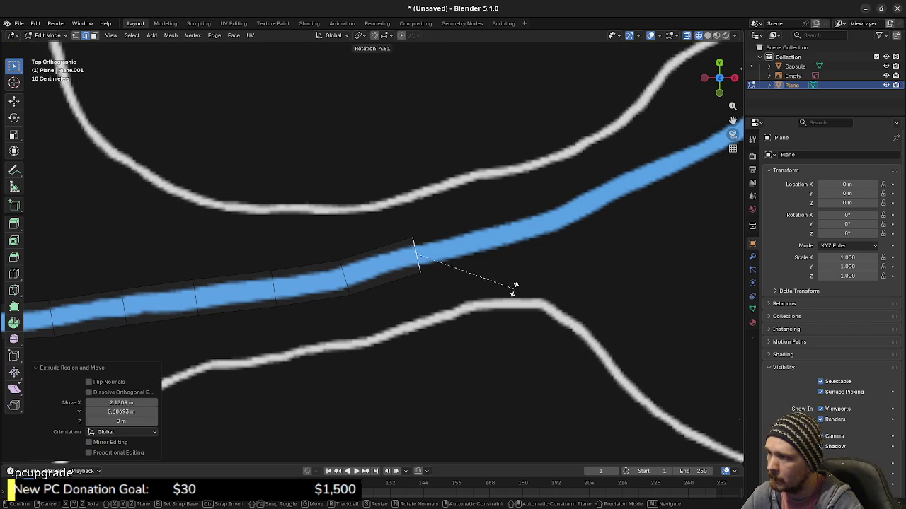
left_click(537, 284)
middle_click_drag(540, 283, 447, 305, "shift")
key("e")
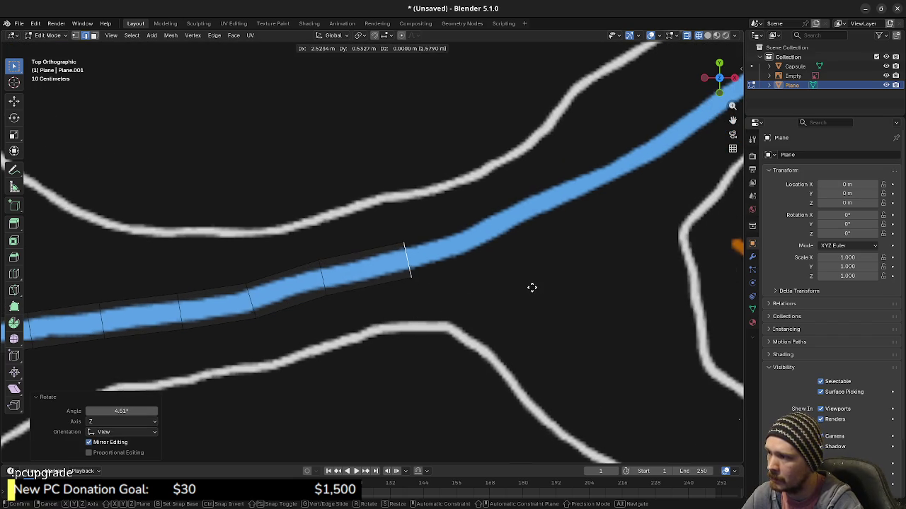
left_click(533, 293)
key("r")
left_click(543, 279)
Extend the strip toward the bridge, undoing one stray extrusion and nudging the end edge onto the path
middle_click_drag(543, 279, 422, 323, "shift")
key("e")
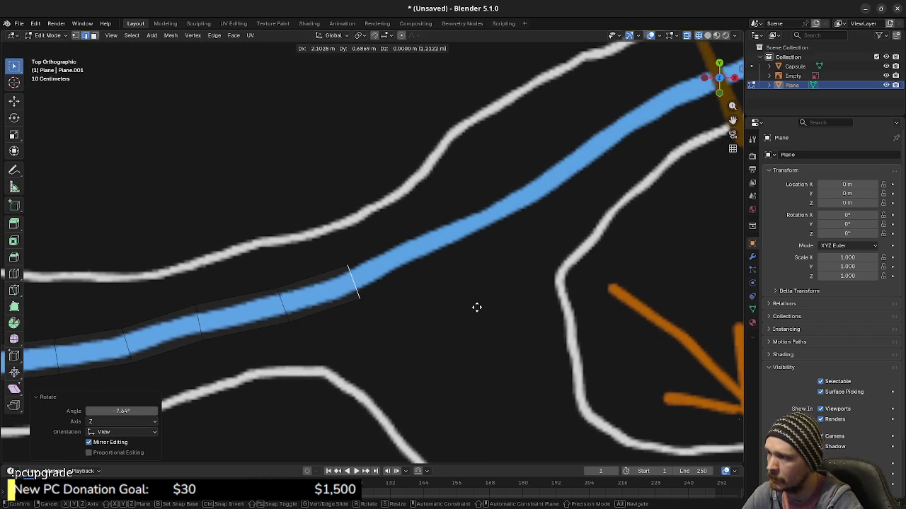
left_click(480, 312)
key("r")
left_click(485, 287)
key("e")
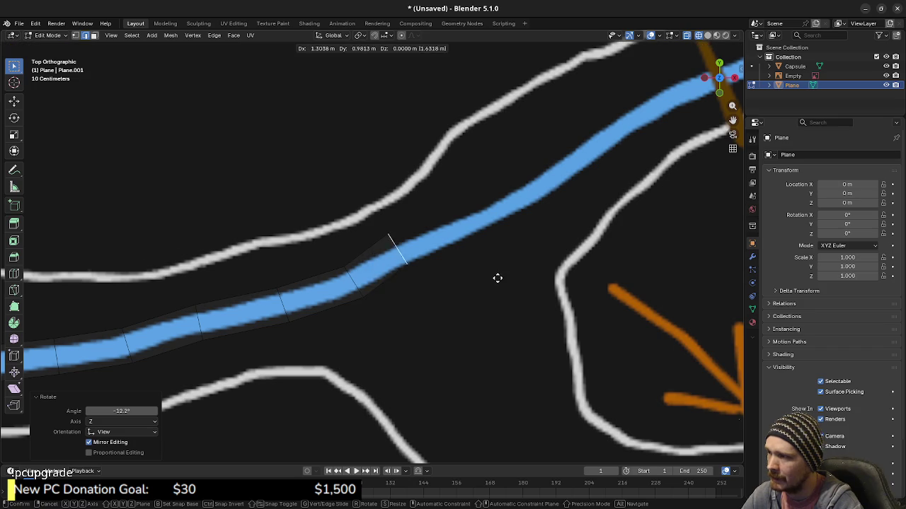
right_click(523, 272)
key("r")
left_click(524, 288)
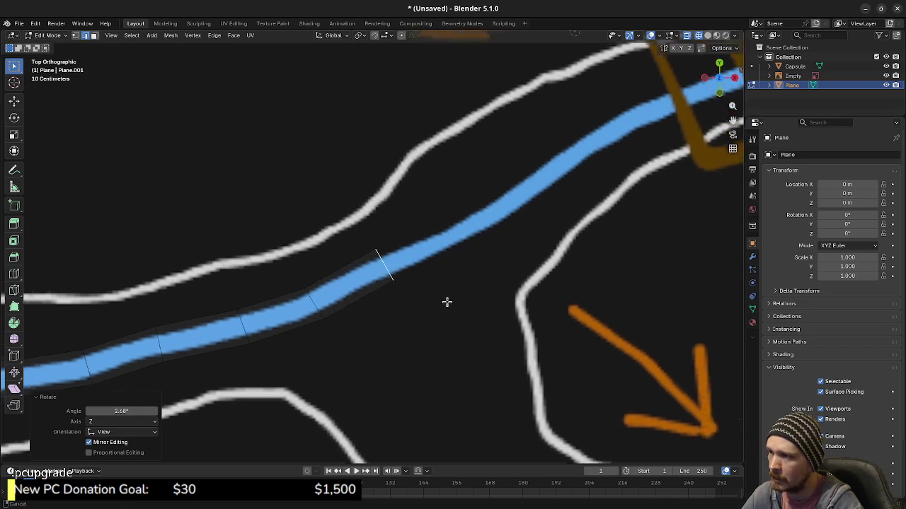
middle_click_drag(525, 289, 360, 309, "shift")
key("e")
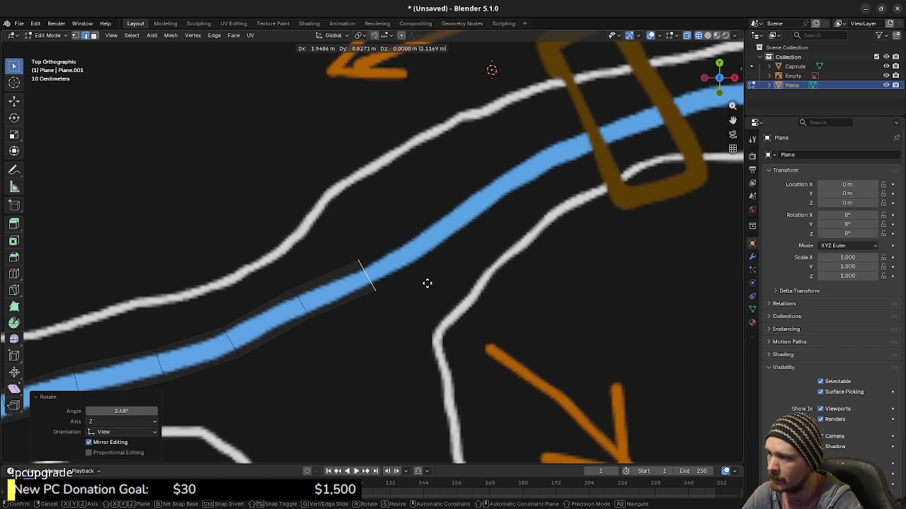
left_click(427, 283)
key("e")
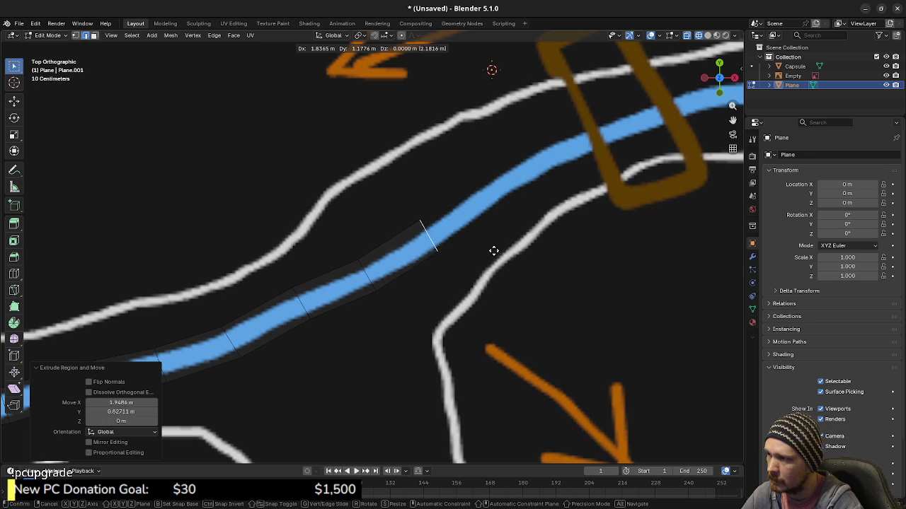
left_click(497, 251)
key("r")
left_click(516, 257)
middle_click_drag(516, 257, 390, 318, "shift")
key("e")
left_click(450, 263)
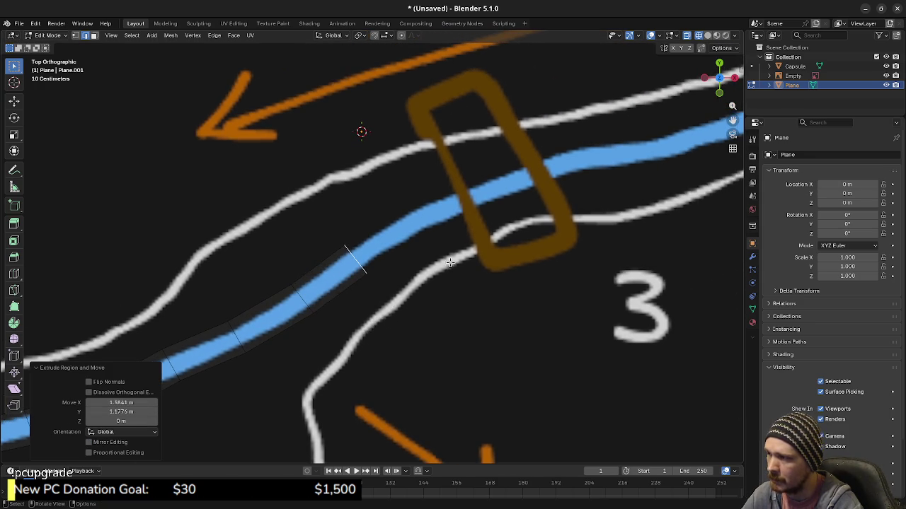
key("e")
left_click(489, 255)
key("r")
key("Escape")
key("e")
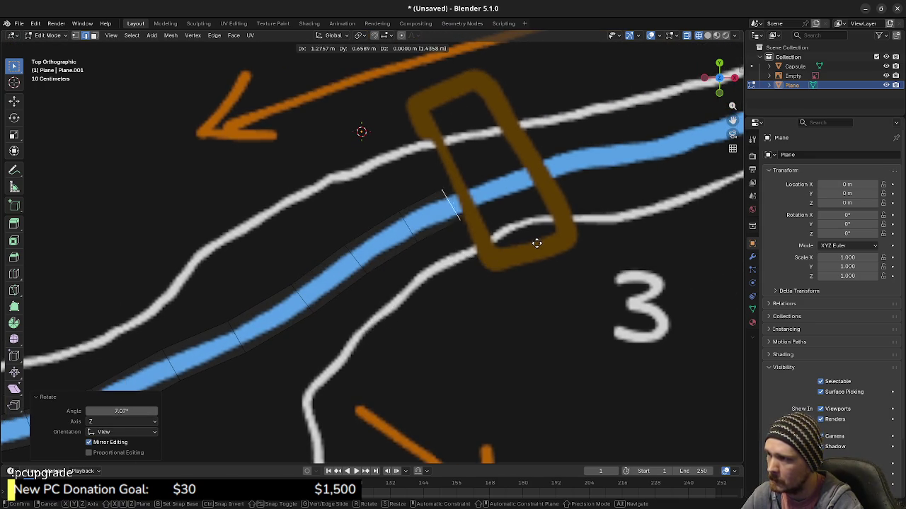
left_click(549, 243)
key("g")
left_click(552, 256)
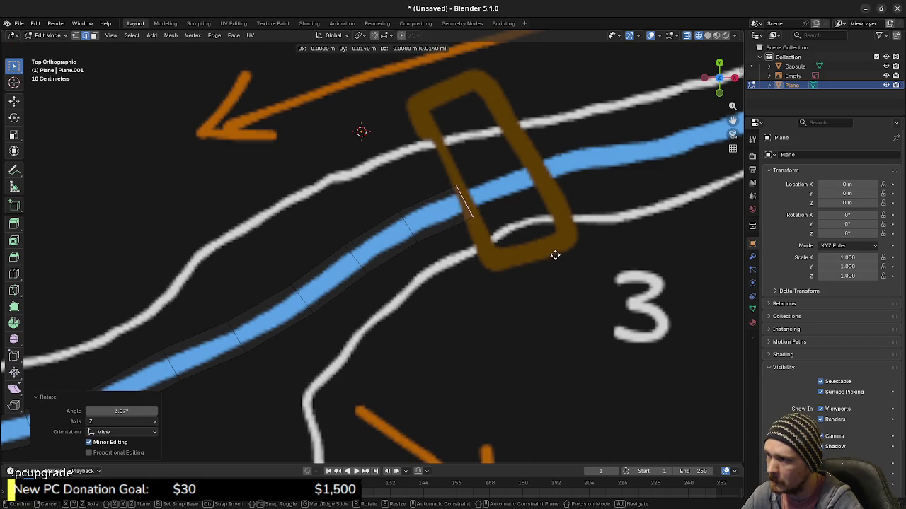
Carry the strip through the bridge marker near 3 and along the path beyond it
mouse_move(559, 255)
middle_mouse_down("shift")
mouse_move(453, 302)
mouse_move(414, 290)
middle_mouse_up("shift")
key("e")
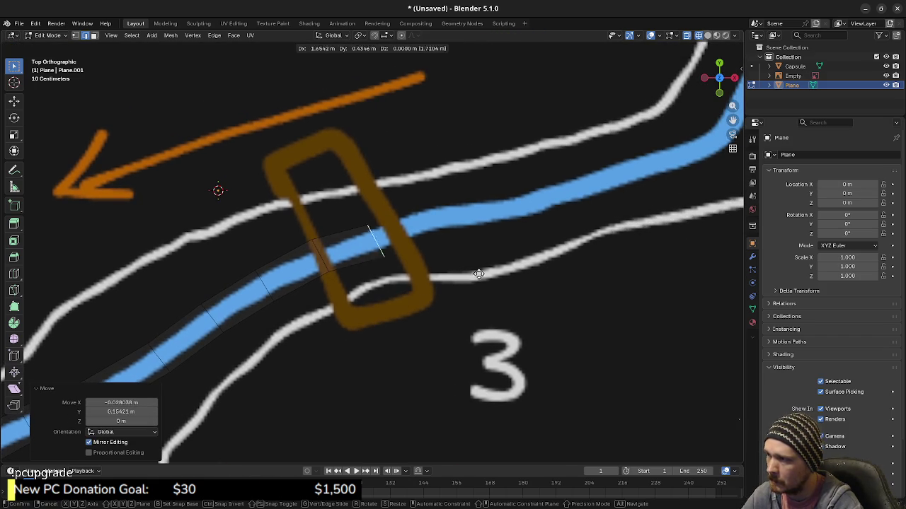
left_click(493, 271)
key("r")
left_click(488, 283)
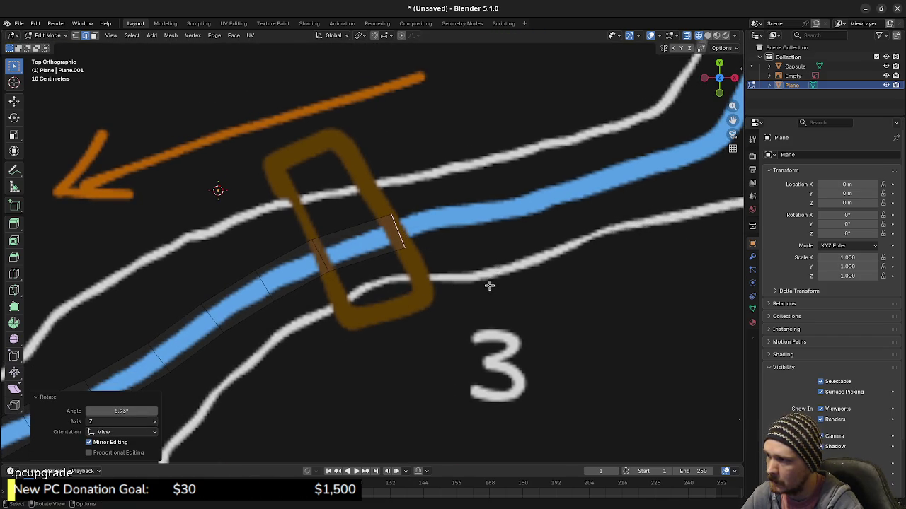
key("g")
left_click(537, 268)
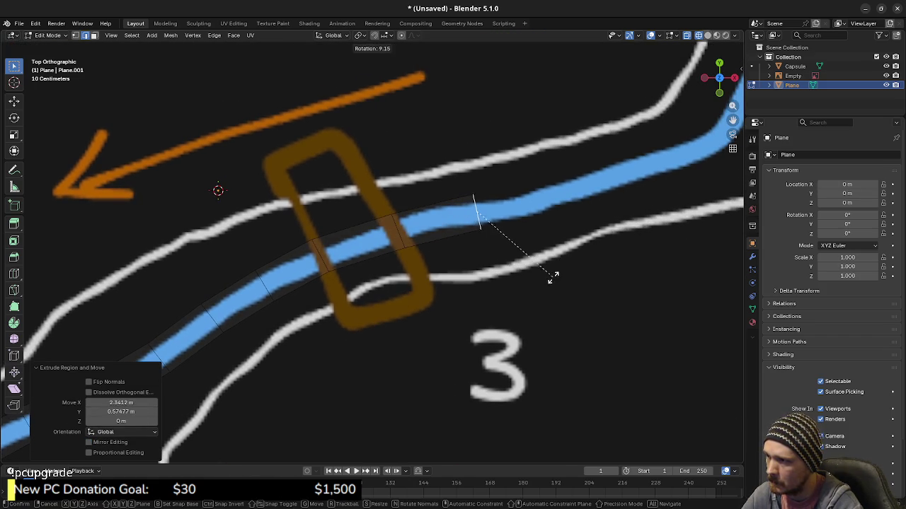
key("r")
left_click(552, 273)
mouse_move(552, 272)
middle_mouse_down("shift")
mouse_move(441, 299)
mouse_move(418, 279)
middle_mouse_up("shift")
key("g")
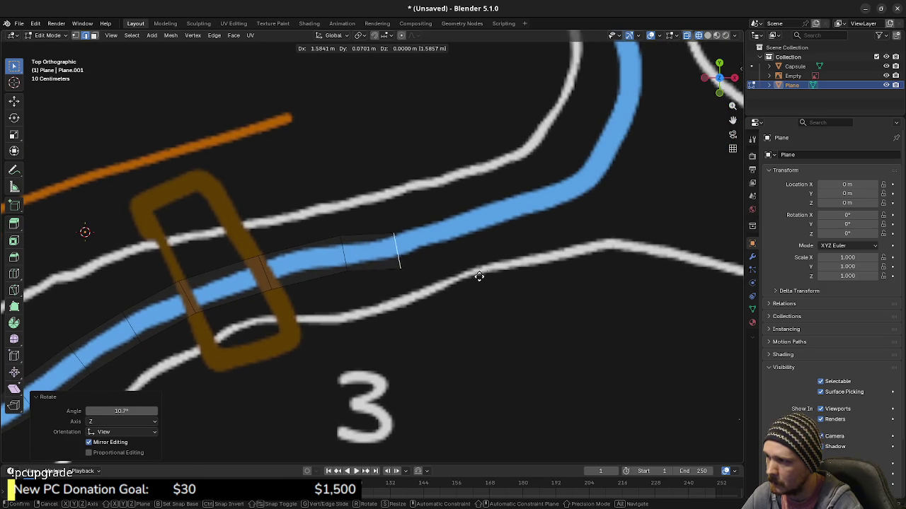
left_click(508, 262)
key("r")
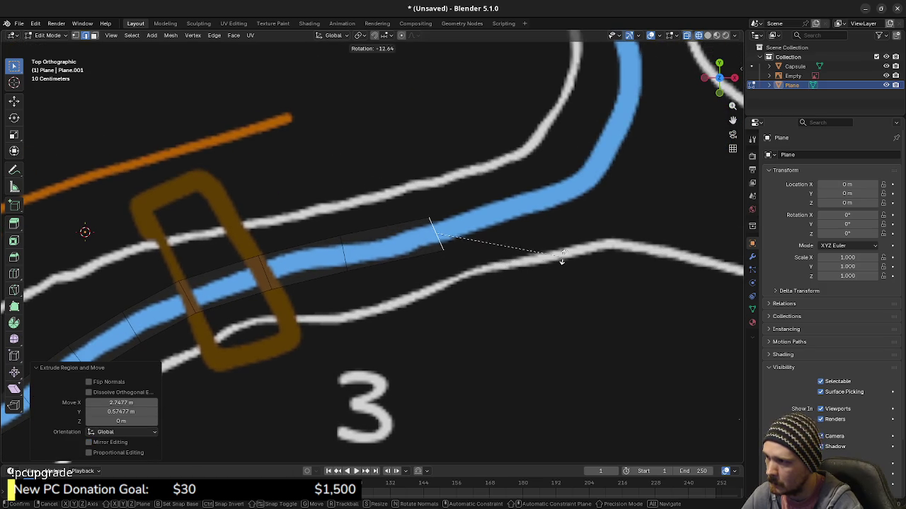
left_click(566, 262)
key("e")
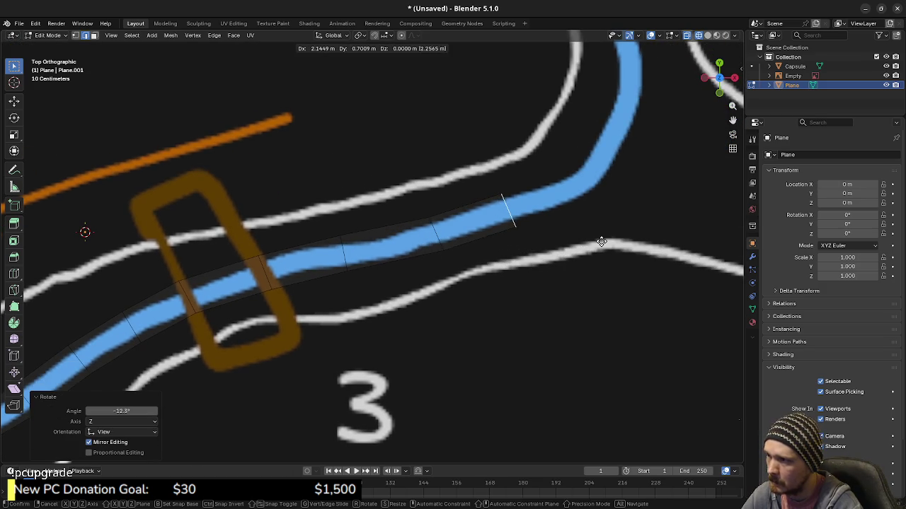
left_click(600, 252)
Extrude and rotate segments into the path's northward bend
middle_click_drag(602, 252, 484, 287, "shift")
key("g")
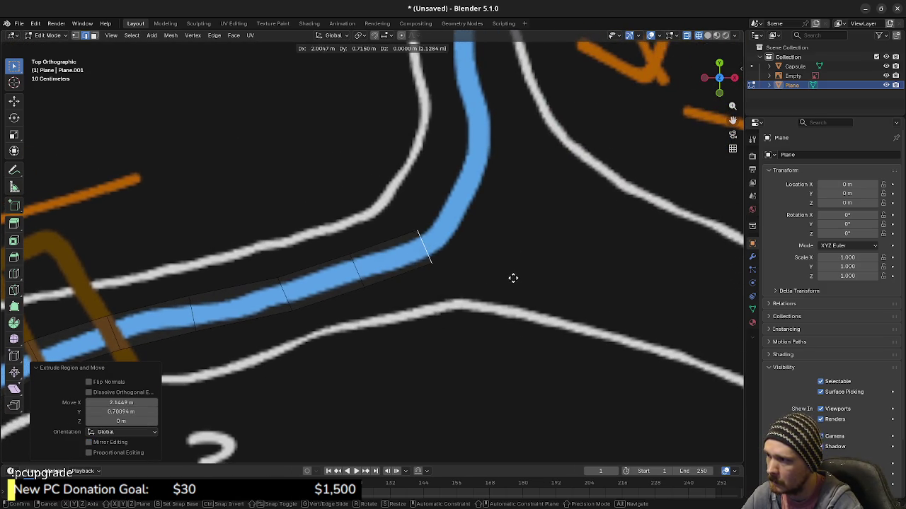
left_click(512, 277)
key("r")
left_click(526, 255)
middle_click_drag(526, 255, 457, 307, "shift")
key("e")
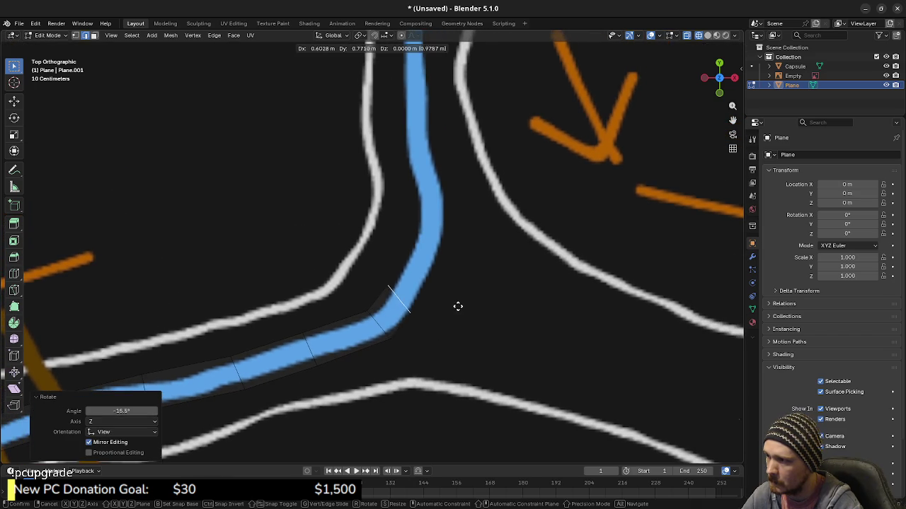
left_click(470, 282)
key("r")
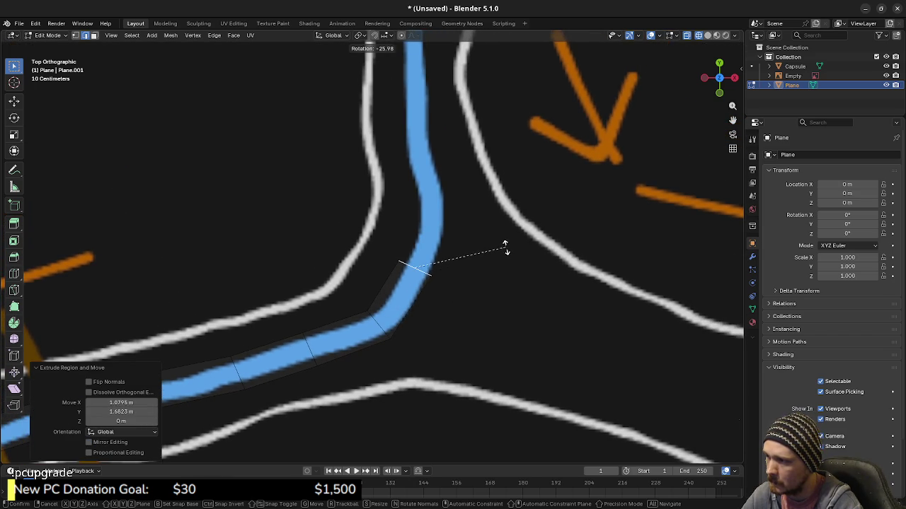
left_click(505, 252)
key("g")
left_click(506, 253)
middle_click_drag(505, 253, 475, 309, "shift")
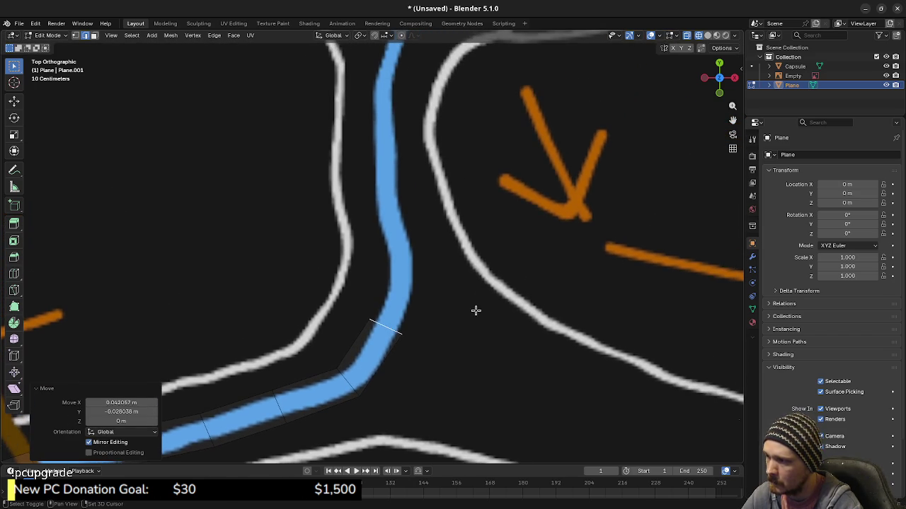
Reshape an edge at the bend, then extend the strip north up the path, leveling the end edge
key("e")
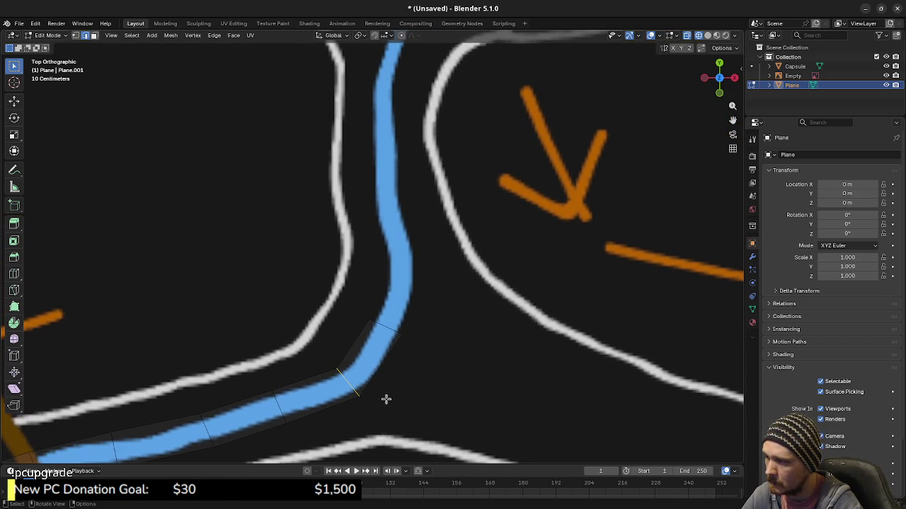
scroll(420, 384, "up", 2, "shift")
left_click_drag(363, 327, 408, 349)
key("g")
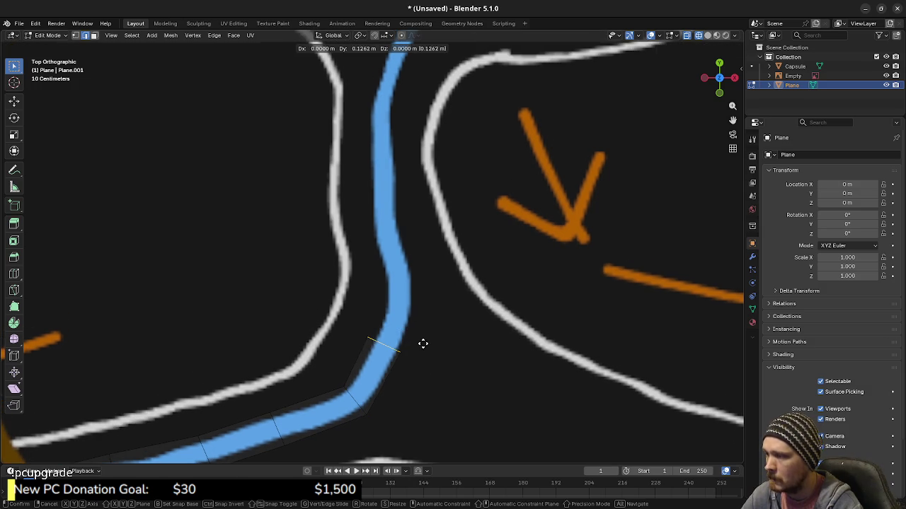
left_click(426, 336)
key("g")
left_click(446, 297)
key("r")
left_click(462, 264)
key("g")
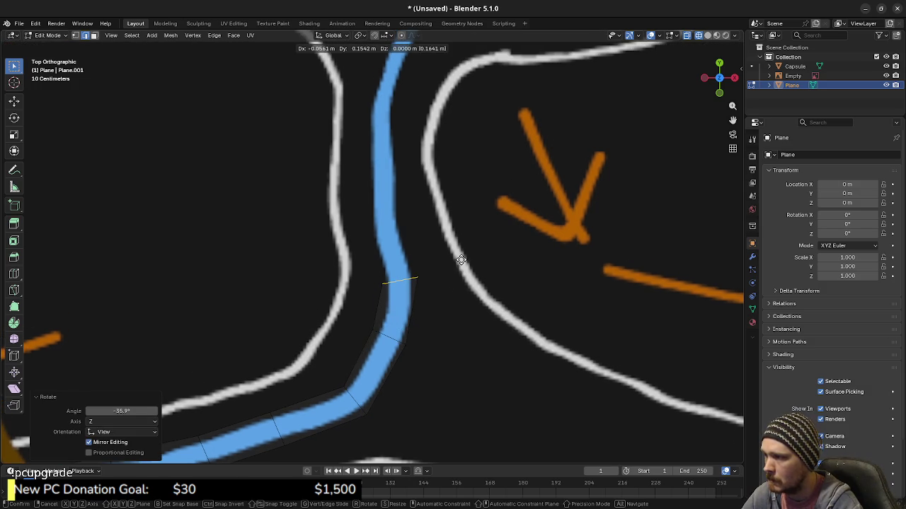
left_click(462, 261)
key("g")
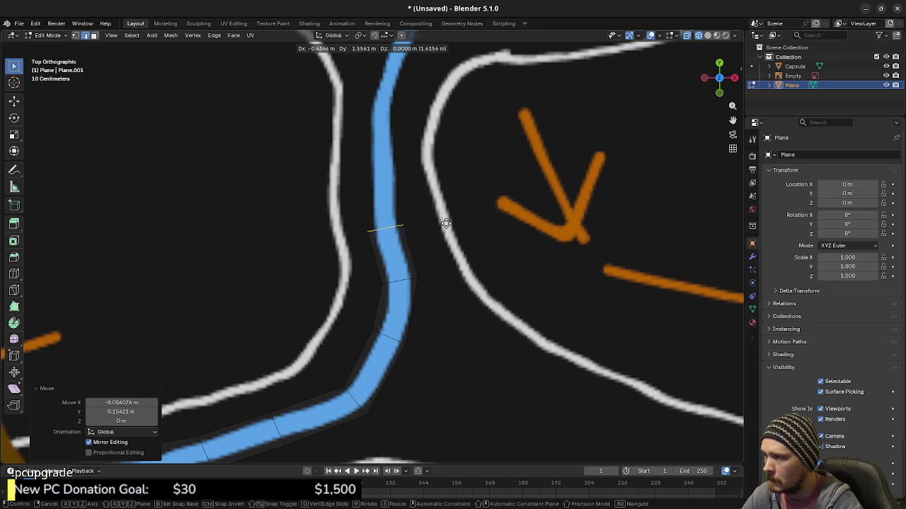
left_click(447, 225)
middle_click_drag(446, 226, 449, 316, "shift")
key("e")
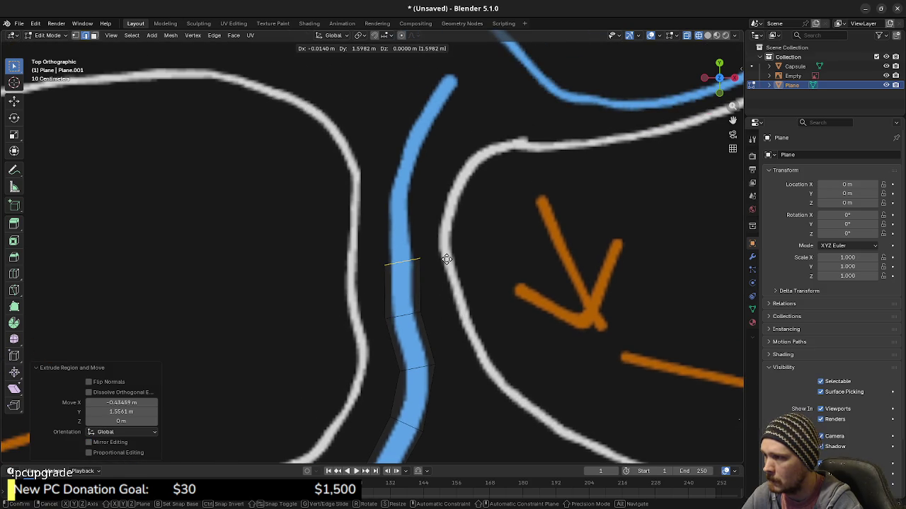
left_click(446, 258)
key("r")
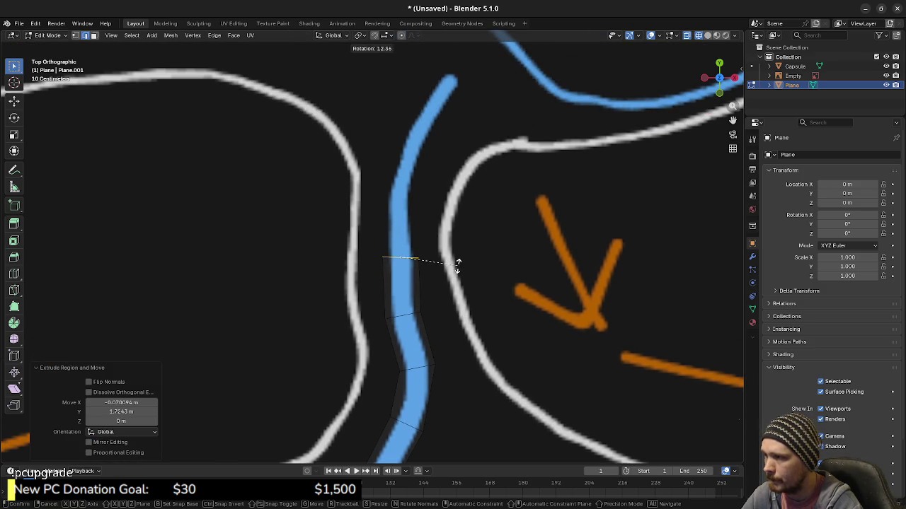
left_click(457, 261)
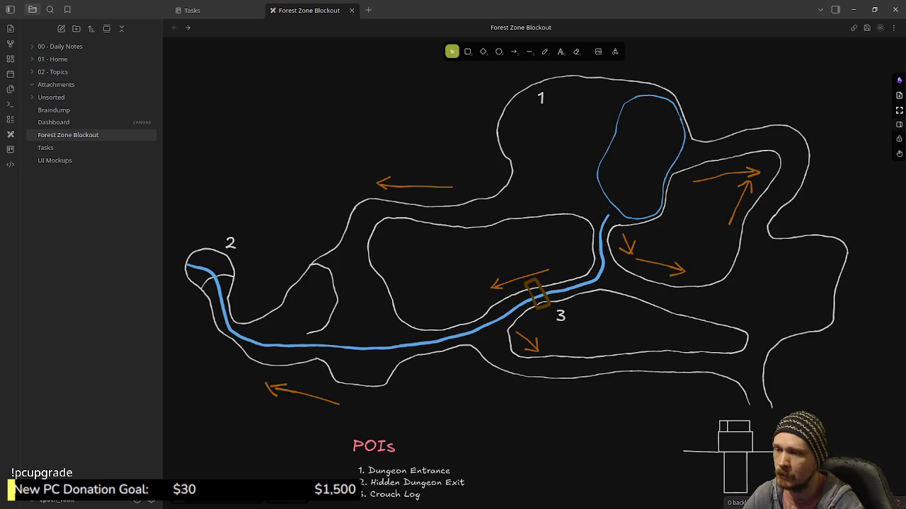
Delete the stray rectangle from the Forest Zone Blockout map, then minimize Obsidian
left_click(467, 51)
left_click_drag(433, 114, 469, 159)
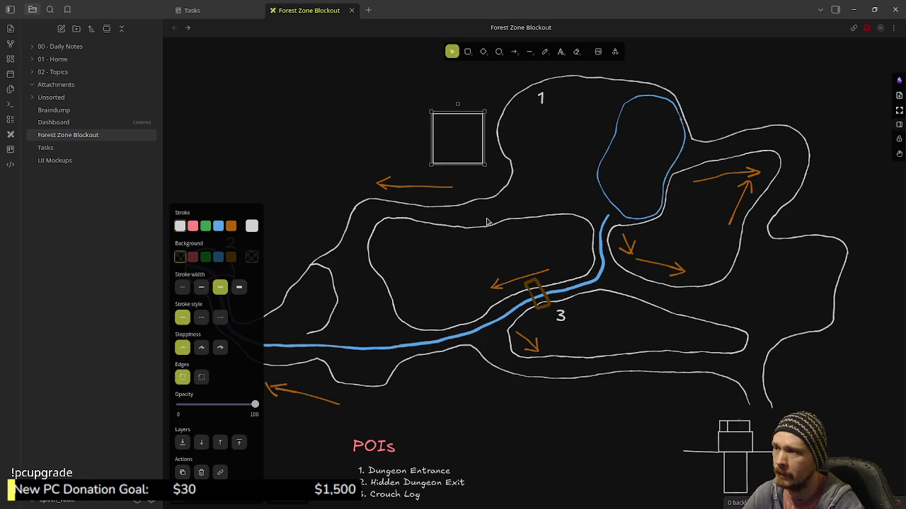
key("Delete")
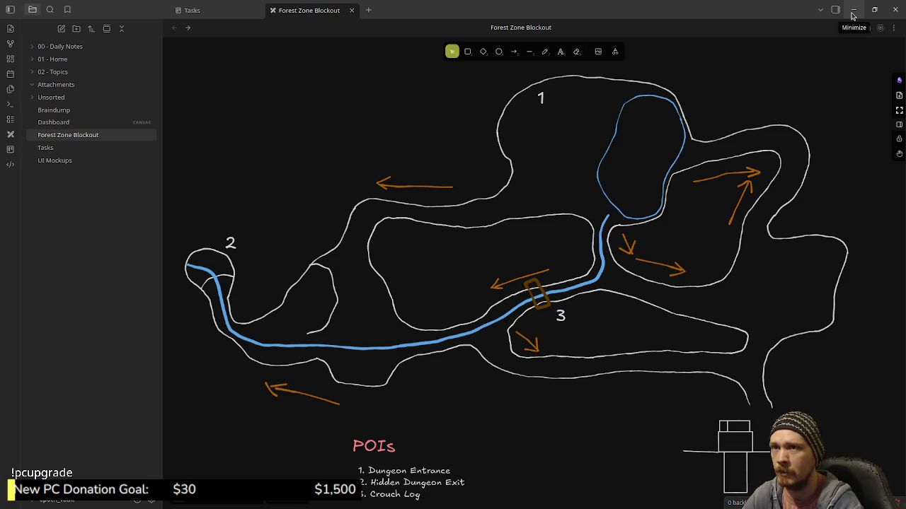
left_click(852, 13)
Extrude the strip's end edge twice up the blue path, rotating and moving each new edge to follow it
left_click_drag(365, 244, 436, 273)
key("e")
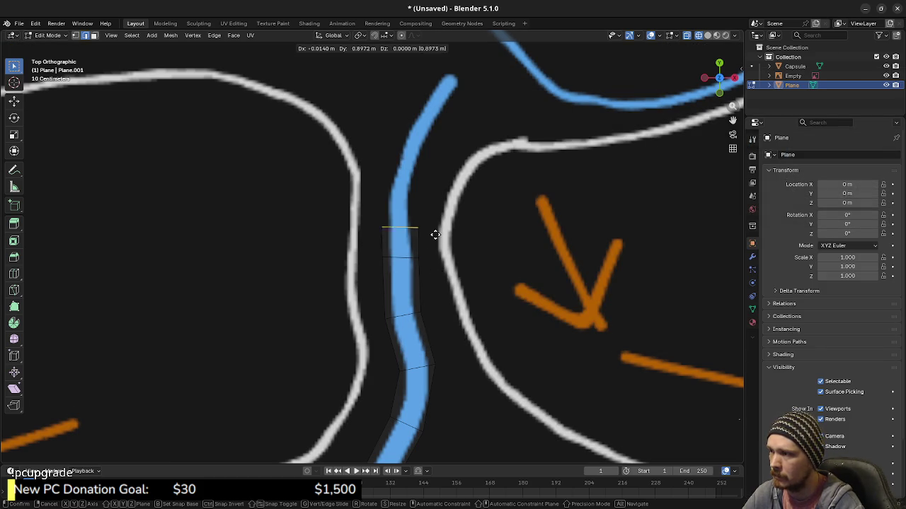
left_click(433, 212)
key("r")
left_click(440, 212)
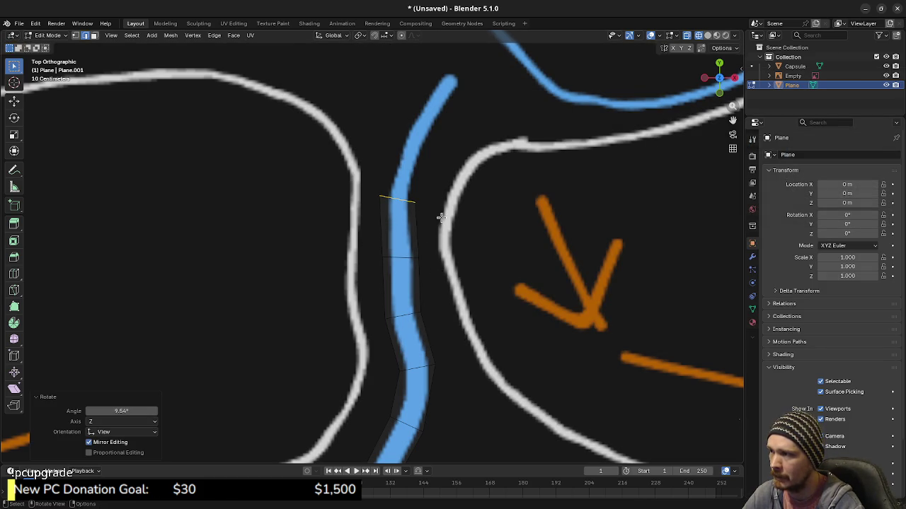
key("g")
left_click(442, 218)
key("g")
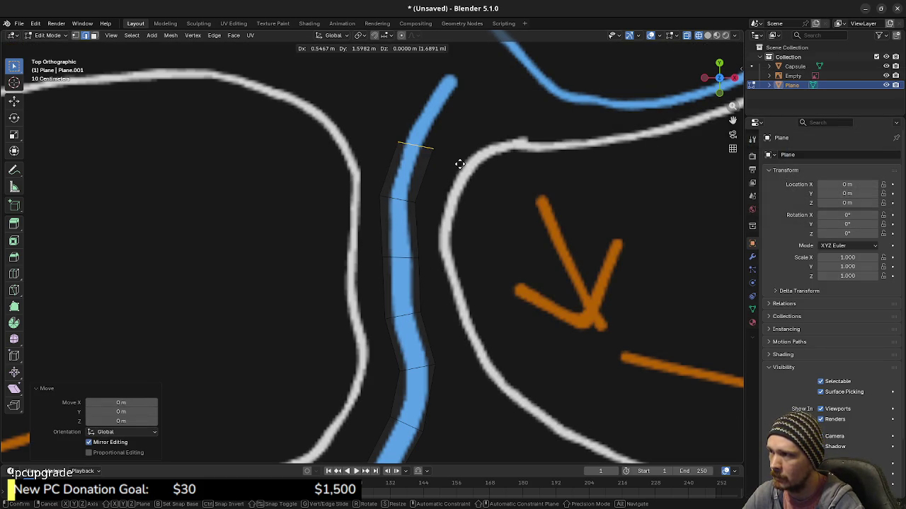
left_click(461, 157)
key("r")
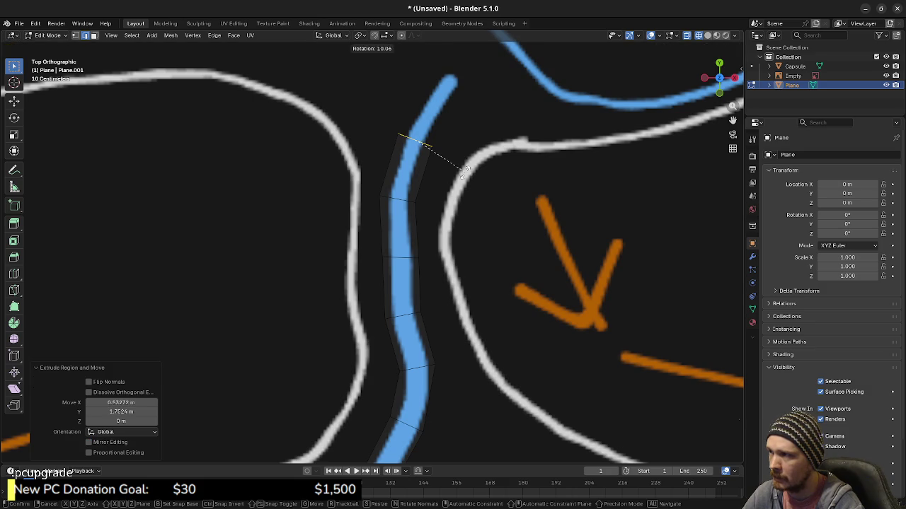
left_click(465, 171)
Extrude one more segment up the path and rotate it to match the bend
mouse_move(465, 171)
middle_mouse_down("shift")
mouse_move(471, 253)
mouse_move(491, 257)
middle_mouse_up("shift")
key("e")
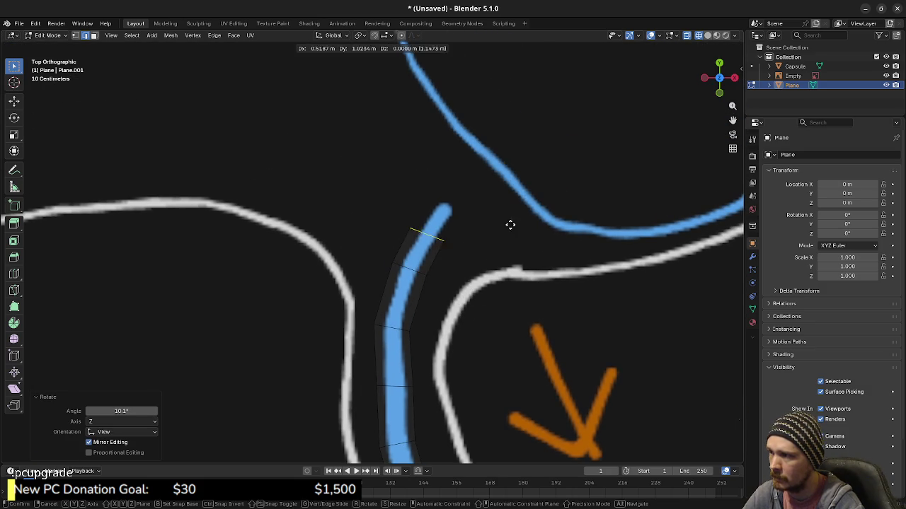
left_click(518, 212)
key("r")
left_click(522, 229)
key("g")
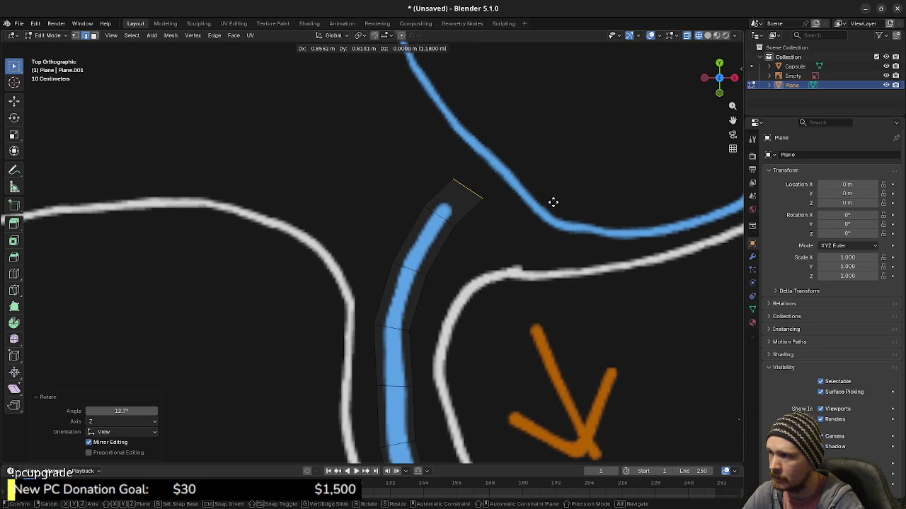
right_click(550, 195)
Frame the whole pond above the strip, clear the selection and select the strip's tip
scroll(580, 190, "down", 2)
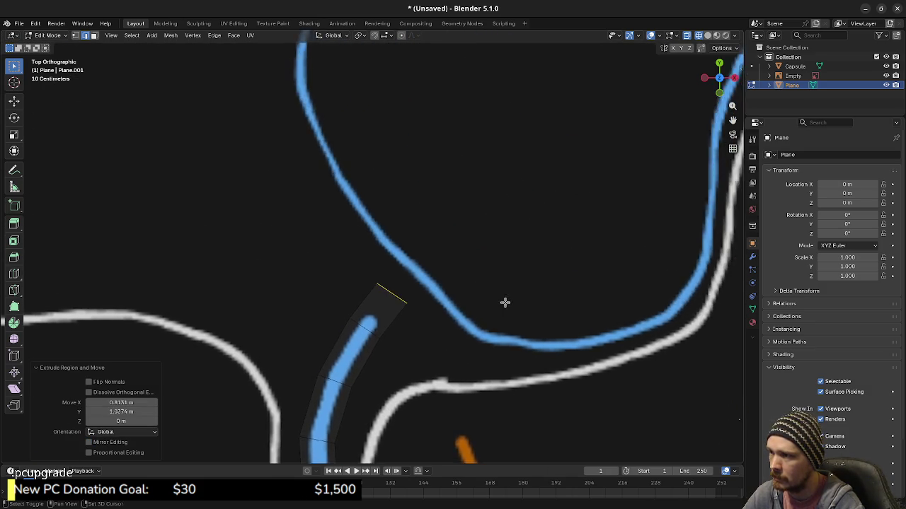
middle_click_drag(505, 303, 461, 205, "shift")
scroll(521, 189, "down", 2)
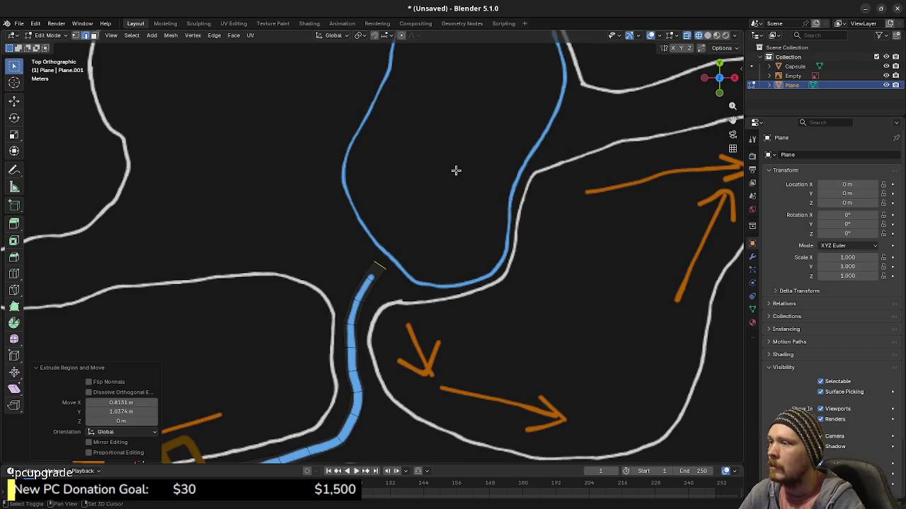
middle_click_drag(457, 170, 444, 242, "shift")
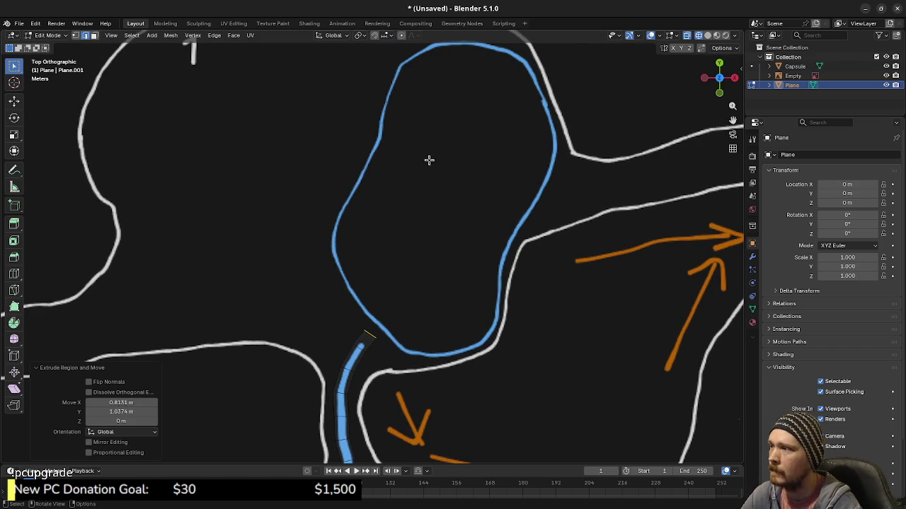
left_click(404, 243)
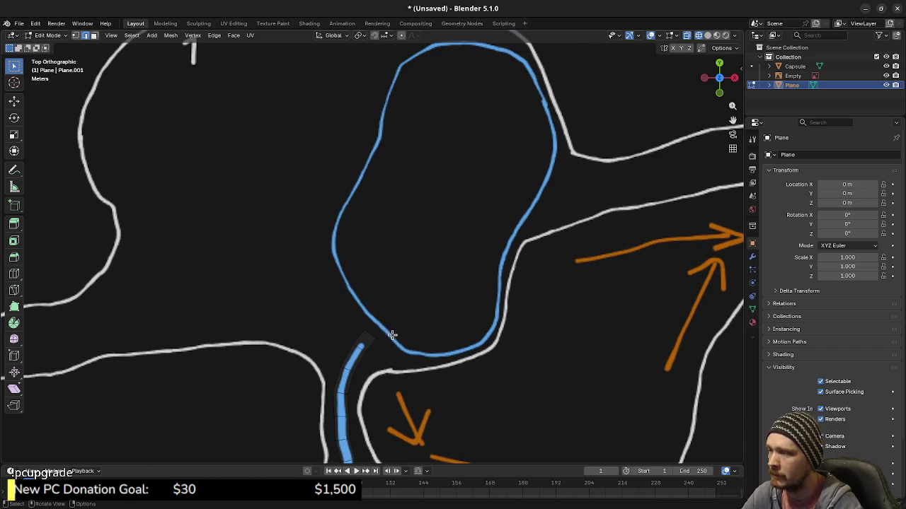
left_click(368, 330)
In vertex mode, duplicate the strip's tip vertex and place it on the pond's outline
key("1")
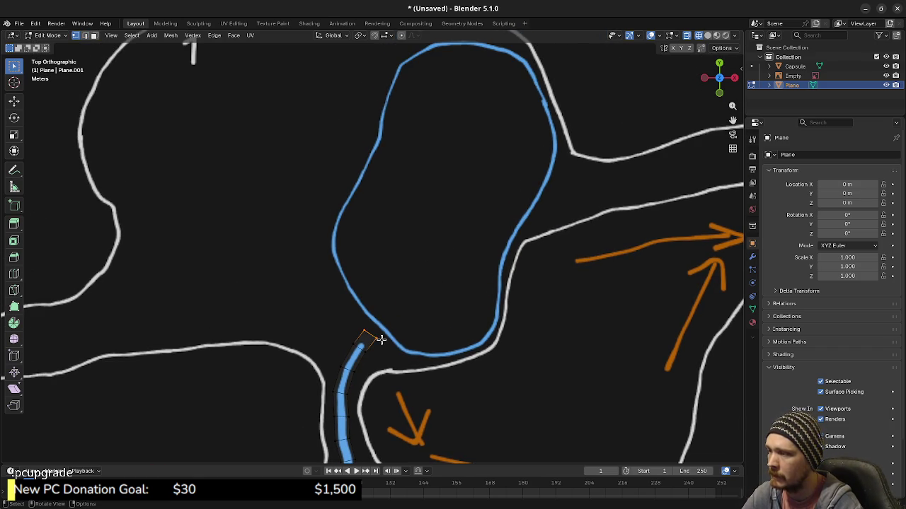
key("shift+d")
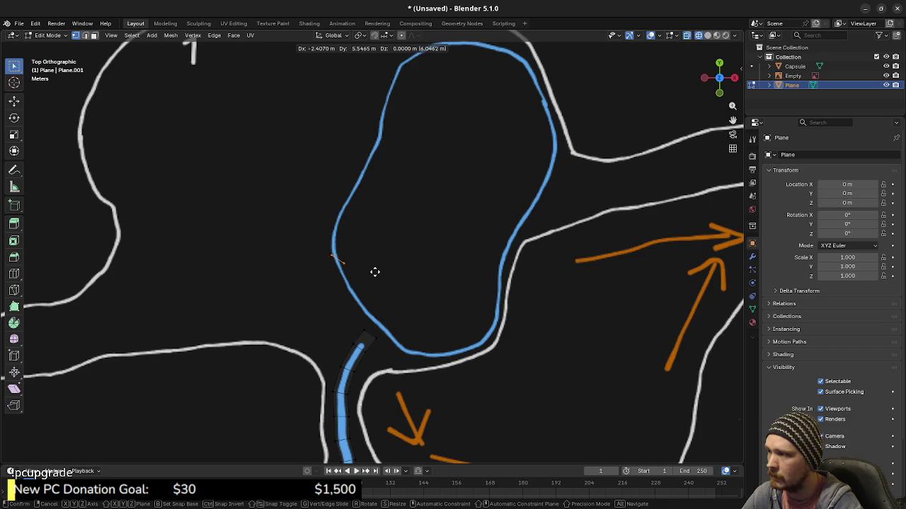
left_click(374, 277)
scroll(351, 296, "up", 2)
scroll(361, 291, "down", 2, "ctrl")
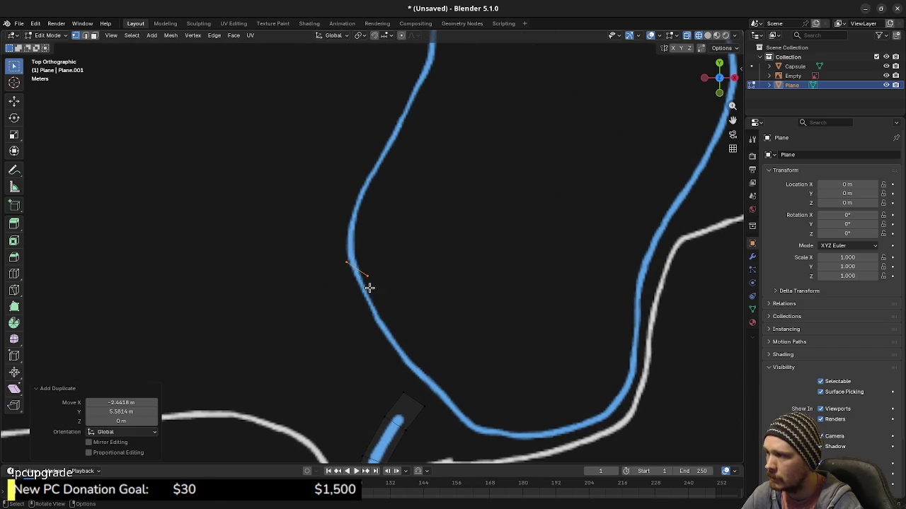
key("g")
left_click(355, 255)
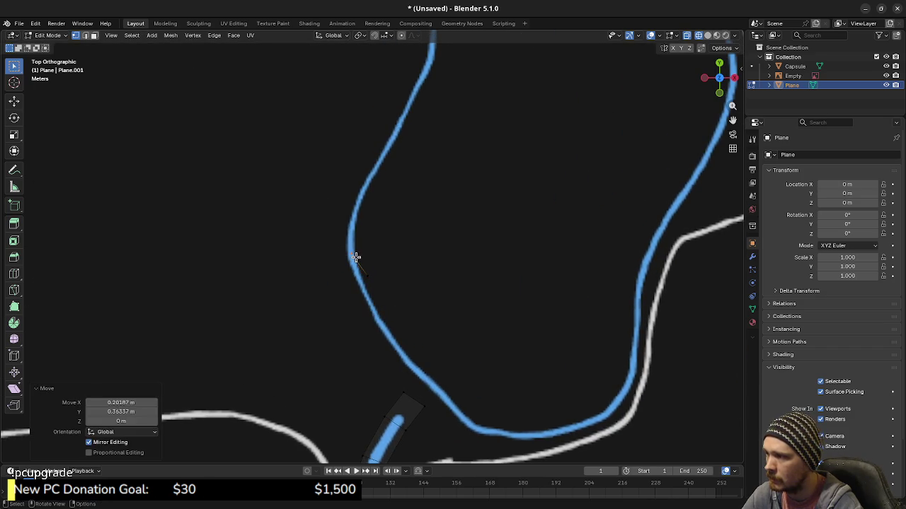
key("g")
left_click(375, 301)
scroll(387, 306, "down", 2)
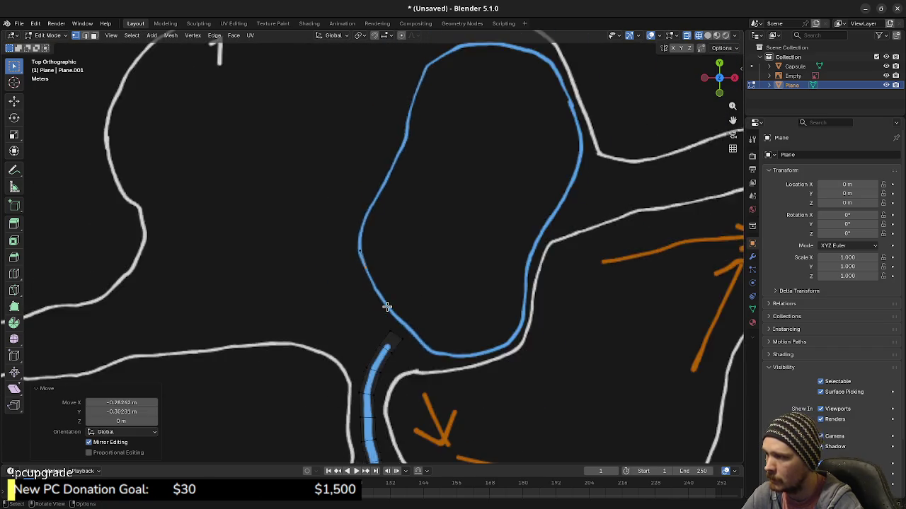
scroll(386, 306, "down", 3)
Move the Capsule aside beside the pond, then resume editing the Plane in solid shading
key("Tab")
left_click(795, 67)
key("g")
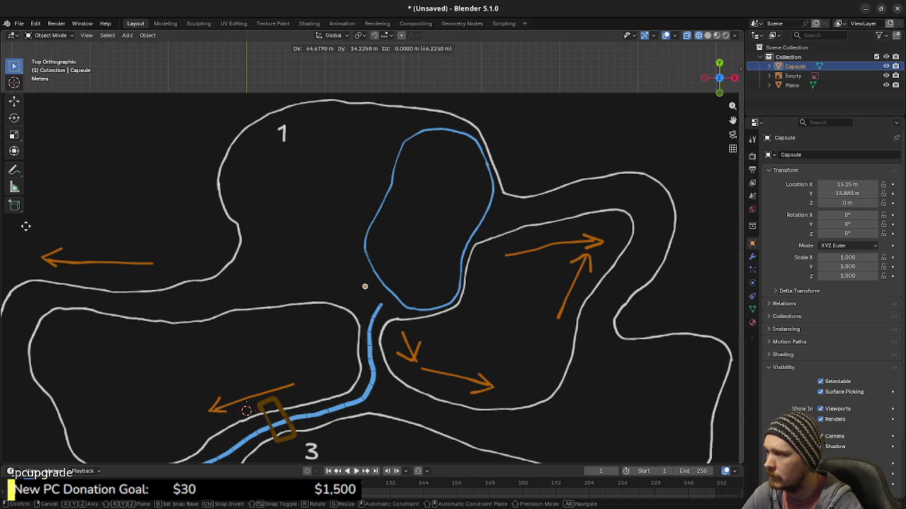
left_click(26, 227)
scroll(424, 294, "up", 4)
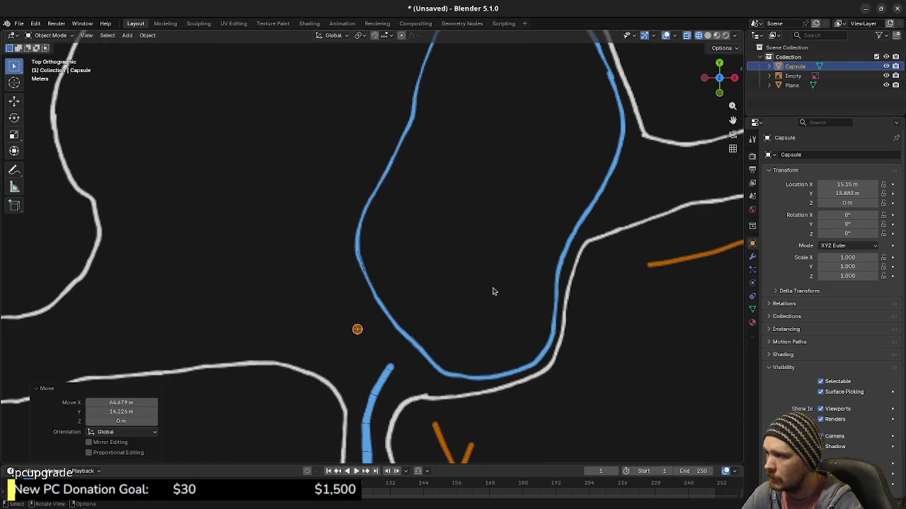
left_click(791, 85)
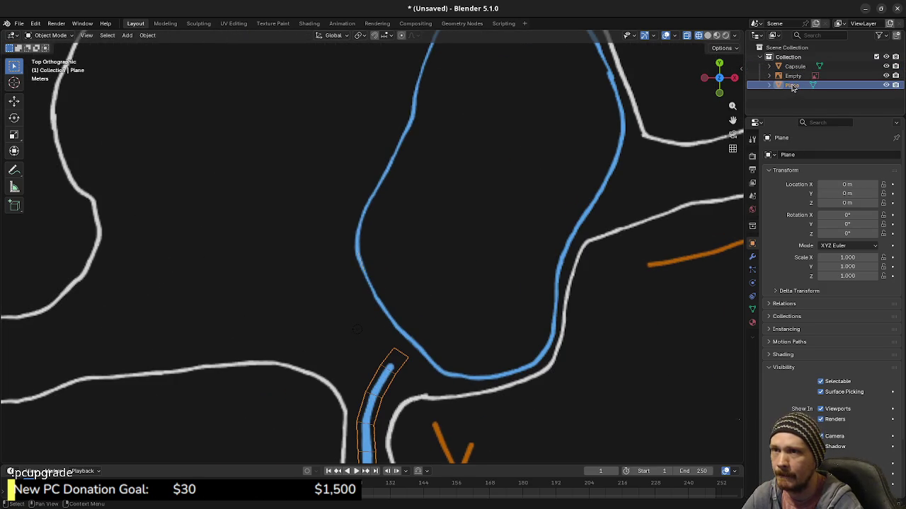
key("Tab")
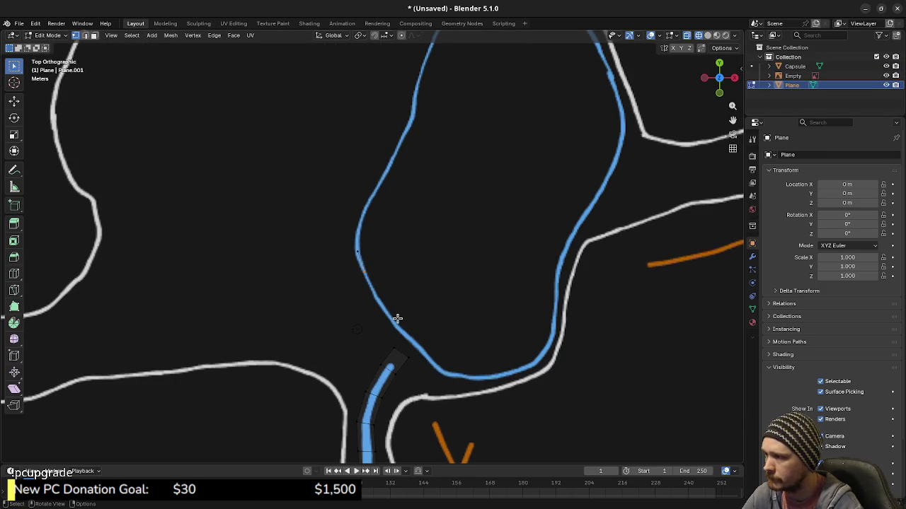
scroll(393, 318, "up", 1)
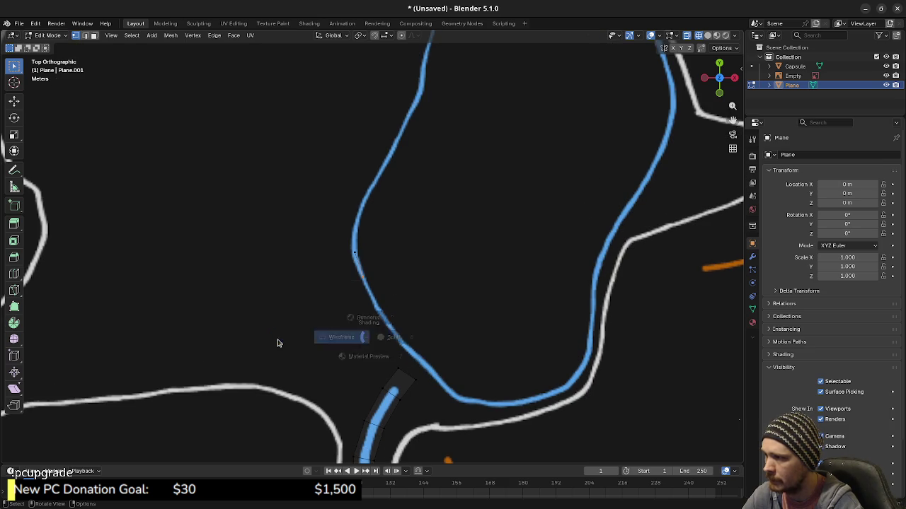
left_click(357, 333)
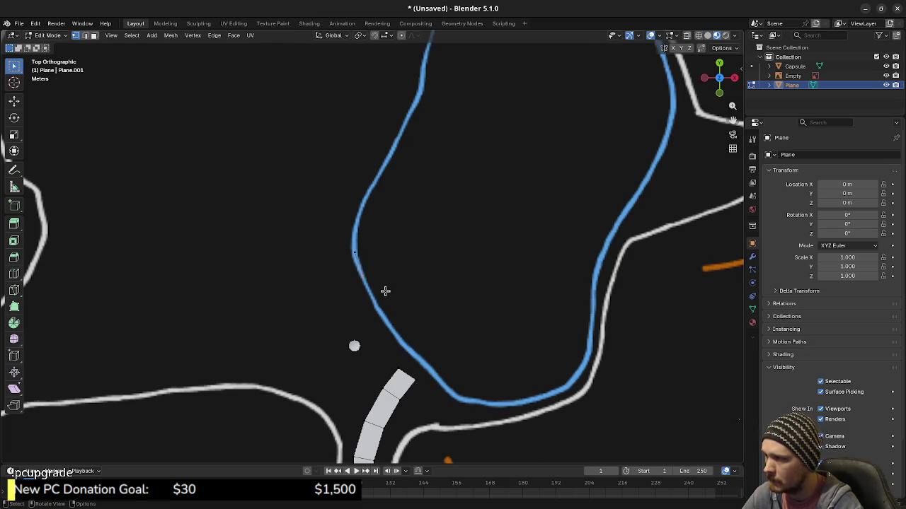
Extrude six vertices along the pond's blue outline starting from the placed vertex
key("e")
left_click(397, 316)
key("e")
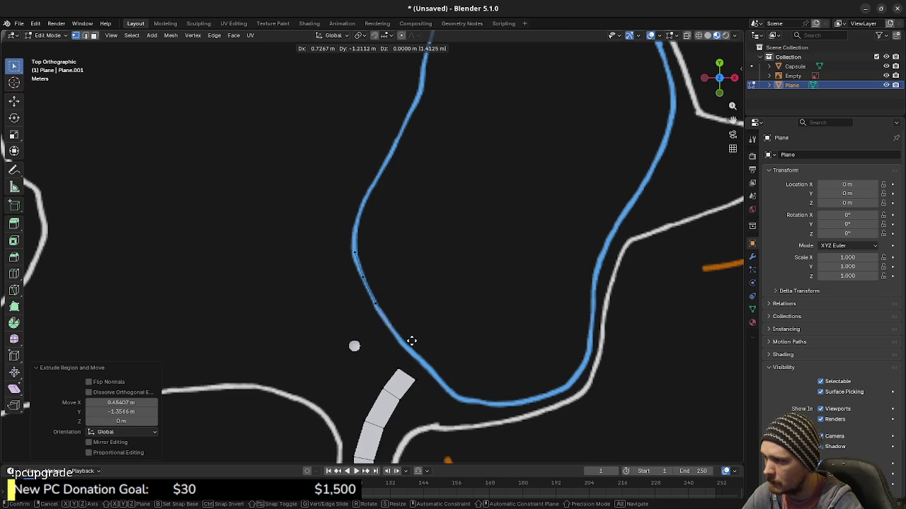
left_click(426, 358)
key("e")
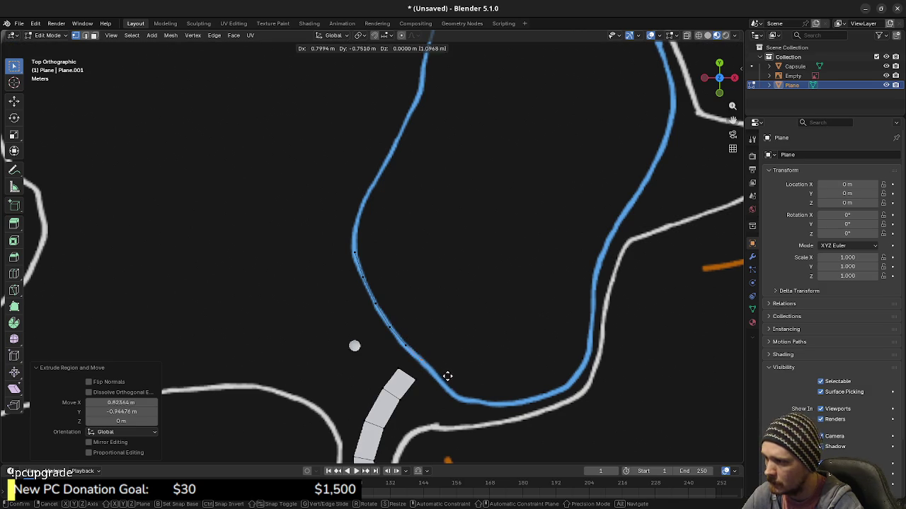
left_click(452, 378)
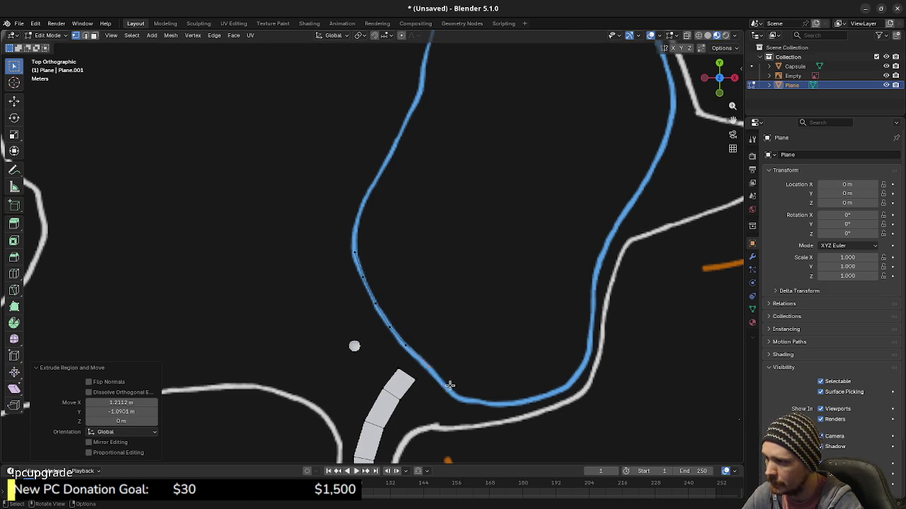
middle_click_drag(455, 370, 370, 337, "shift")
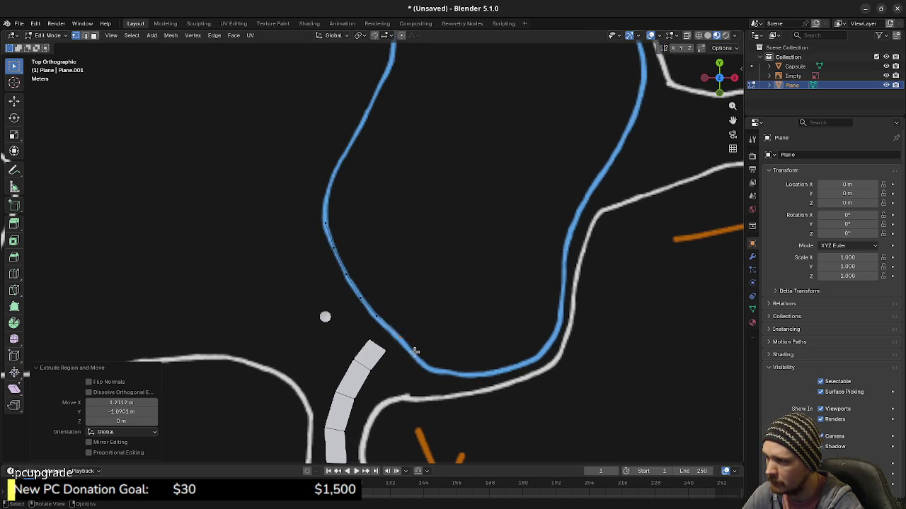
key("e")
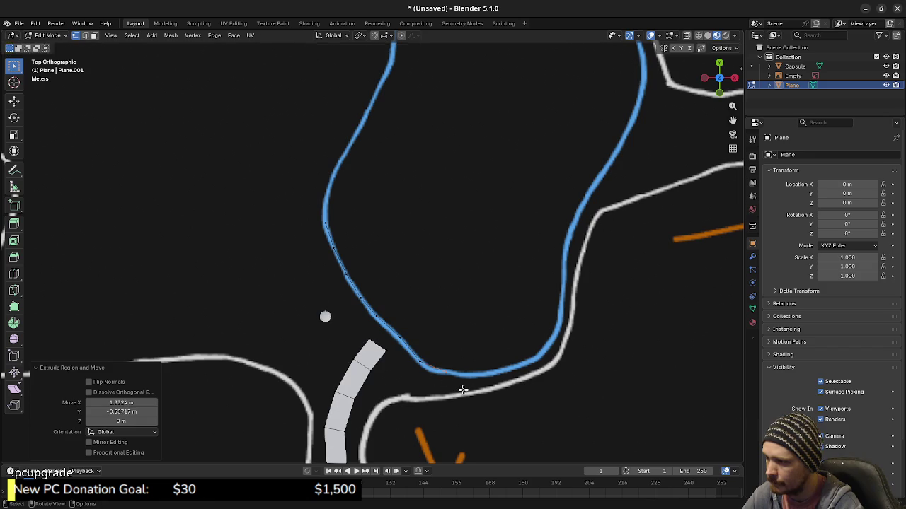
left_click(499, 390)
key("e")
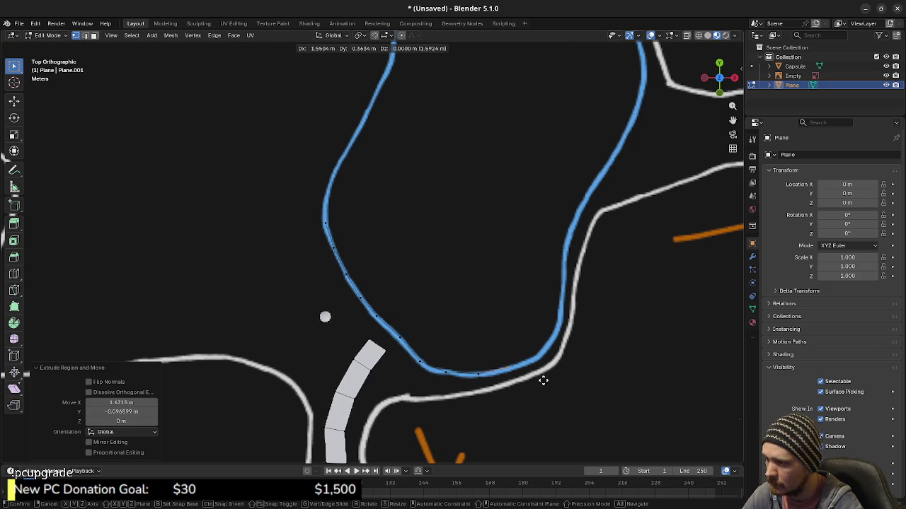
left_click(578, 364)
key("e")
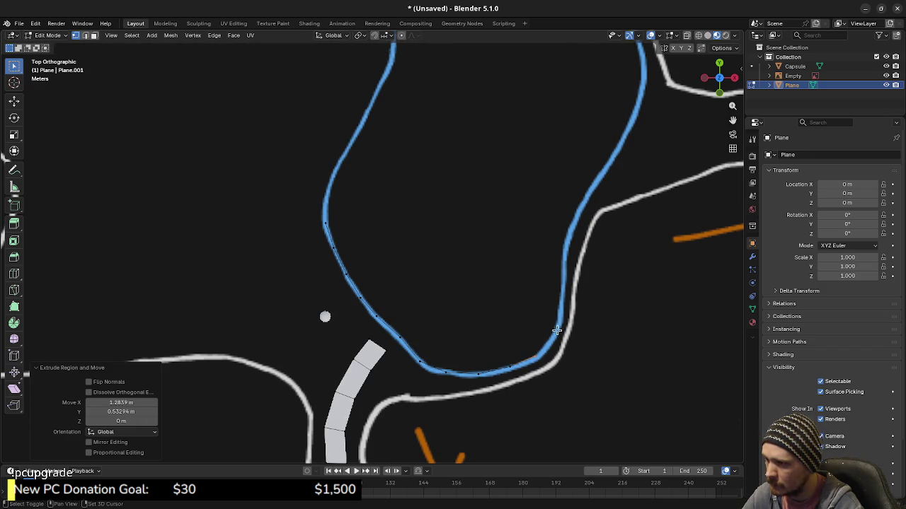
middle_click_drag(579, 364, 491, 359, "shift")
left_click(514, 336)
Continue extruding seven more vertices along the blue outline
key("e")
left_click(522, 311)
key("e")
left_click(524, 277)
middle_click_drag(526, 249, 475, 347, "shift")
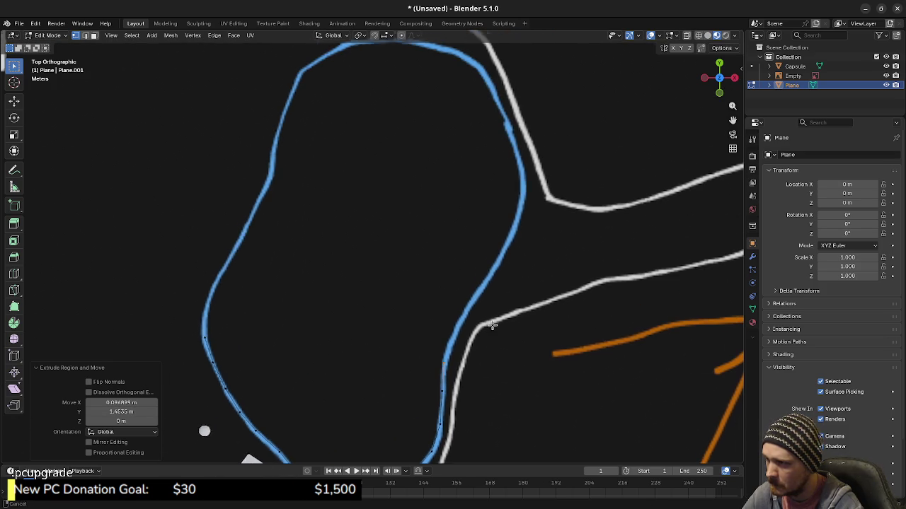
key("e")
left_click(484, 317)
key("e")
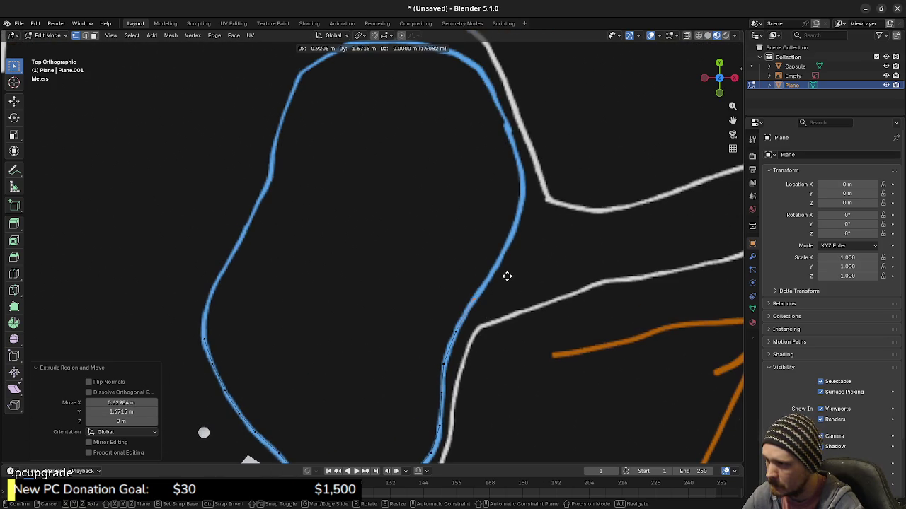
left_click(504, 279)
key("e")
left_click(467, 253)
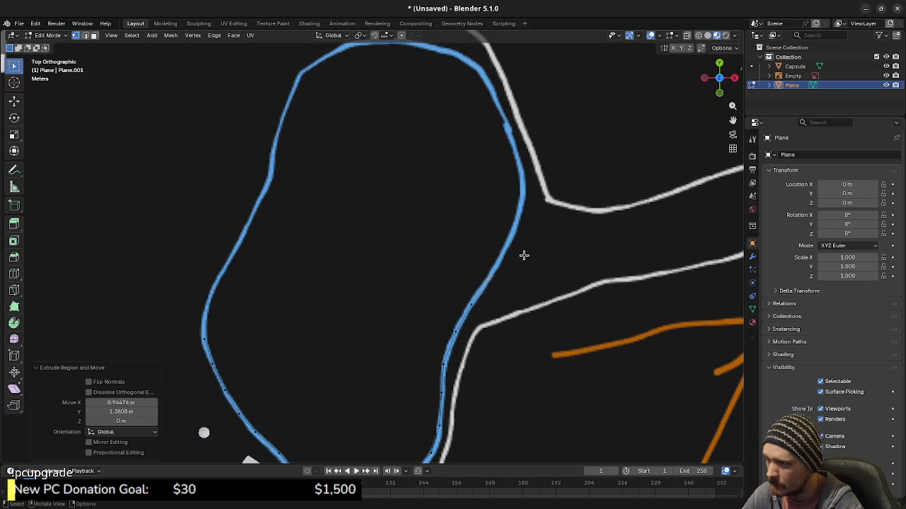
middle_click_drag(467, 253, 505, 317, "shift")
key("e")
left_click(502, 299)
key("e")
left_click(515, 270)
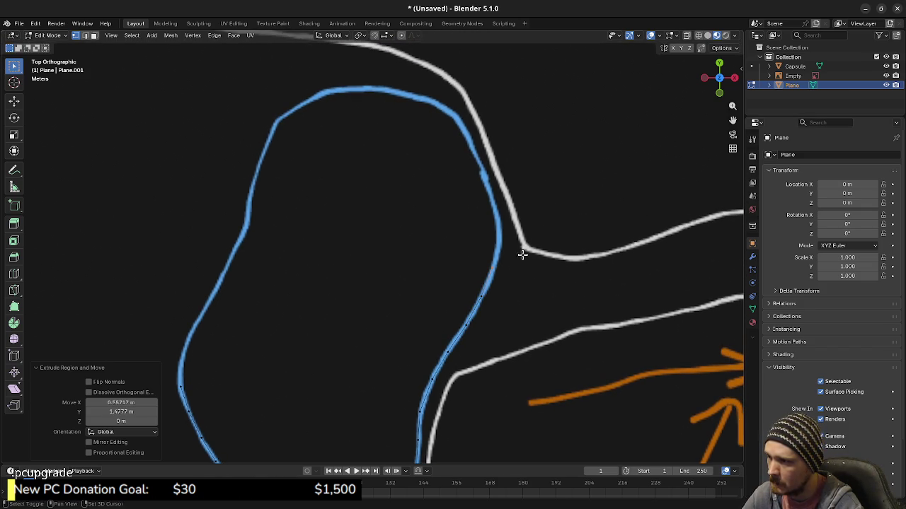
Extrude six more vertices over the pond's top along the outline
middle_click_drag(521, 253, 500, 323, "shift")
key("e")
left_click(504, 288)
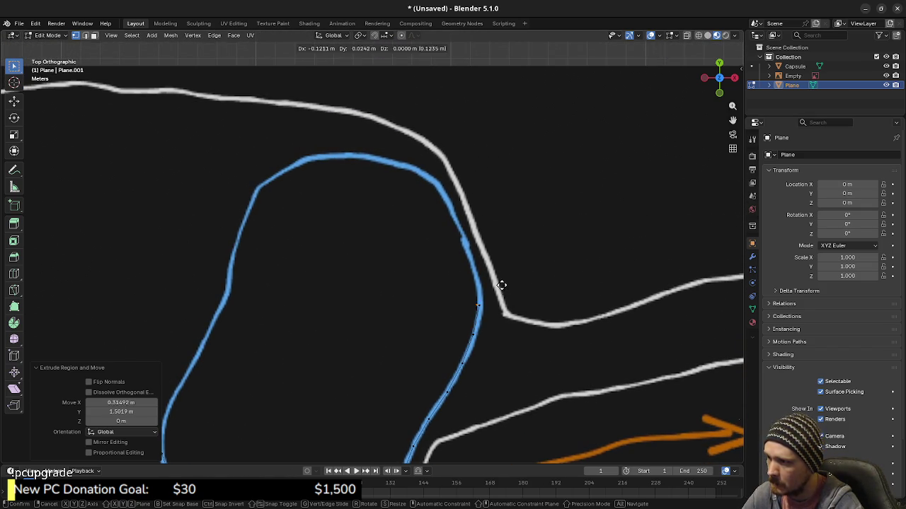
middle_click_drag(500, 257, 492, 293, "shift")
key("e")
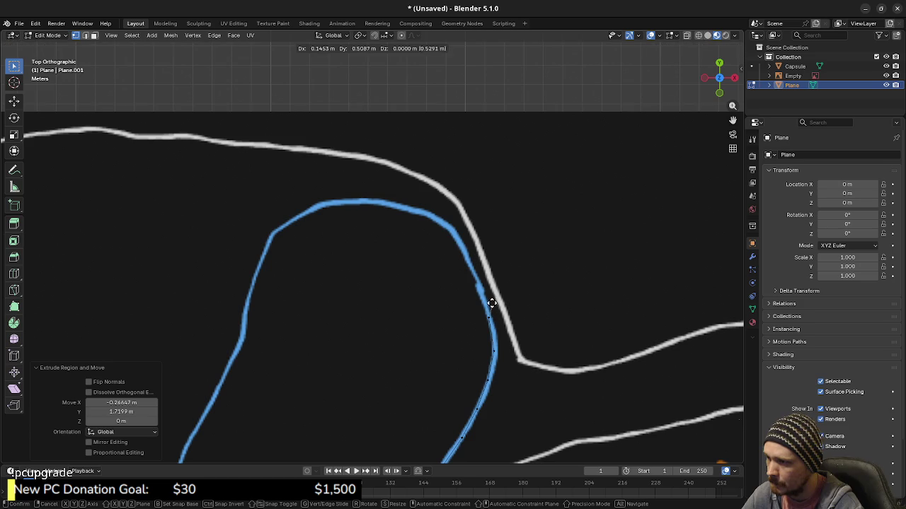
left_click(480, 286)
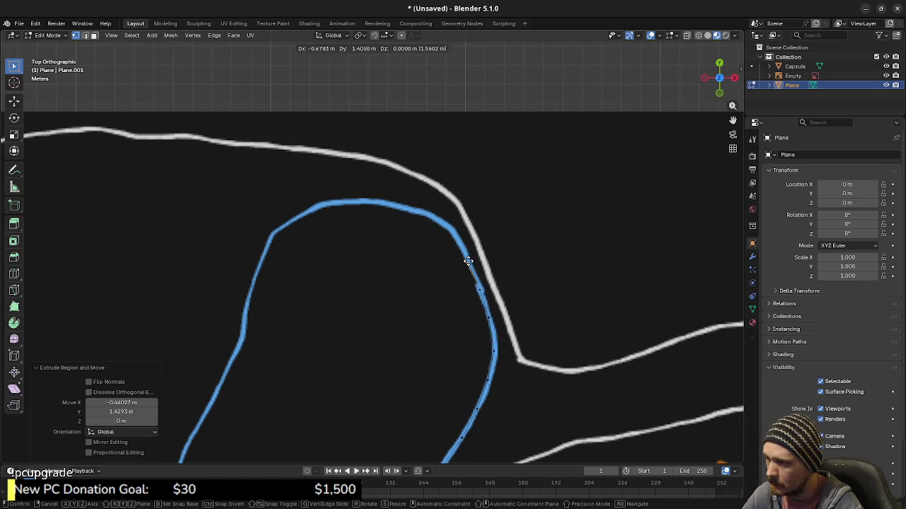
key("e")
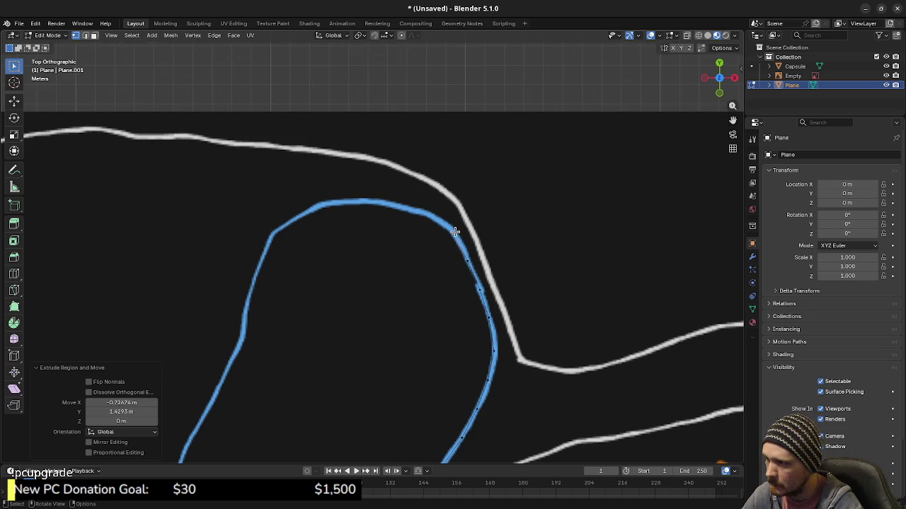
middle_click_drag(449, 268, 475, 305, "shift")
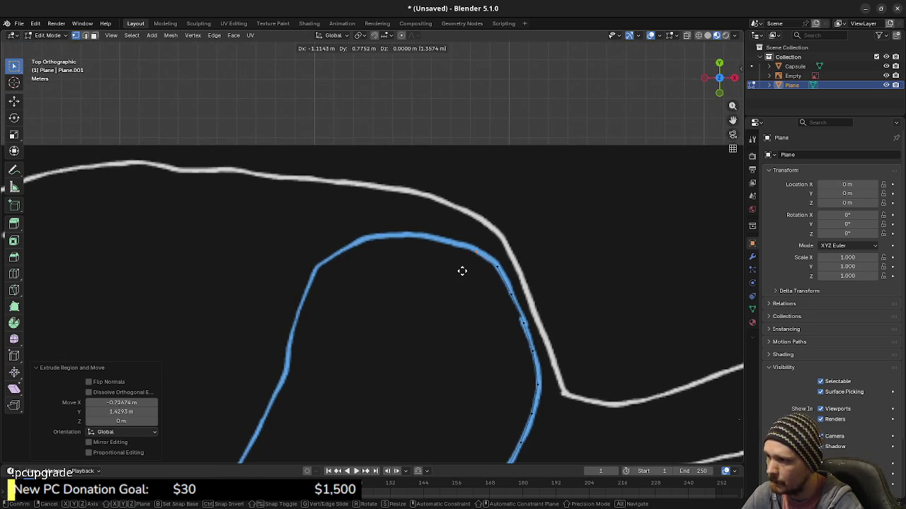
left_click(350, 262)
key("e")
mouse_move(350, 263)
middle_mouse_down("shift")
mouse_move(427, 271)
mouse_move(461, 245)
middle_mouse_up("shift")
left_click(430, 273)
key("e")
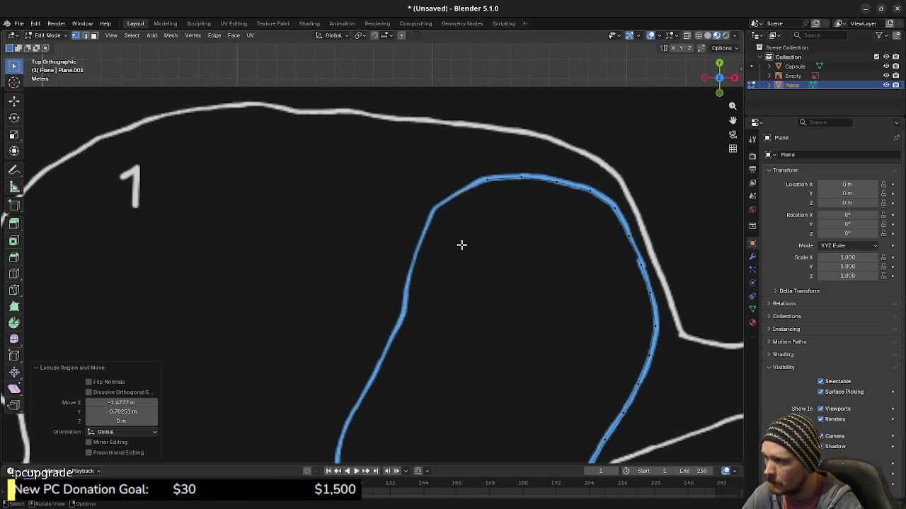
left_click(436, 263)
key("e")
middle_click_drag(443, 277, 453, 239, "shift")
left_click(443, 269)
Extrude the last nine vertices back to the start and box-select the two meeting ends
key("e")
middle_click_drag(451, 275, 448, 264, "shift")
left_click(444, 283)
key("e")
left_click(436, 311)
key("e")
left_click(433, 334)
key("e")
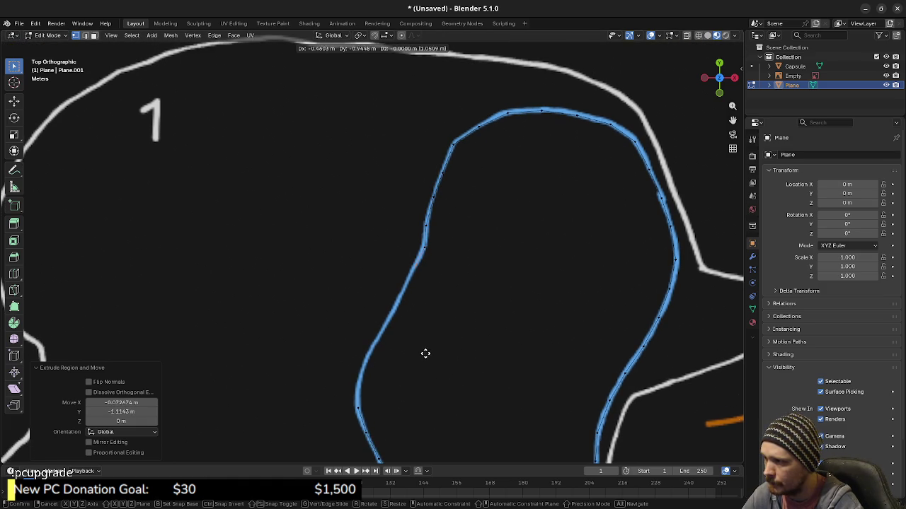
left_click(421, 357)
key("e")
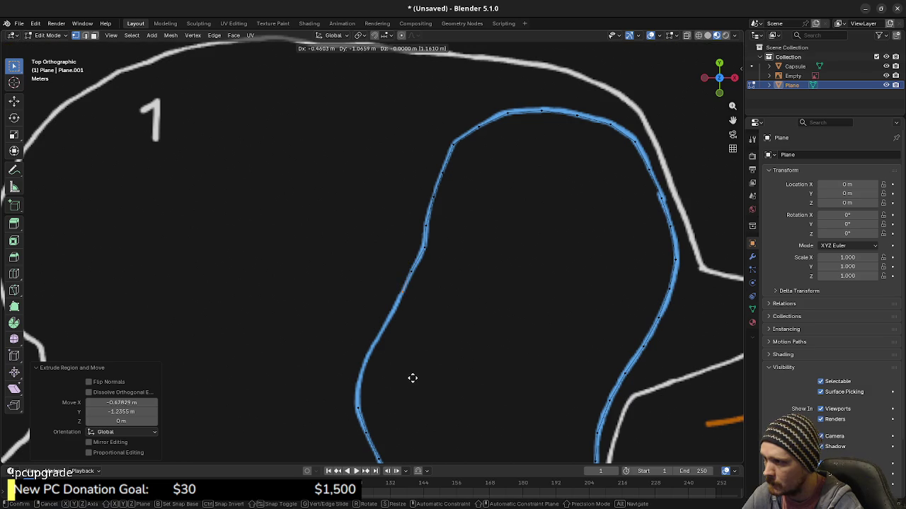
left_click(412, 377)
key("e")
middle_click_drag(413, 378, 469, 316, "shift")
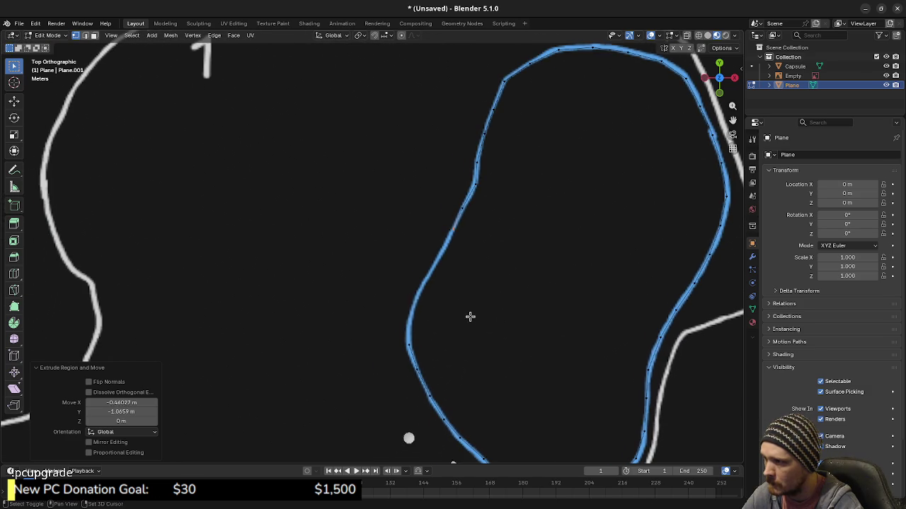
left_click(450, 348)
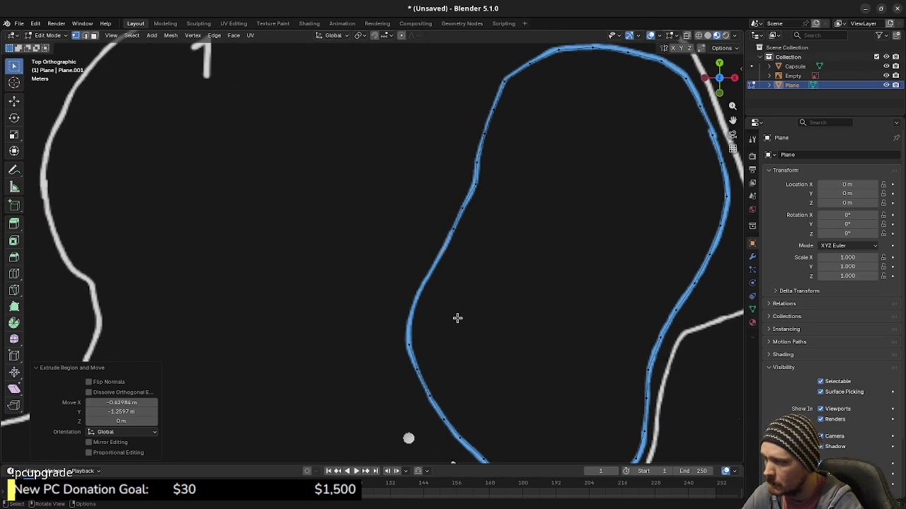
key("e")
left_click(442, 339)
key("e")
left_click(433, 360)
key("e")
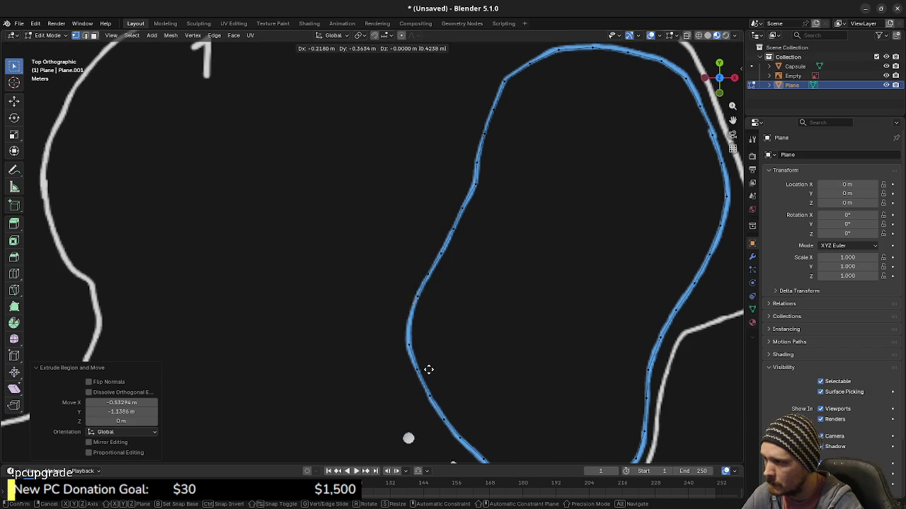
left_click(427, 384)
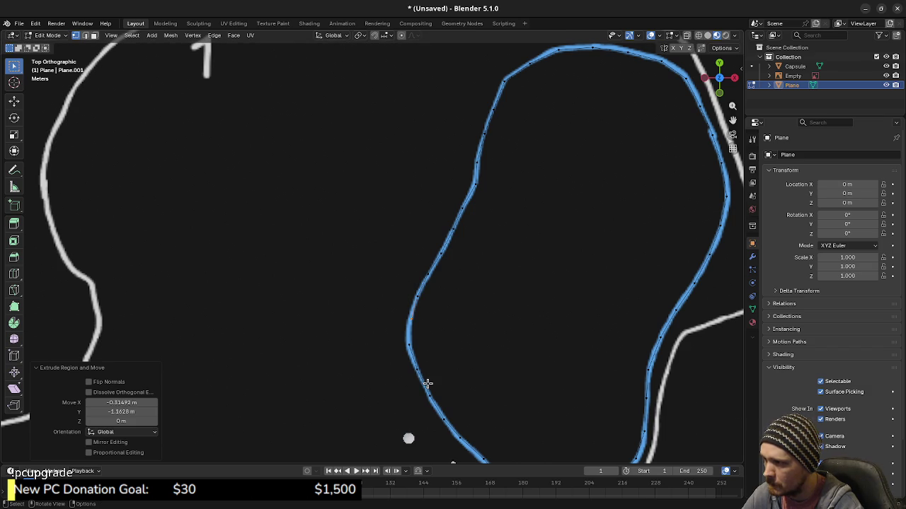
left_click_drag(402, 319, 428, 355)
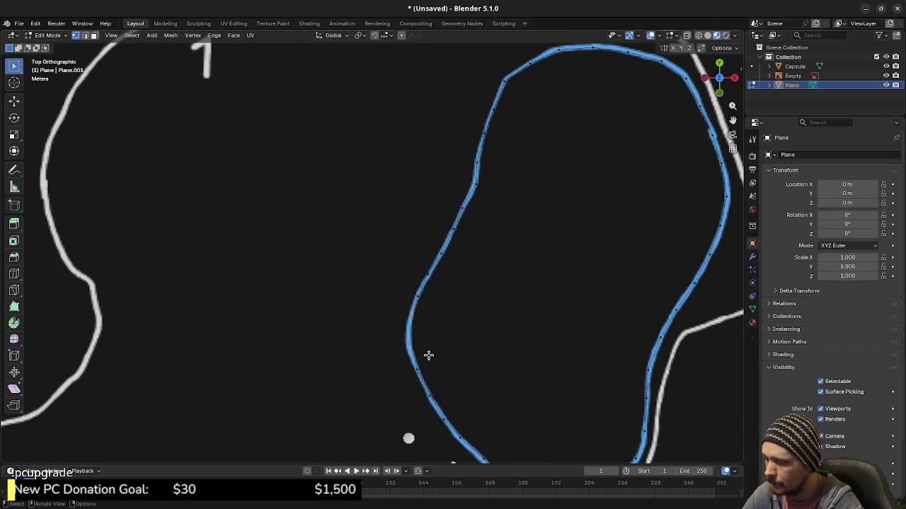
Select the whole pond loop with L, undo a test fill, then duplicate the loop in place
scroll(495, 338, "down", 4)
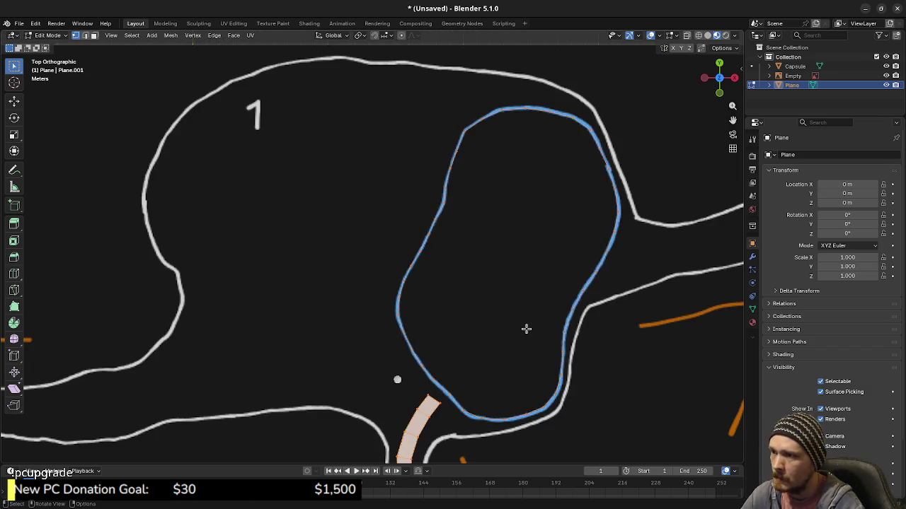
scroll(527, 322, "down", 1)
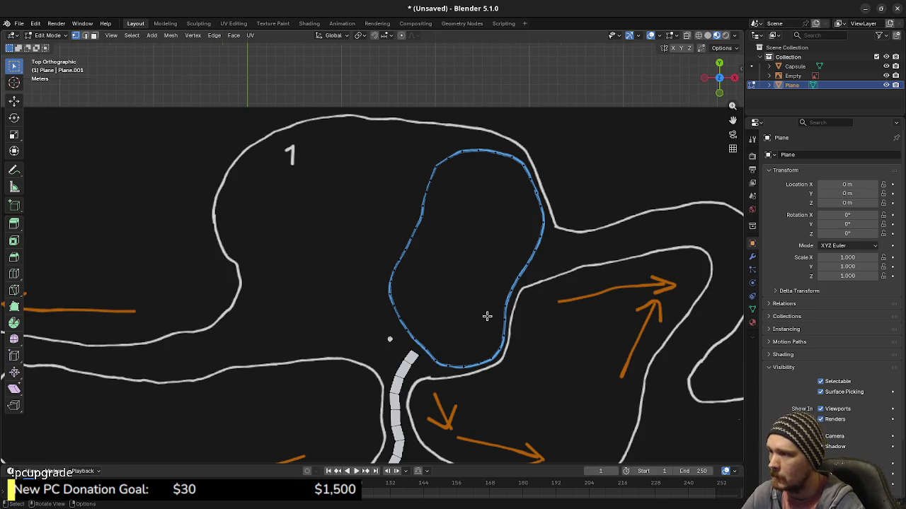
scroll(473, 329, "up", 1)
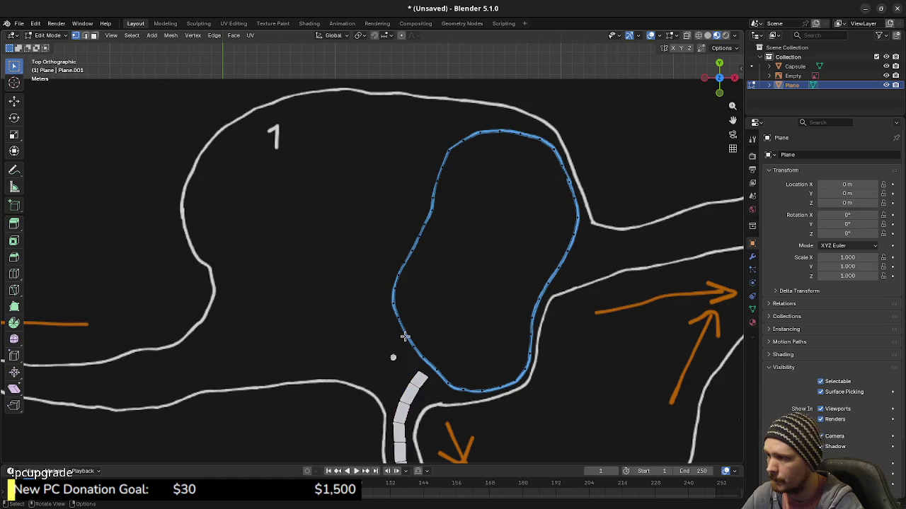
key("l")
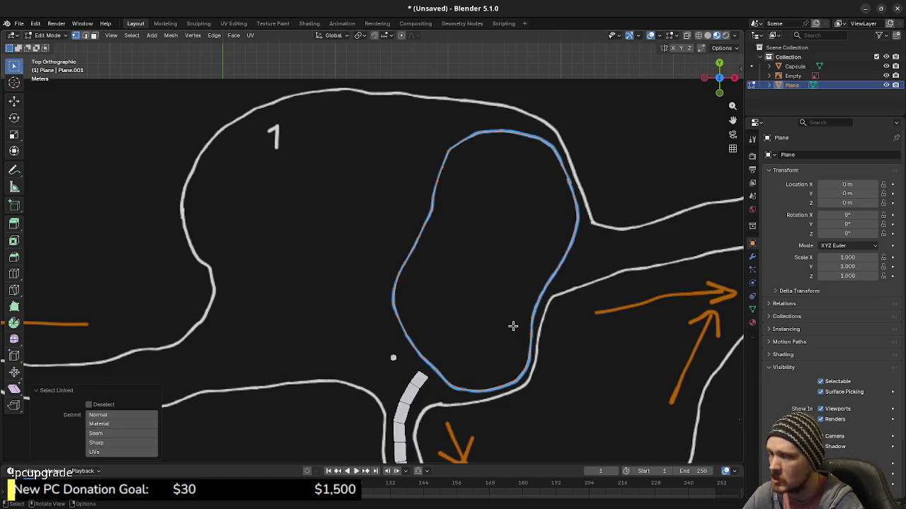
scroll(512, 344, "up", 1)
scroll(530, 346, "up", 1)
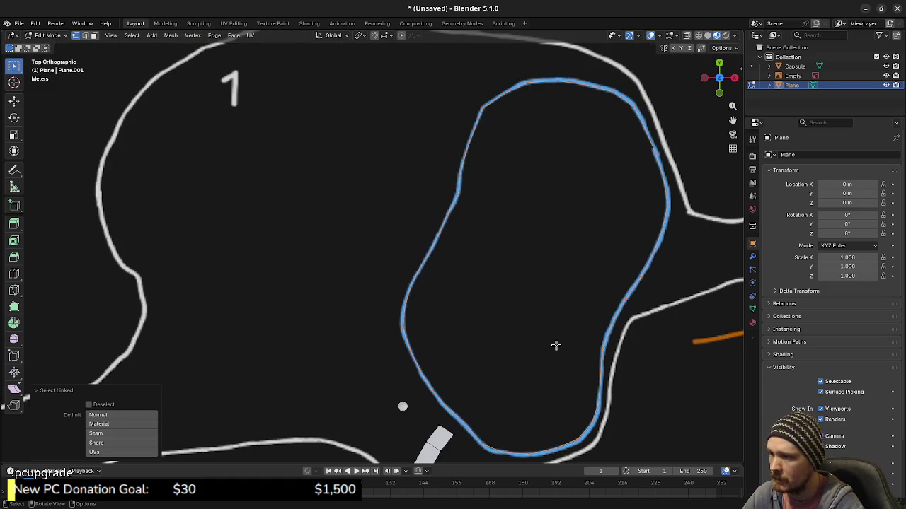
key("f")
key("ctrl+z")
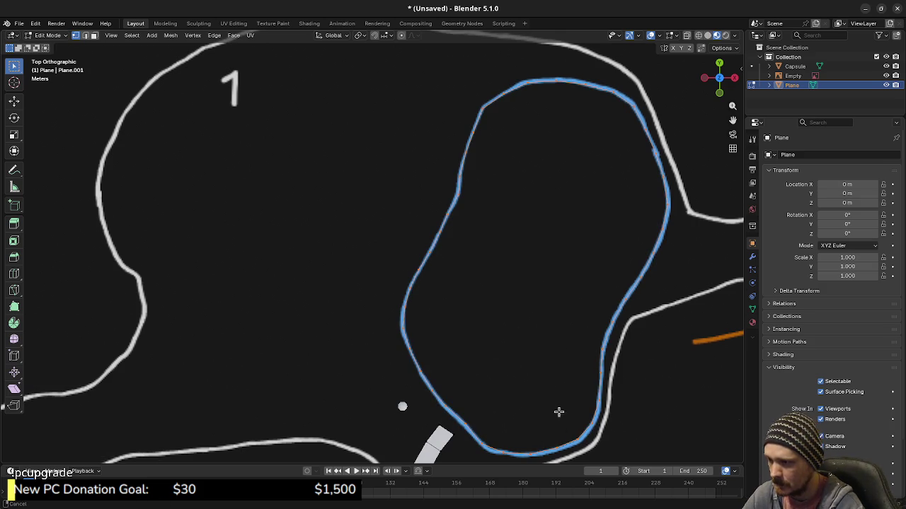
middle_click_drag(566, 414, 530, 404, "shift")
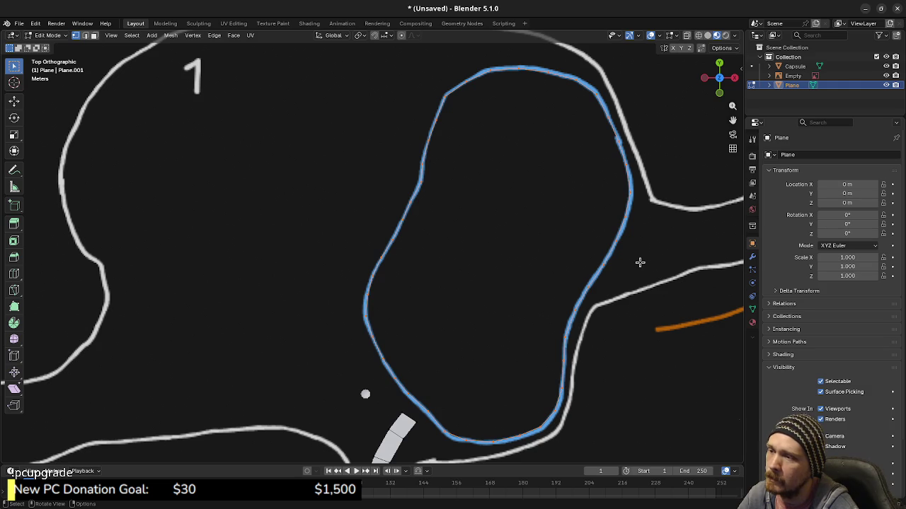
key("shift+d")
right_click(684, 249)
Scale the copied loop to 0.794, add another in-place copy scaled to 0.733, then undo the latest change
key("s")
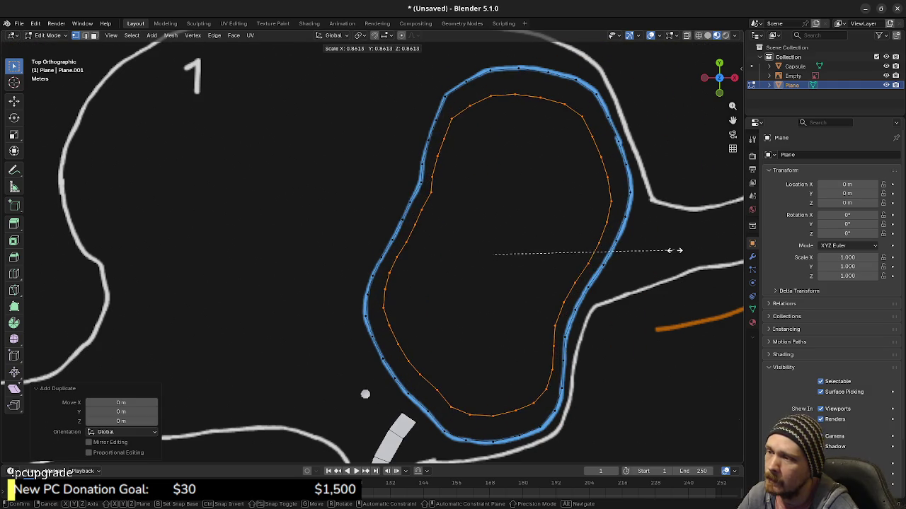
left_click(660, 250)
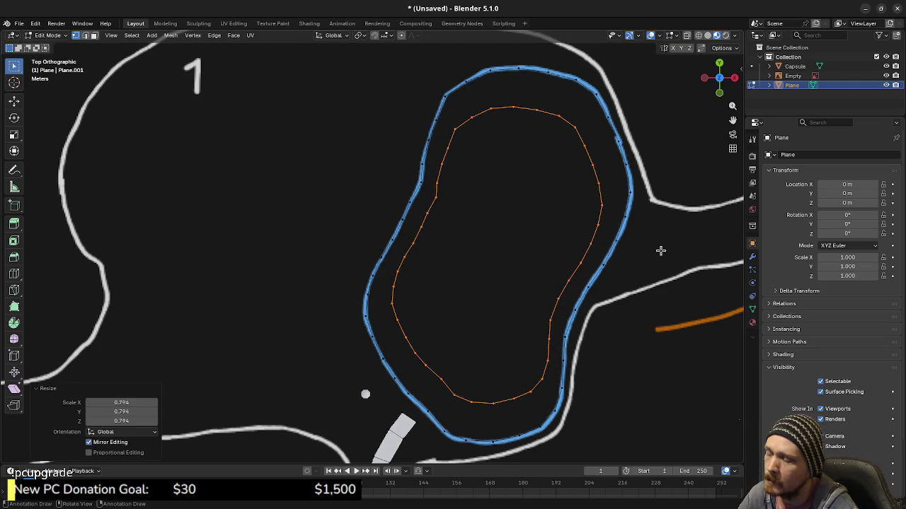
key("shift+d")
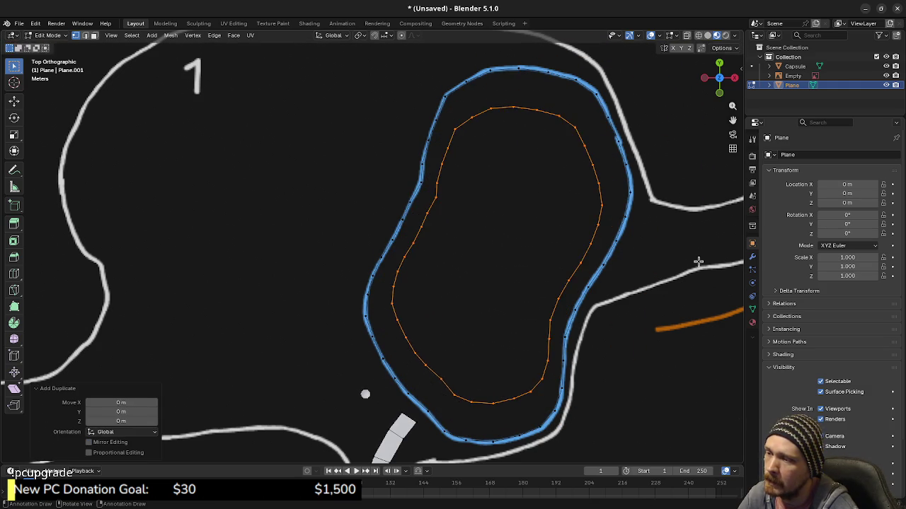
right_click(697, 261)
key("s")
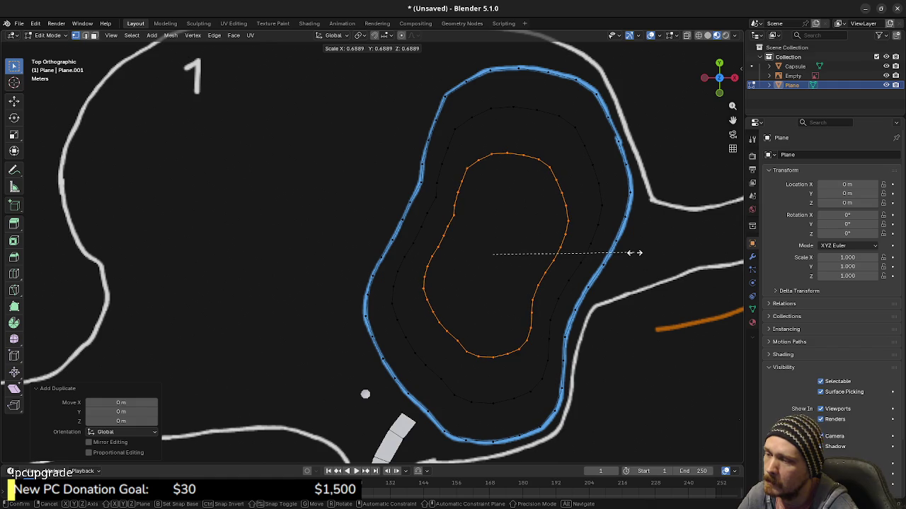
left_click(643, 255)
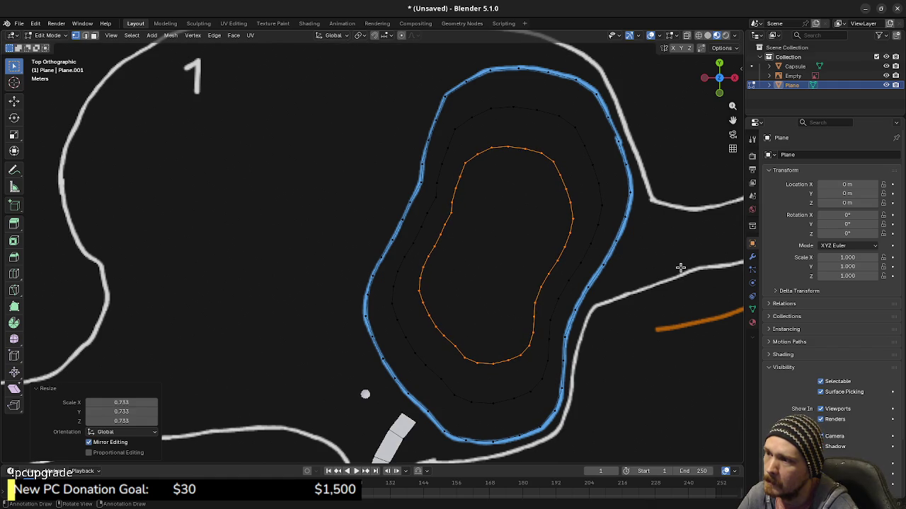
mouse_move(627, 257)
middle_mouse_down("shift")
mouse_move(599, 318)
mouse_move(603, 290)
middle_mouse_up("shift")
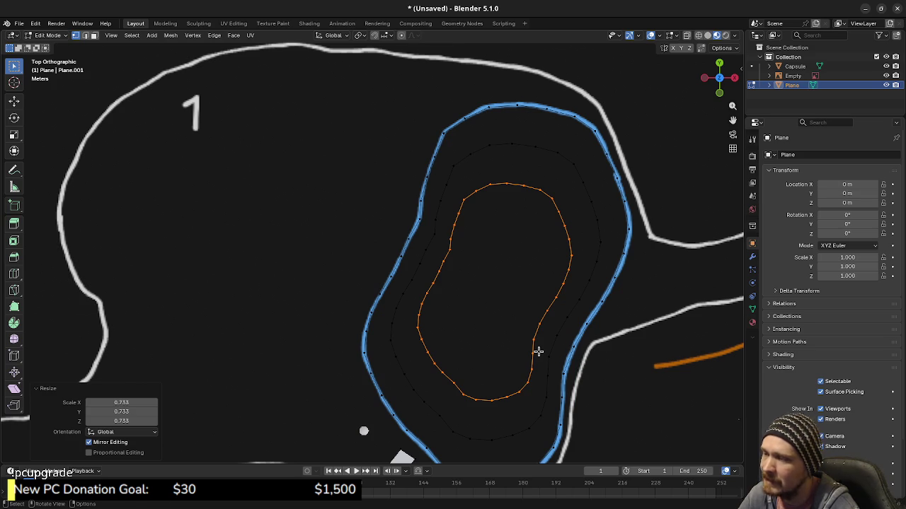
key("ctrl+z")
key("ctrl+z")
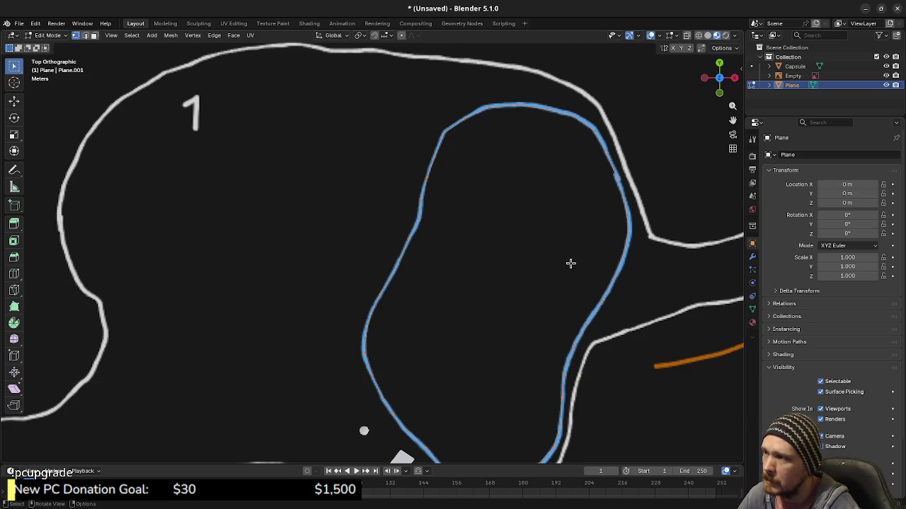
Undo the previous outline change and dismiss the delete menu without deleting anything
key("ctrl+z")
key("ctrl+z")
key("x")
left_click(511, 271)
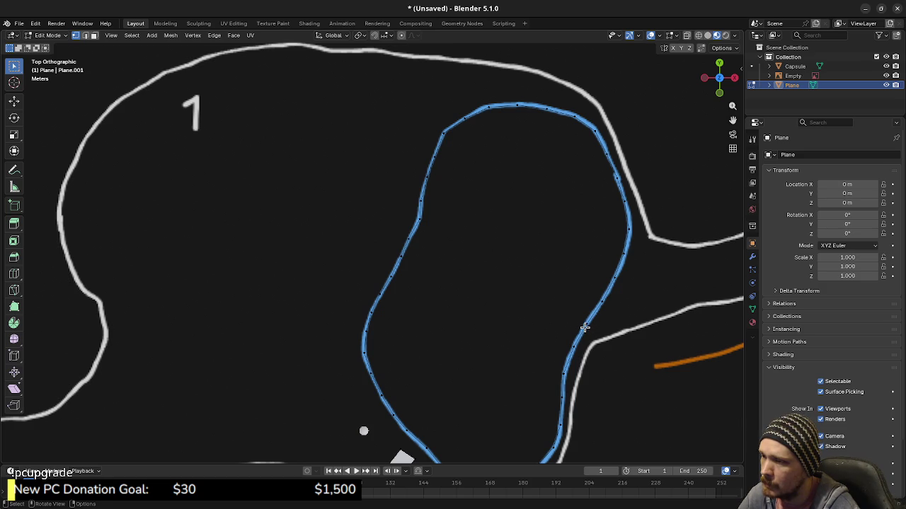
Extrude the pond's outline loop and scale it to 0, collapsing it into a central fan
left_click(585, 327, "alt")
key("e")
right_click(620, 269)
type("s0")
key("Return")
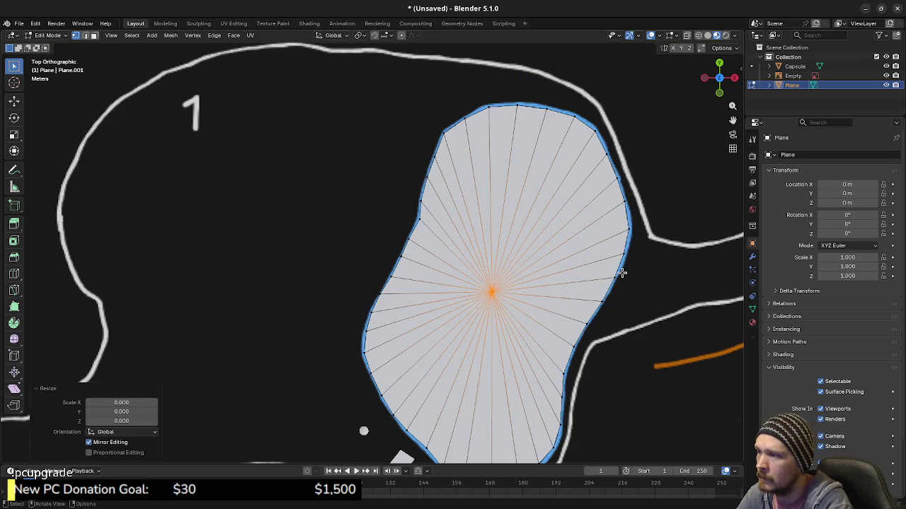
scroll(601, 290, "down", 2)
scroll(556, 307, "down", 1)
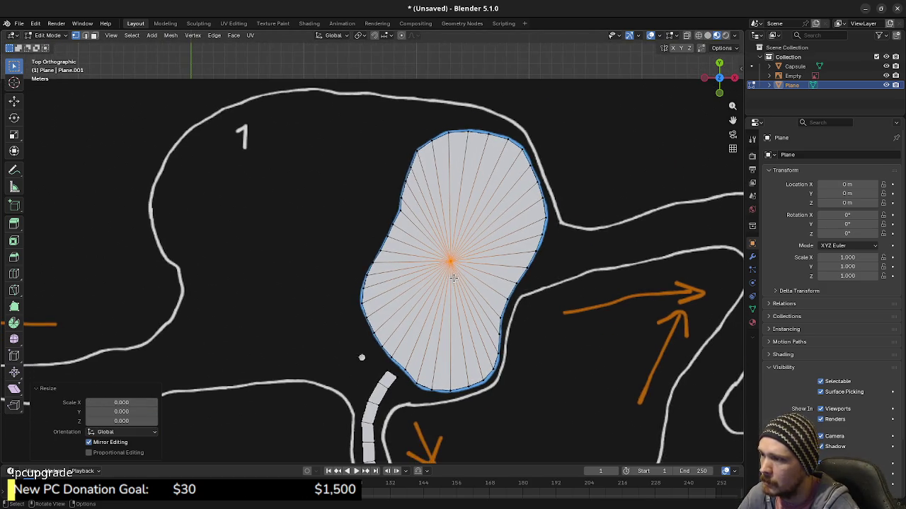
scroll(453, 278, "up", 1)
Try a single loop cut across the fan, then undo it
key("alt+a")
key("ctrl+r")
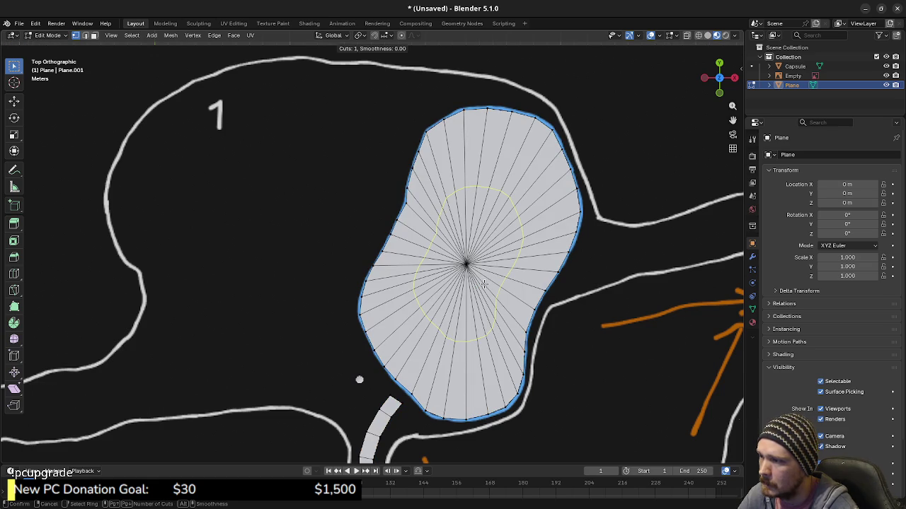
left_click(484, 283)
right_click(483, 283)
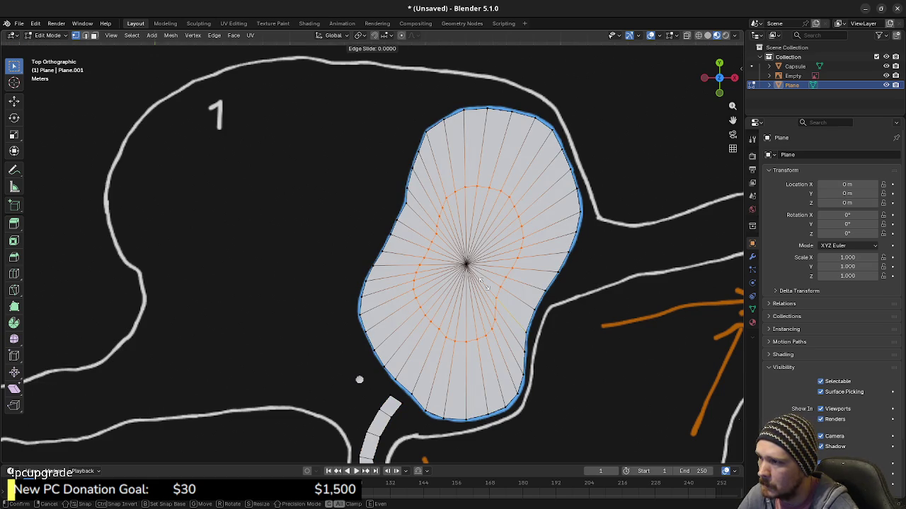
key("ctrl+z")
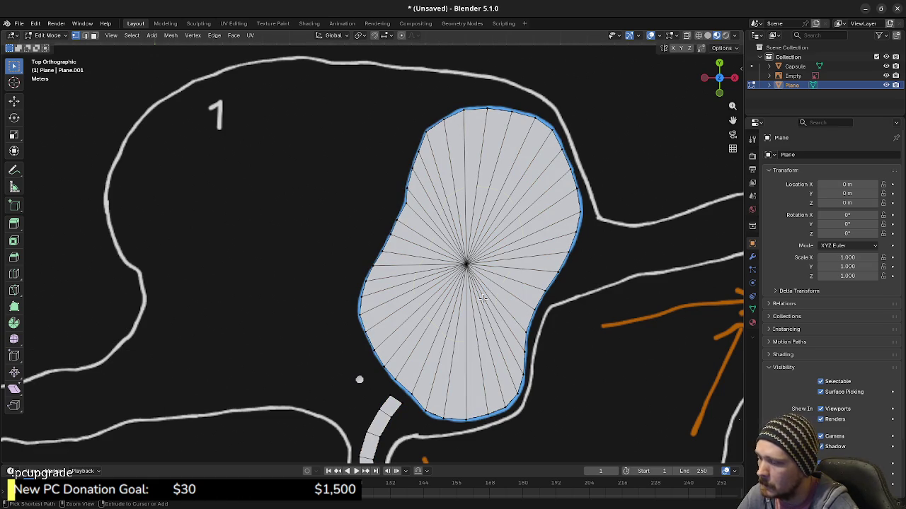
Cut four evenly spaced edge rings into the fan between its centre and rim
key("ctrl+r")
scroll(481, 298, "up", 1)
scroll(482, 298, "up", 1)
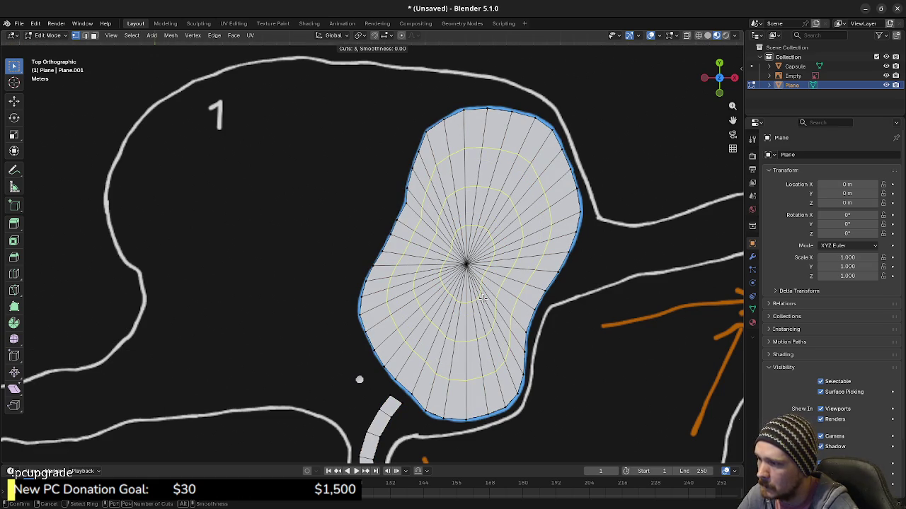
scroll(482, 298, "up", 1)
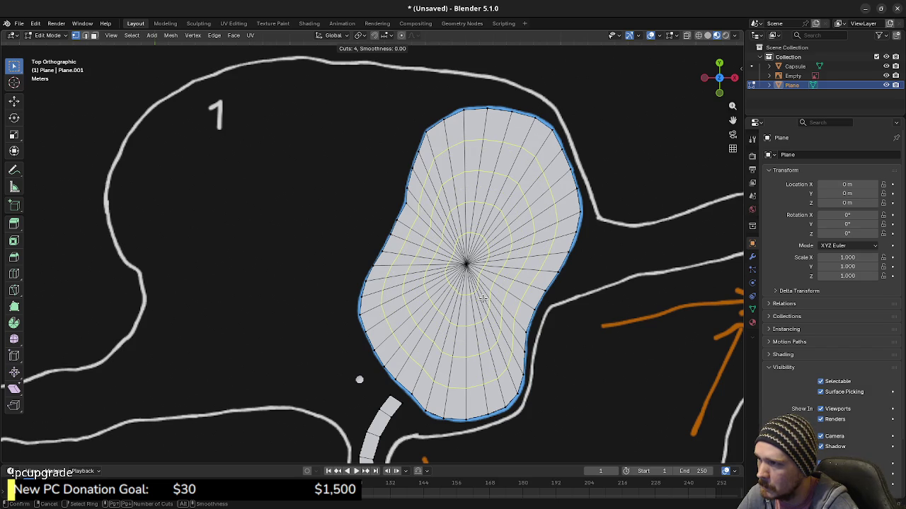
left_click(482, 298)
right_click(489, 313)
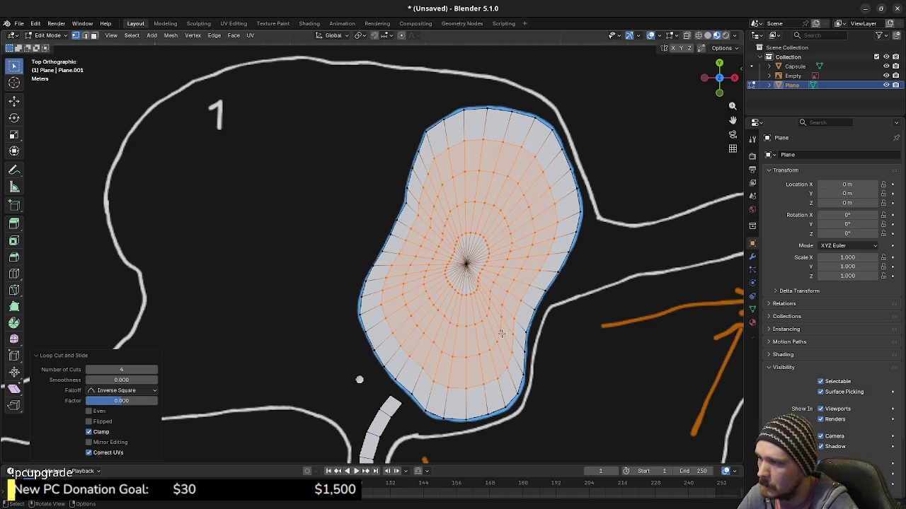
Select the whole pond mesh, inspect it at an angle, and return to top view
key("a")
middle_click_drag(484, 299, 479, 293)
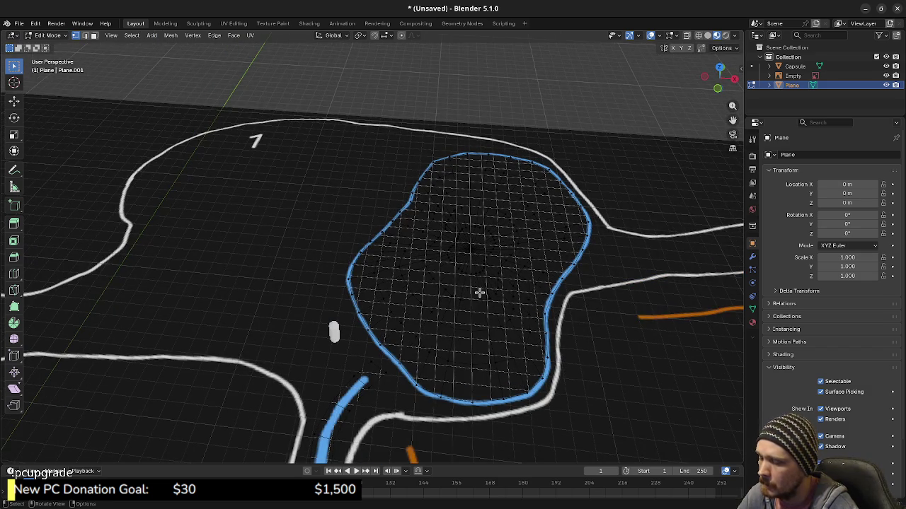
key("KP_7")
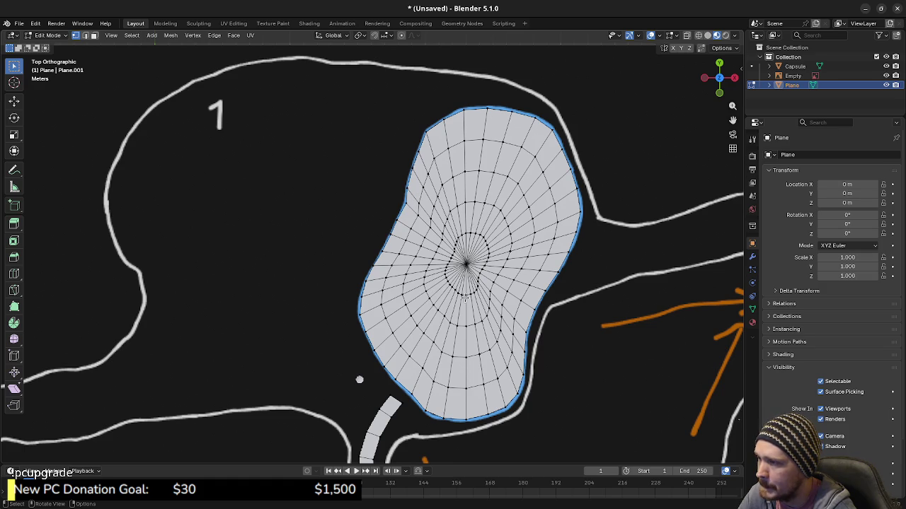
Try Merge By Distance on the whole mesh with a raised distance, then undo it
key("a")
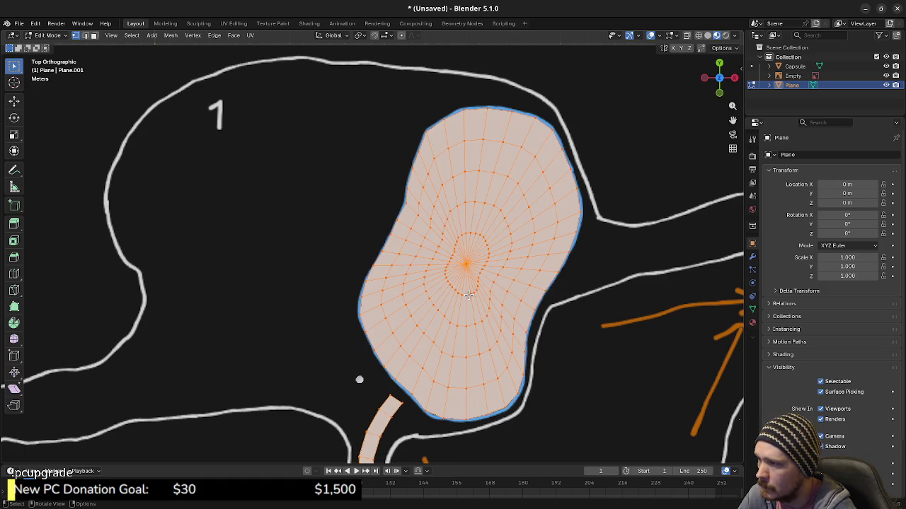
key("m")
left_click(472, 326)
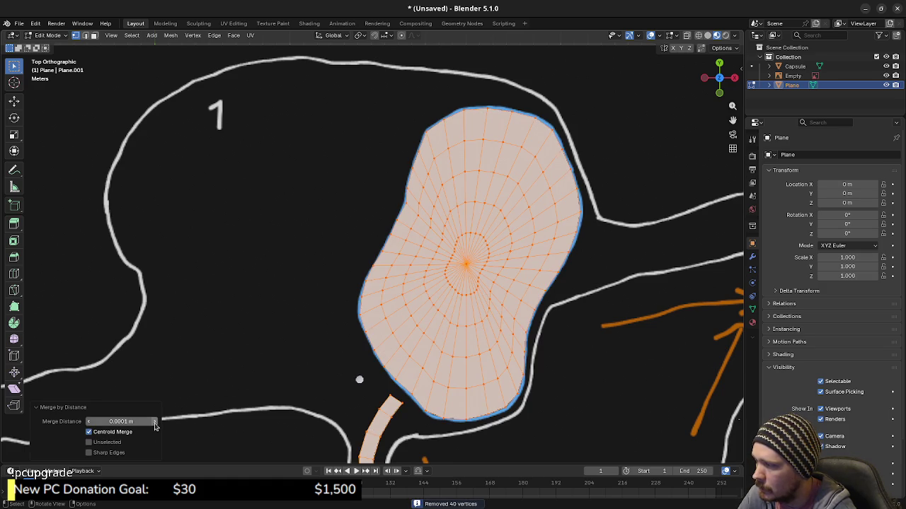
left_click(155, 422)
left_click(155, 422)
left_click(155, 421)
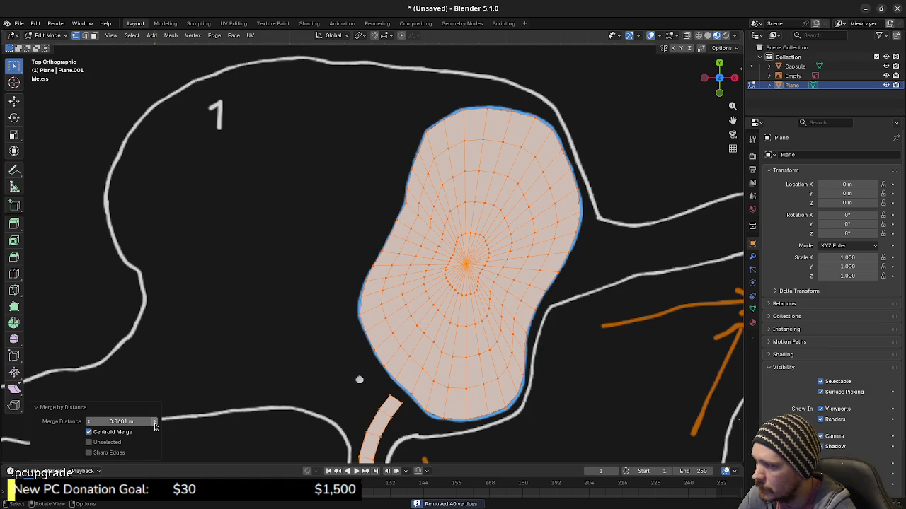
key("ctrl+z")
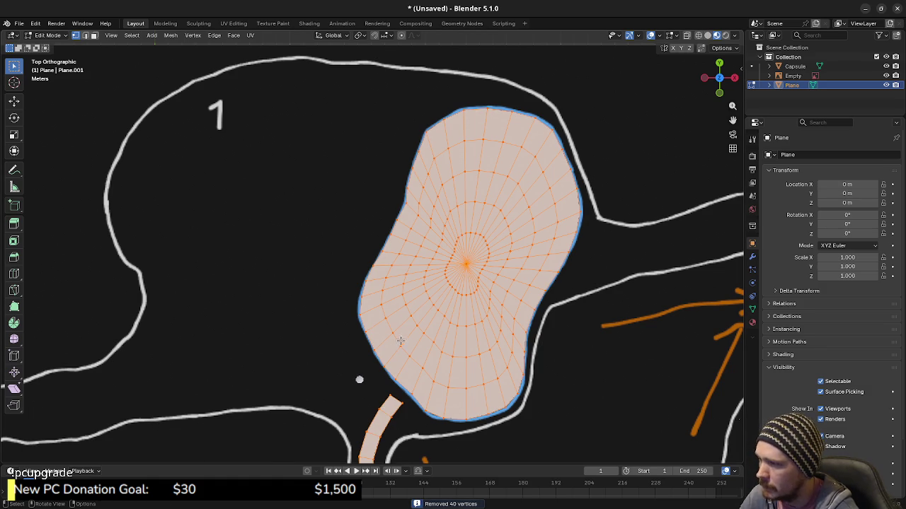
Reselect the connected pond mesh and run Merge By Distance again
key("alt+a")
left_click(466, 265)
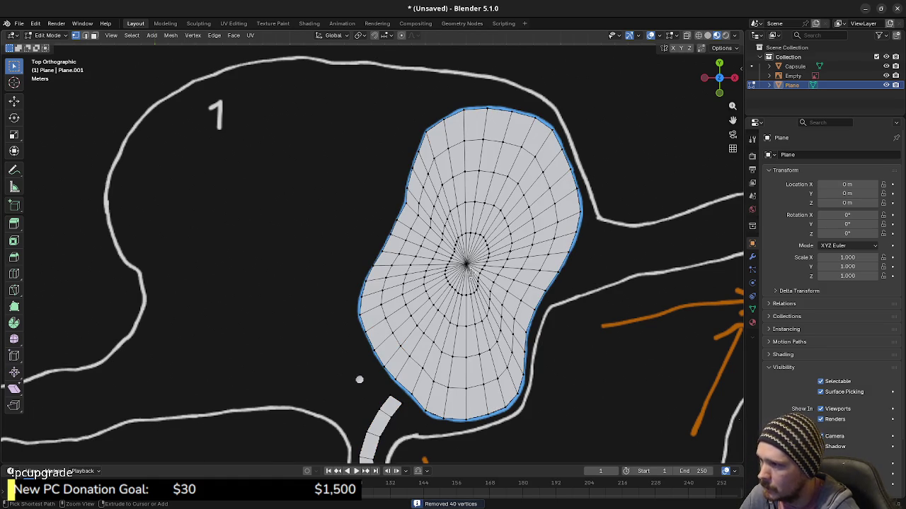
key("ctrl+KP_Add")
key("ctrl+KP_Add")
key("ctrl+KP_Add")
key("ctrl+KP_Add")
key("ctrl+KP_Add")
key("ctrl+KP_Add")
key("alt+a")
key("l")
key("m")
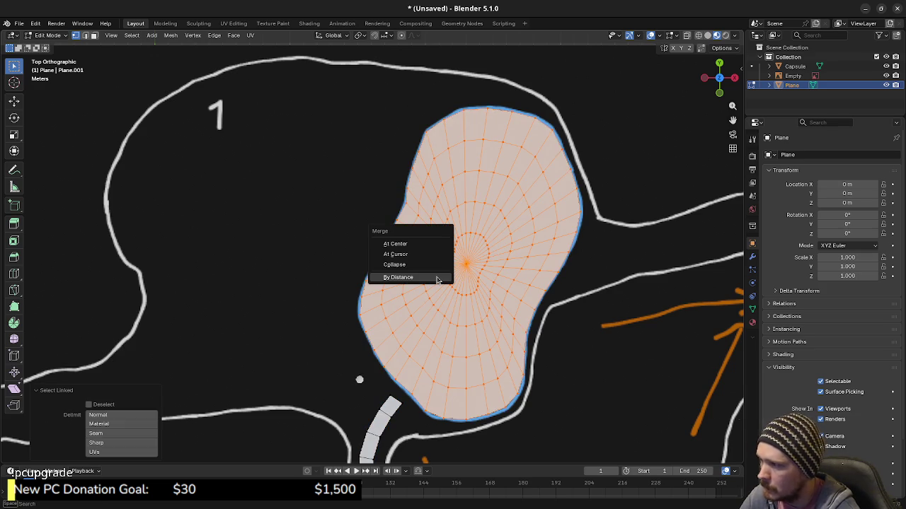
left_click(436, 277)
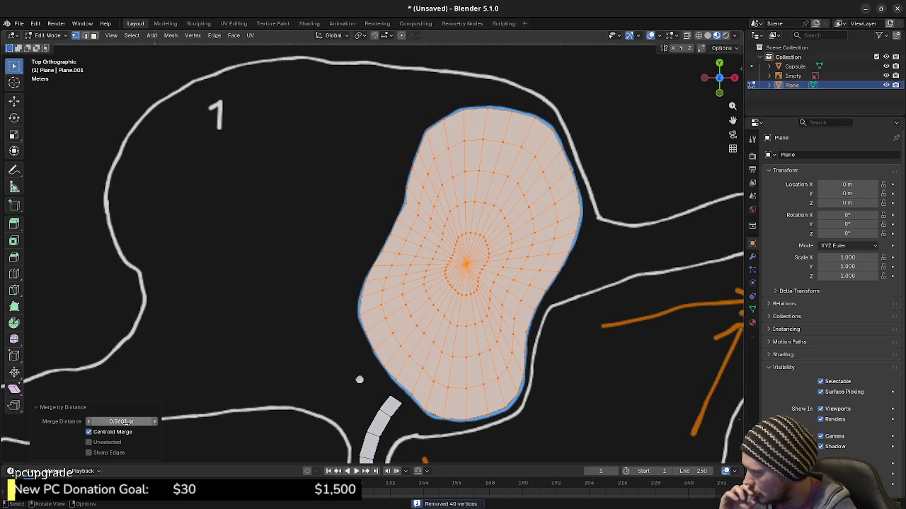
Tune the merge distance, settling at 0.97 m to thin the centre vertices
left_click(89, 423)
left_click(89, 423)
left_click(89, 422)
left_click(89, 422)
left_click(89, 423)
left_click(89, 423)
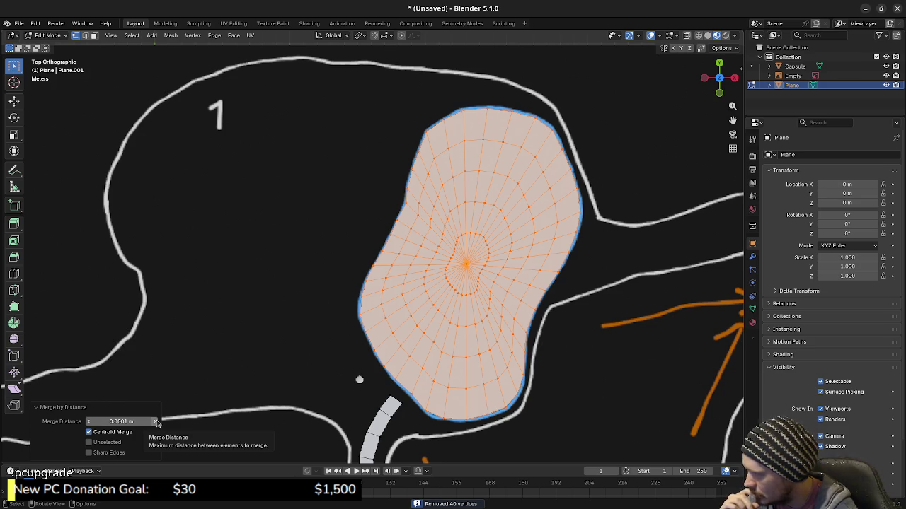
left_click_drag(152, 422, 212, 422)
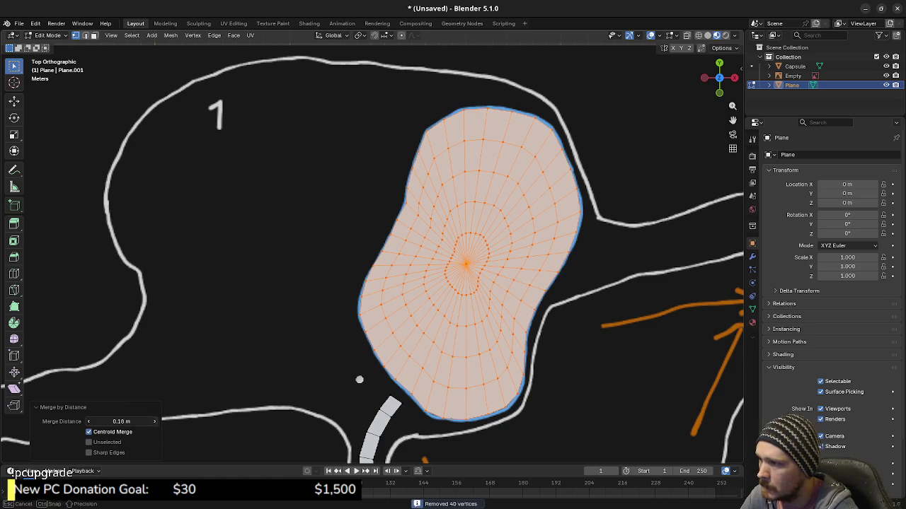
mouse_move(153, 423)
left_mouse_down()
mouse_move(170, 423)
mouse_move(127, 422)
mouse_move(170, 423)
left_mouse_up()
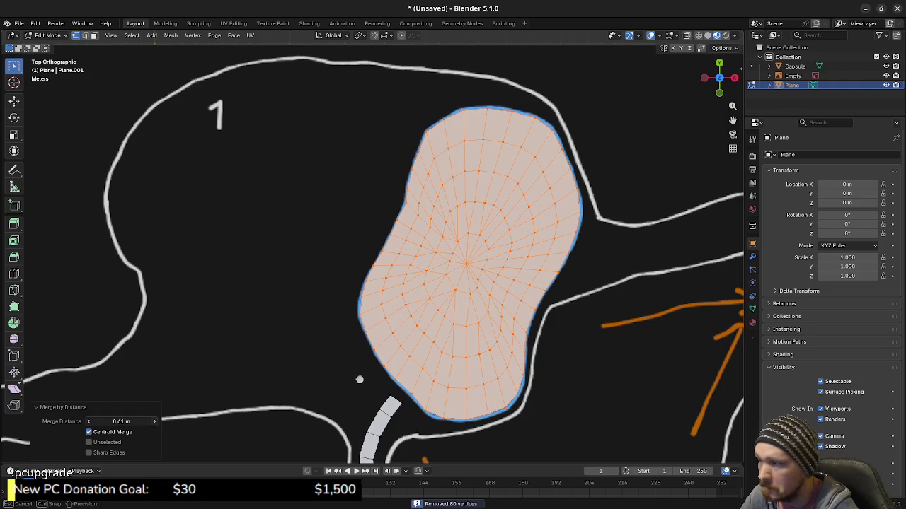
left_click_drag(153, 422, 163, 422)
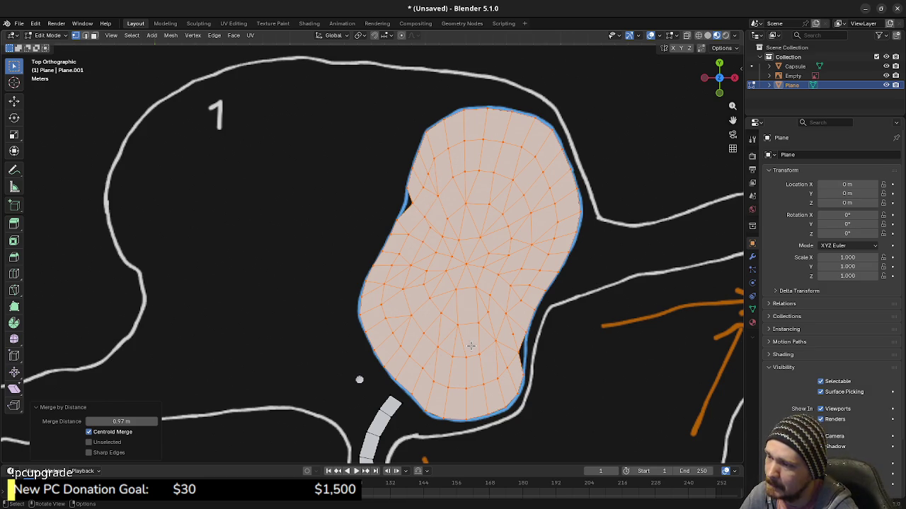
Show the sidebar's Edit tab and expand the LoopTools panel beside the pond mesh
middle_click_drag(467, 329, 502, 272)
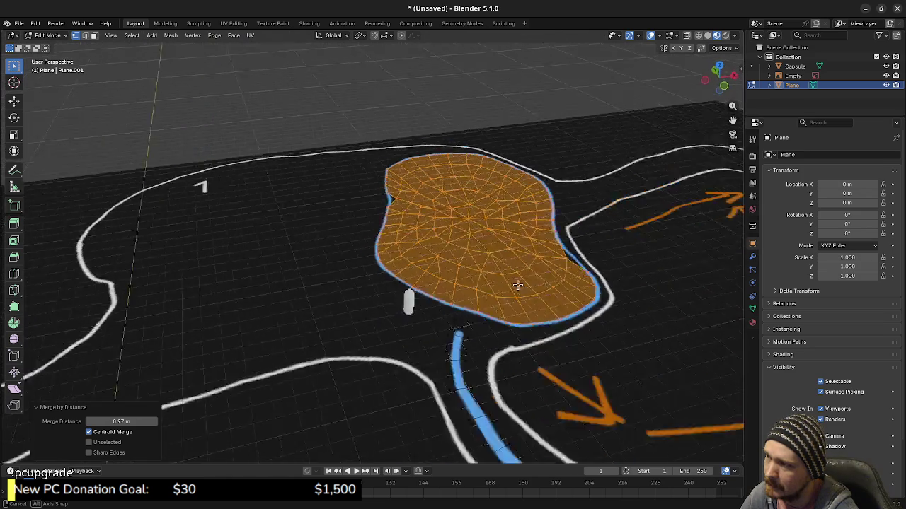
middle_click_drag(501, 272, 485, 288)
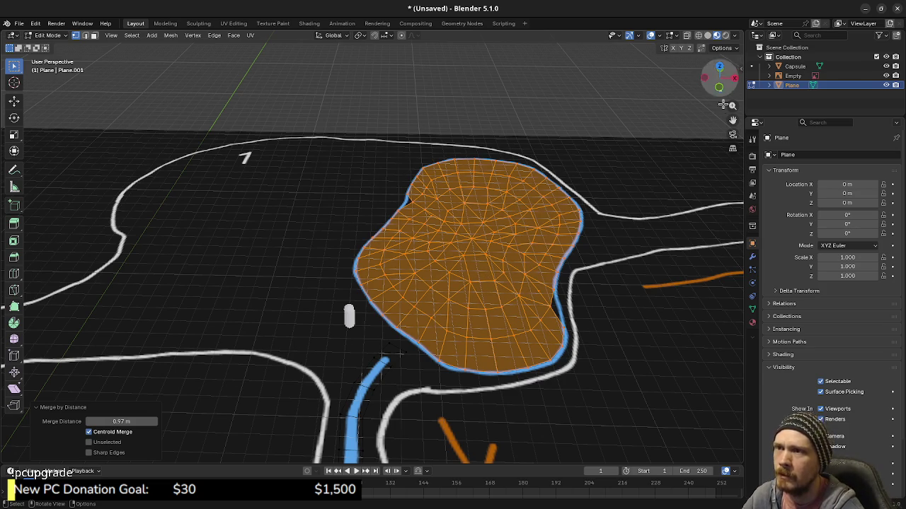
key("n")
left_click(738, 164)
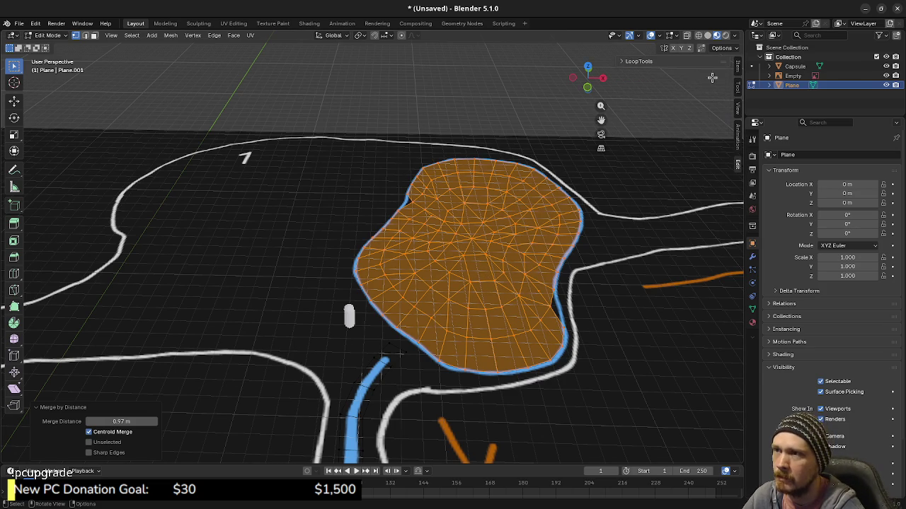
left_click(637, 61)
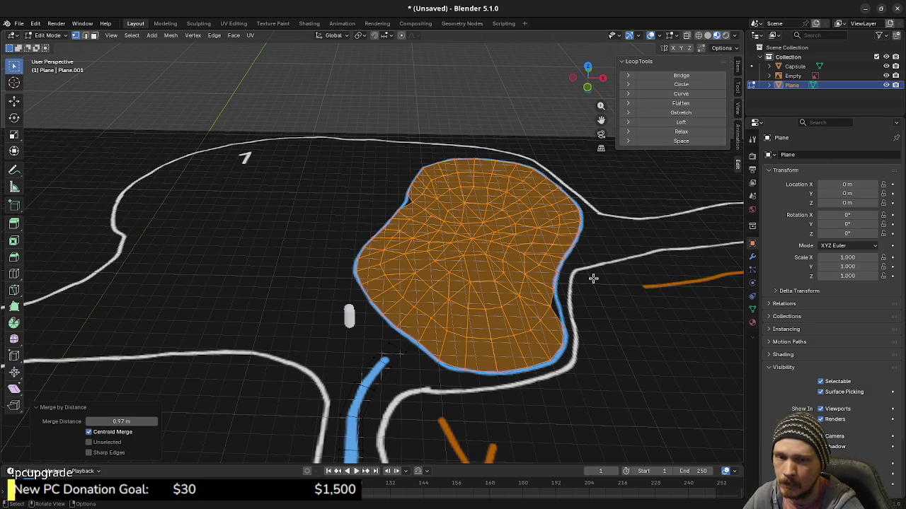
middle_click_drag(550, 182, 561, 217)
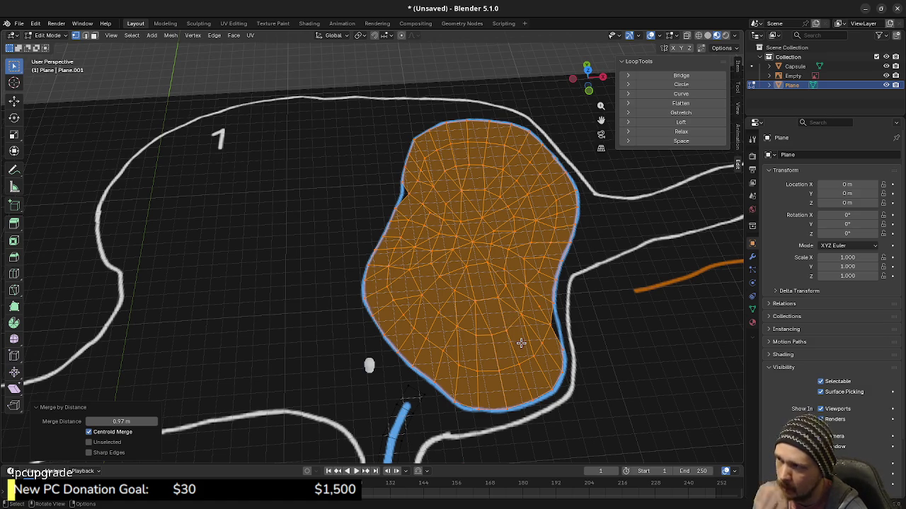
Switch to Material Preview shading and dissolve the selected vertices
left_click(536, 305)
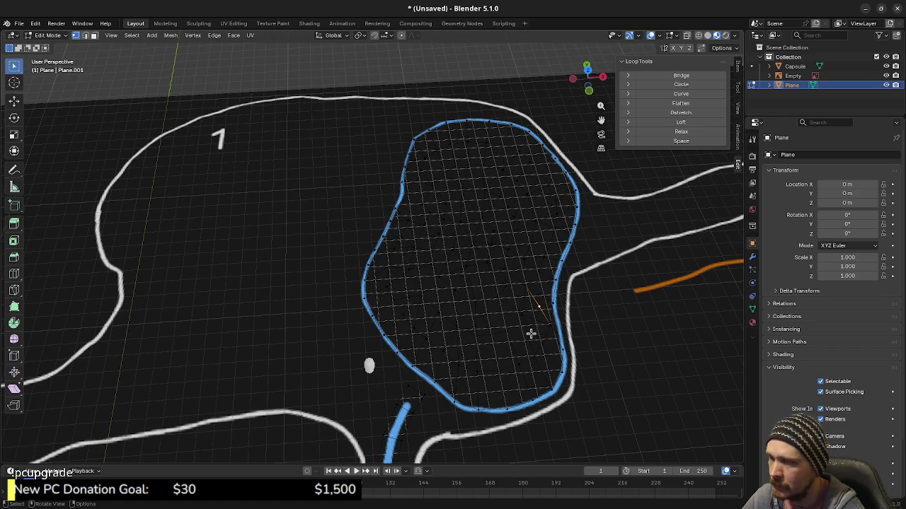
key("z")
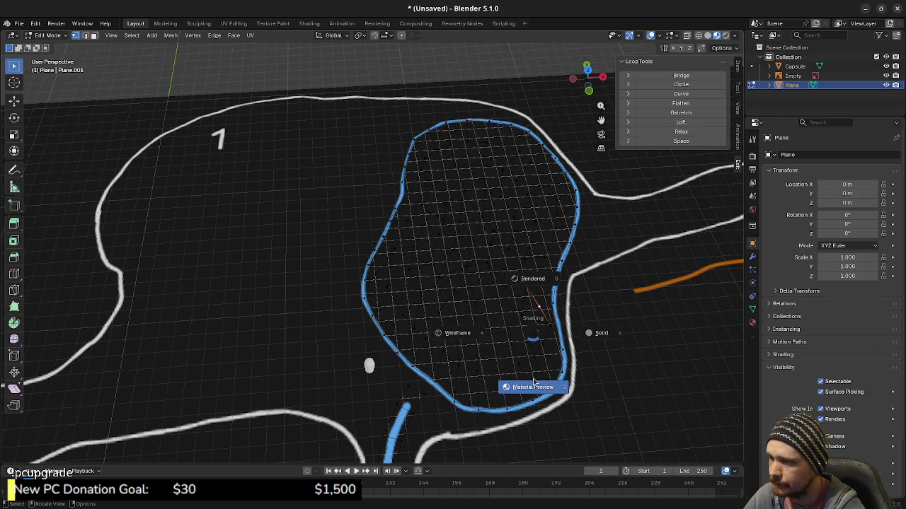
left_click(533, 382)
key("x")
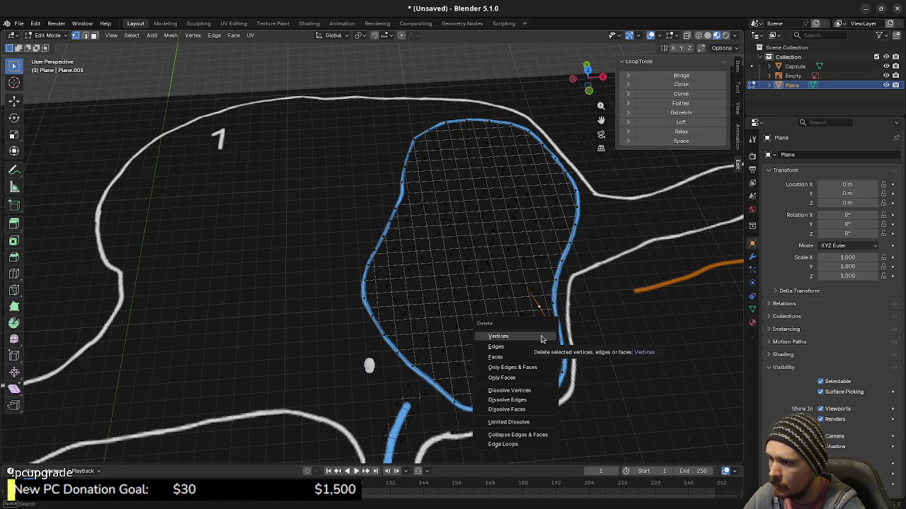
key("Escape")
key("x")
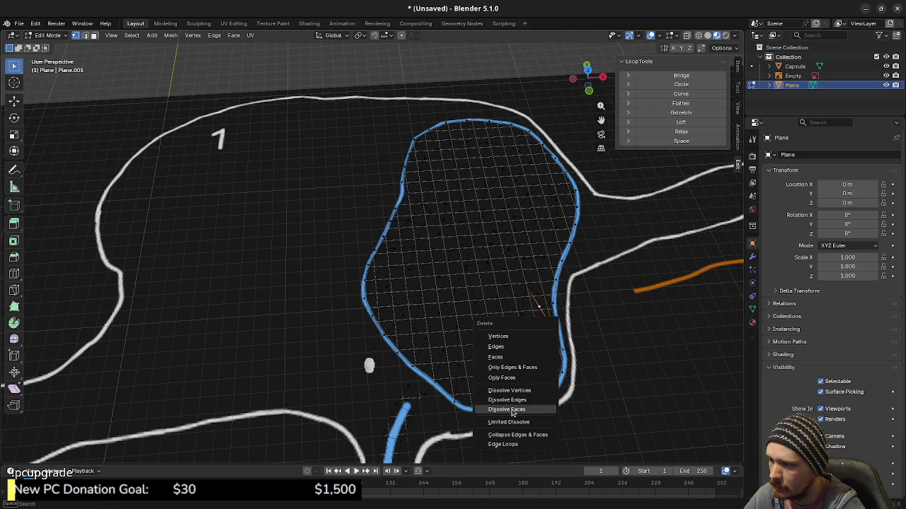
left_click(520, 394)
Check the whole mesh, then select a single vertex and view the pond from above
key("z")
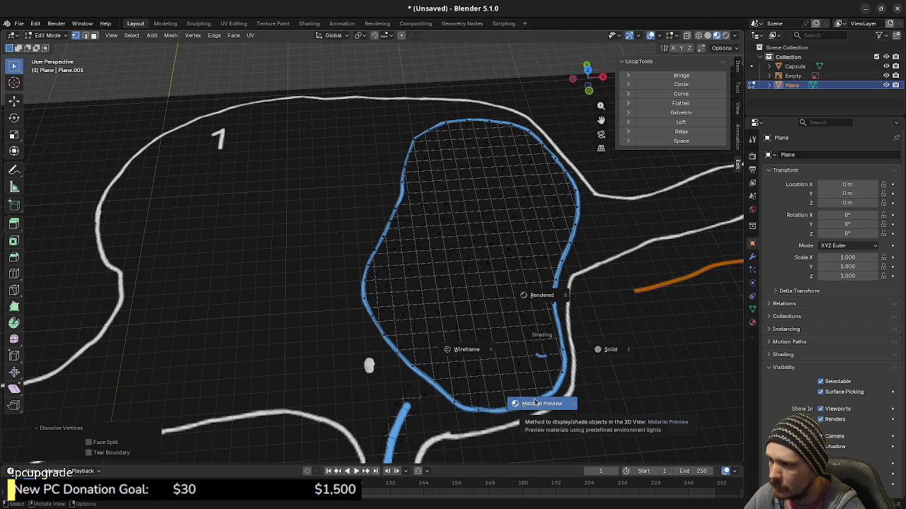
left_click(535, 403)
key("a")
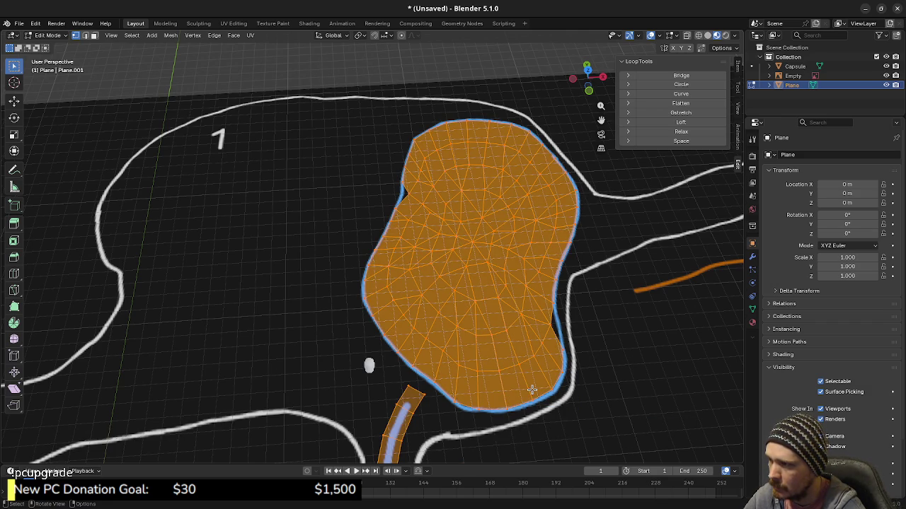
left_click(434, 216)
middle_click_drag(475, 275, 461, 331, "alt")
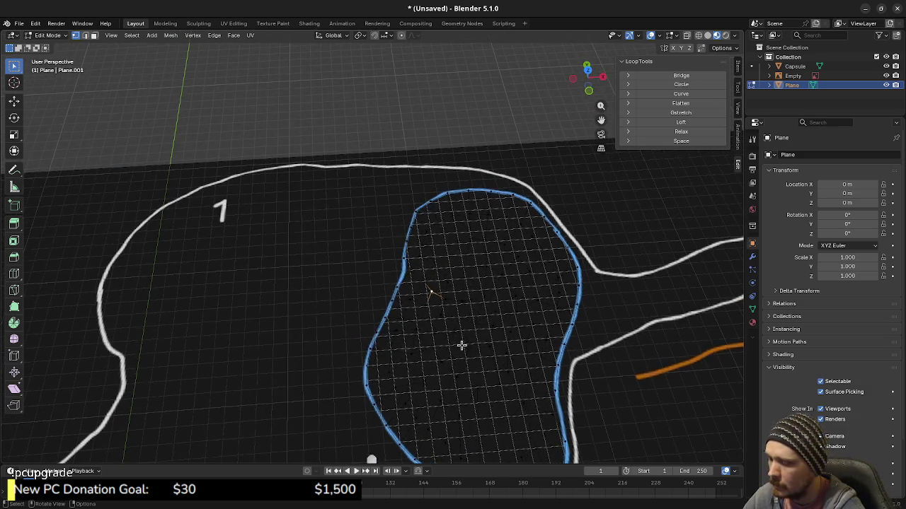
scroll(460, 331, "up", 1)
Vertex-slide three vertices near the upper-left notch along their edges to even the rings
scroll(459, 318, "up", 1)
scroll(457, 301, "up", 2)
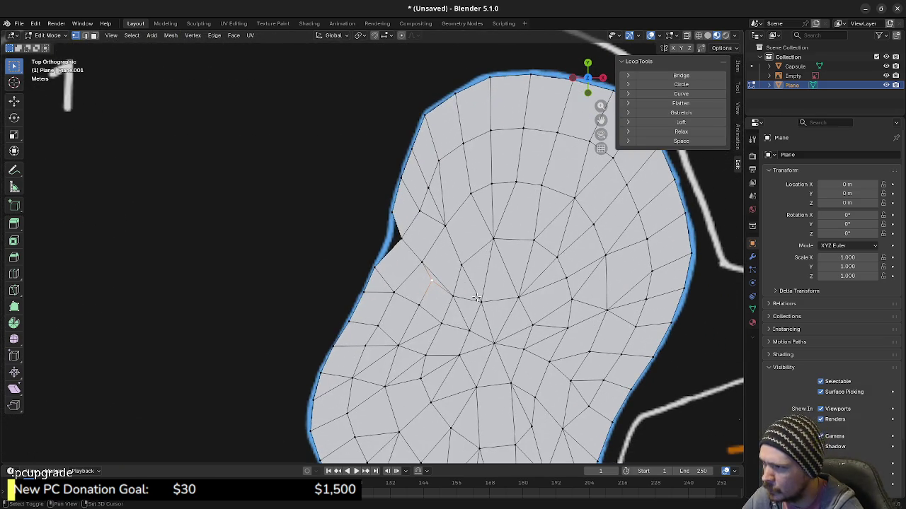
key("shift+v")
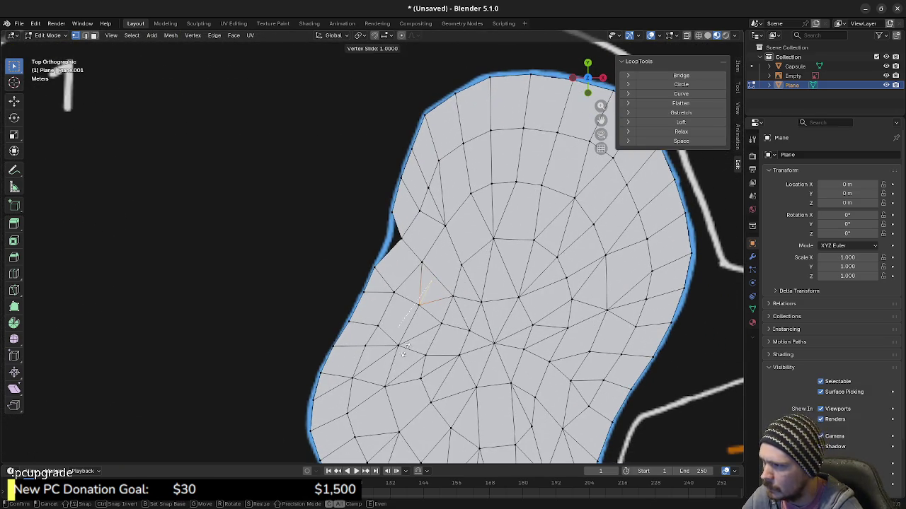
left_click(402, 352)
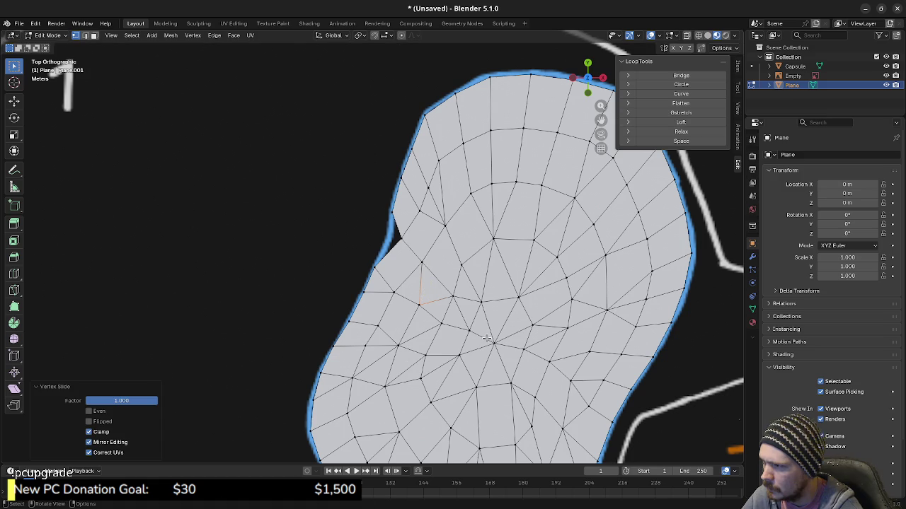
left_click(428, 183)
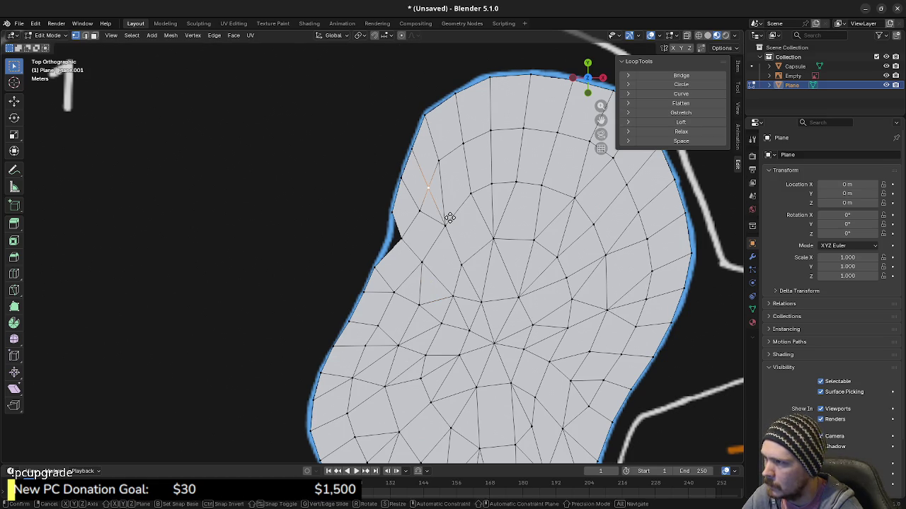
key("shift+v")
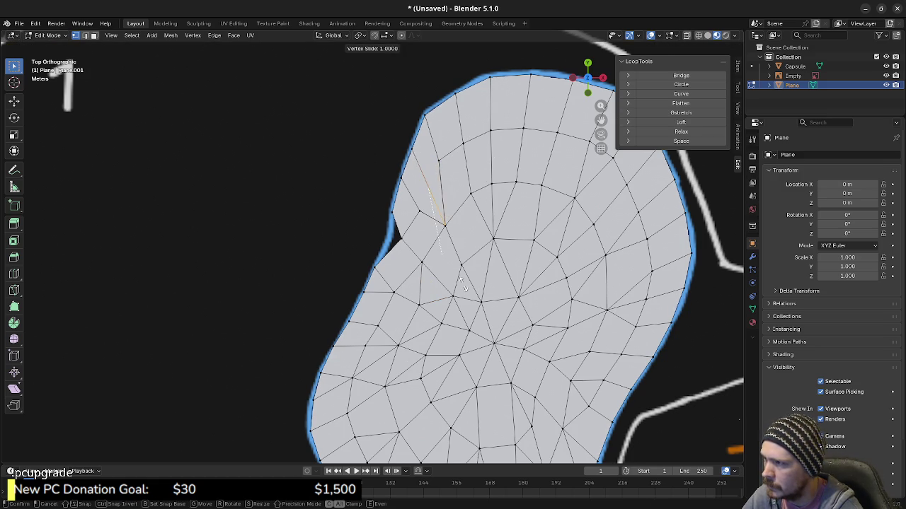
left_click(474, 143)
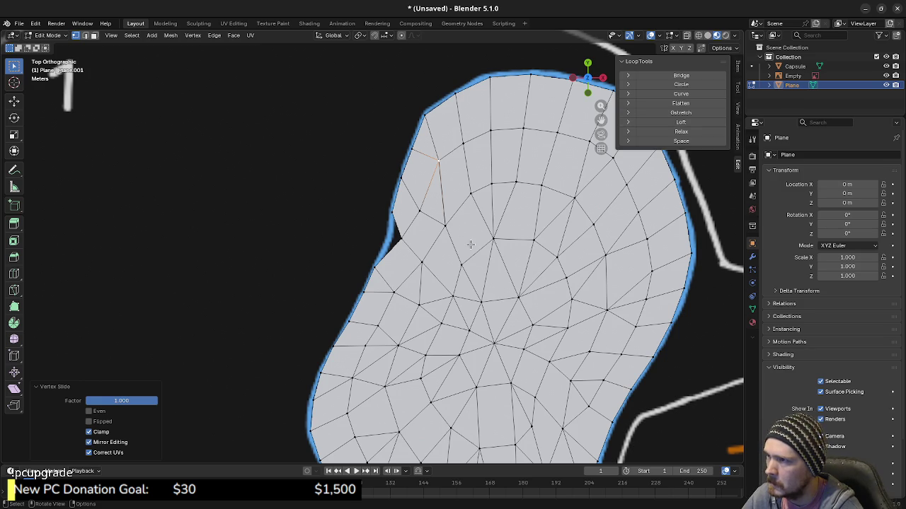
left_click(419, 191)
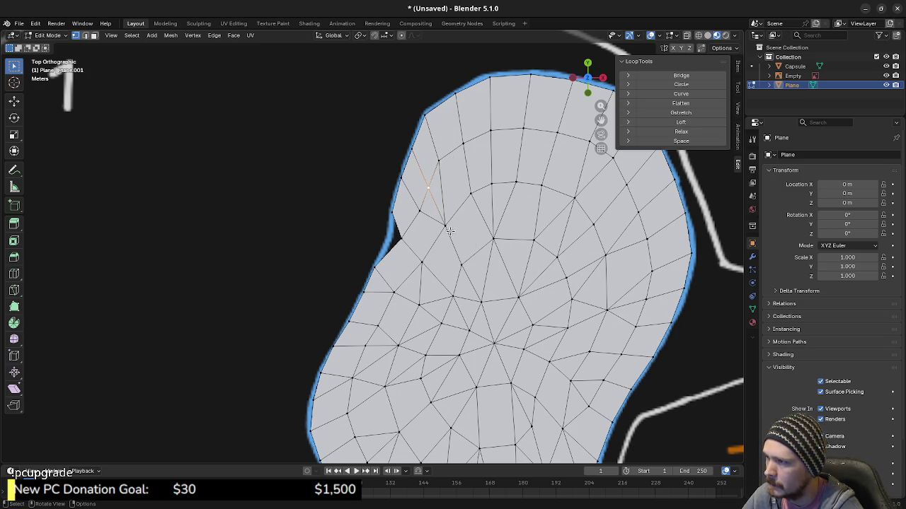
key("shift+v")
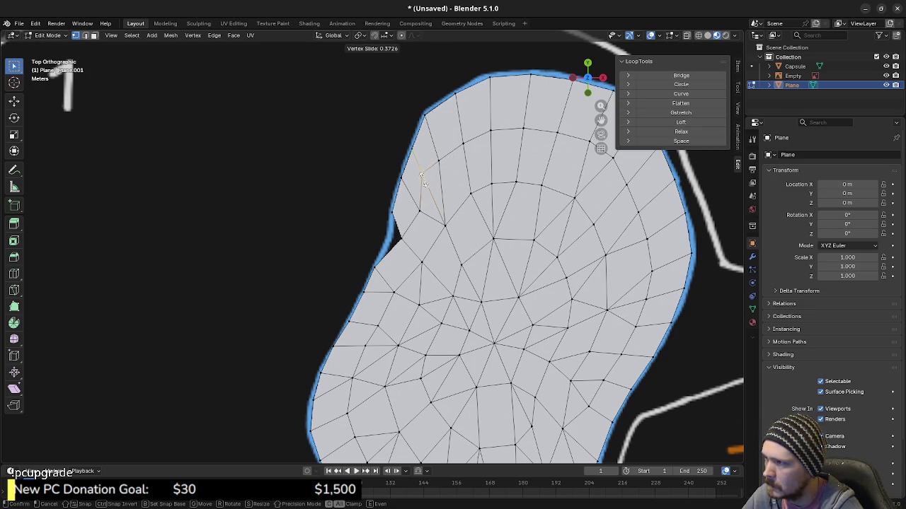
left_click(423, 181)
key("shift+v")
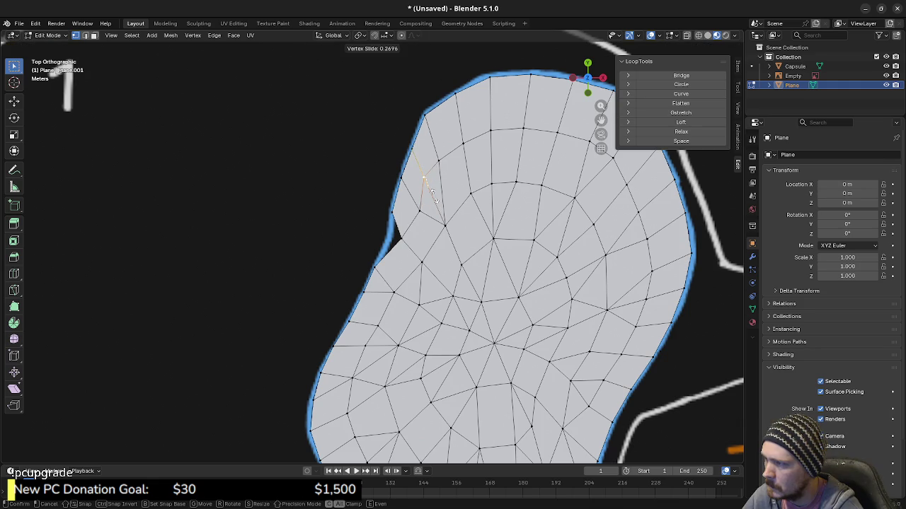
left_click(432, 210)
Turn on X-ray so the pond mesh faces become see-through
scroll(432, 298, "down", 2)
scroll(435, 255, "up", 1)
scroll(437, 226, "up", 1)
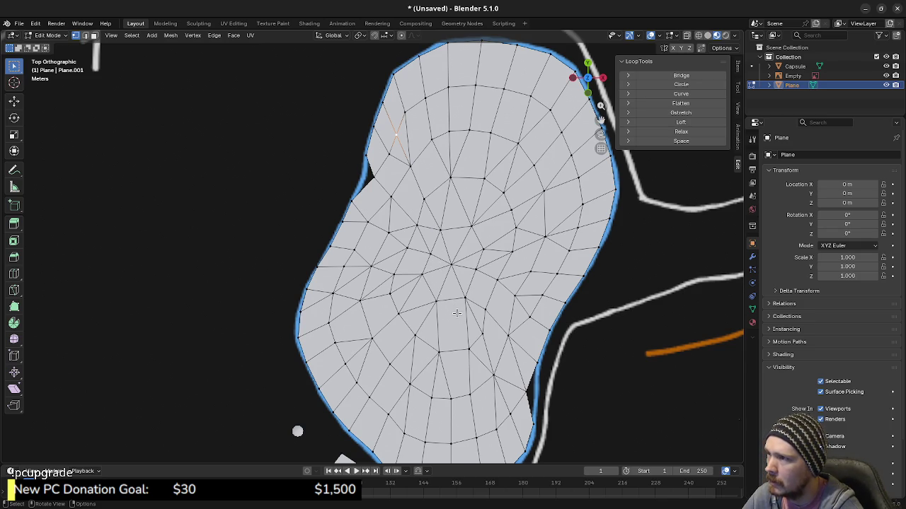
key("alt+z")
Hide the pond's inner faces and Bridge Edge Loops the path end to the pond outline
mouse_move(469, 291)
middle_mouse_down()
mouse_move(469, 263)
mouse_move(443, 281)
middle_mouse_up()
key("a")
key("alt+z")
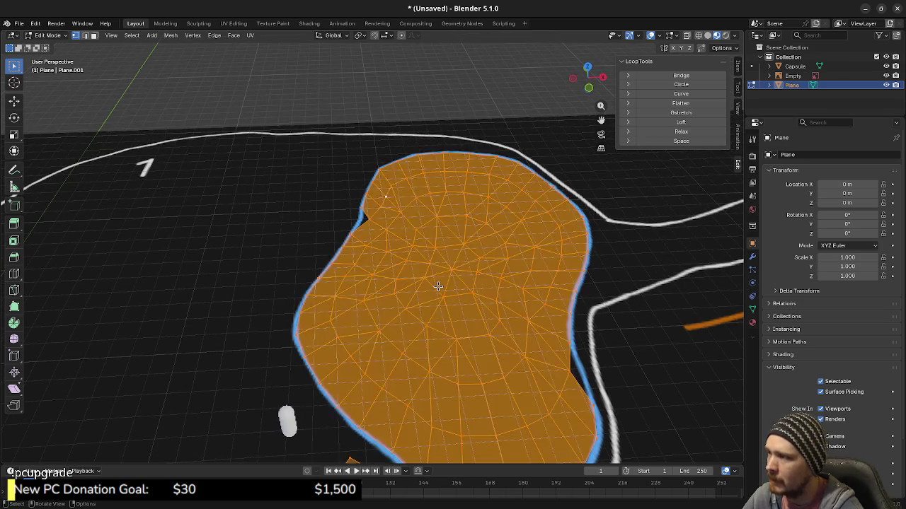
scroll(438, 286, "down", 3)
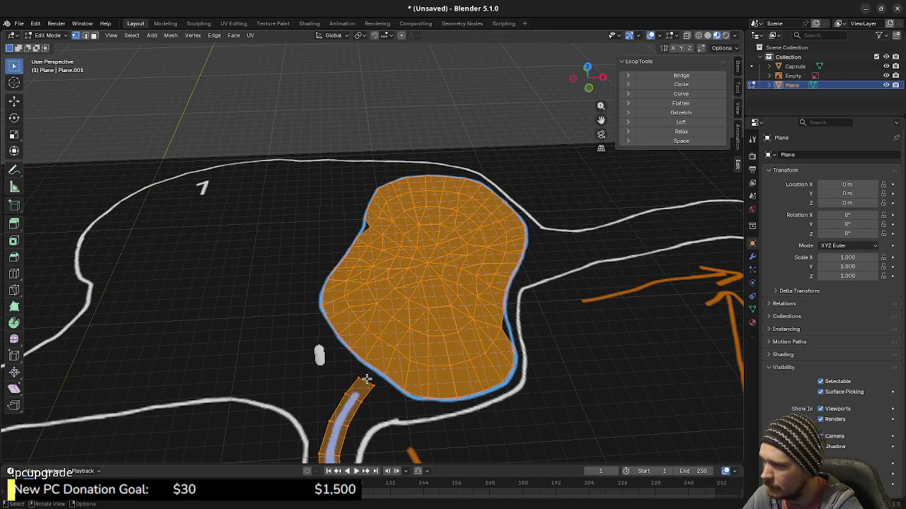
key("h")
key("F3")
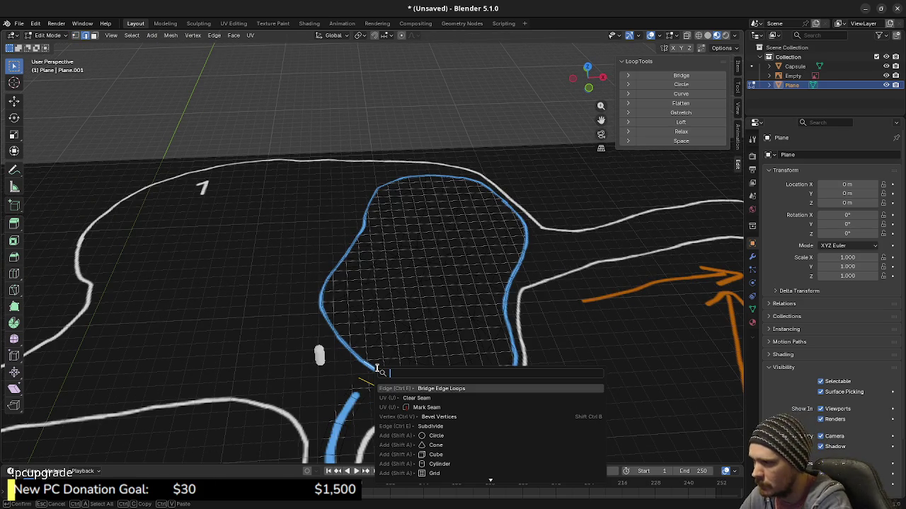
type("bridge")
key("Return")
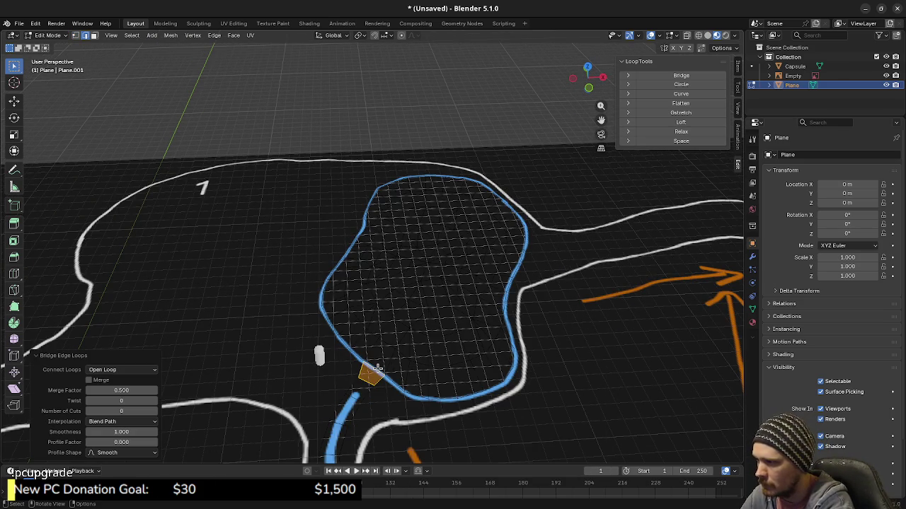
Toggle the inner faces hidden and shown to check the bridge, then unhide and deselect
key("alt+h")
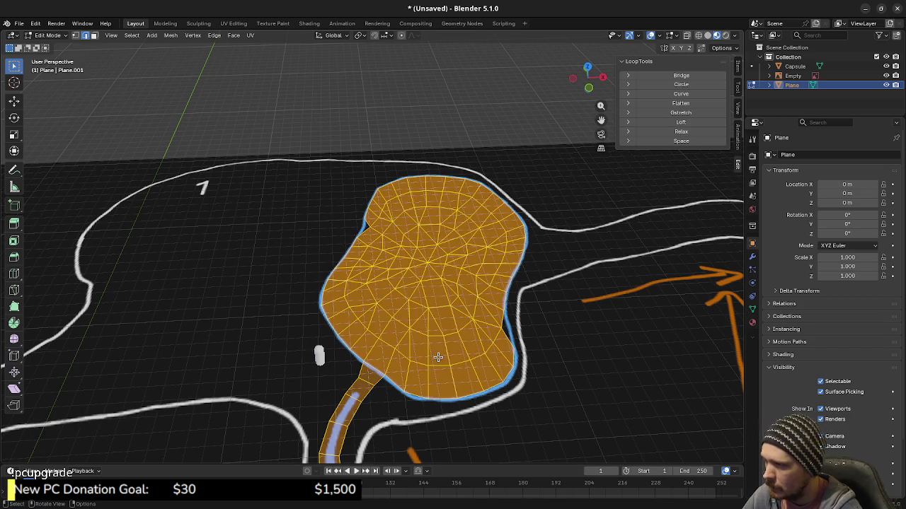
key("h")
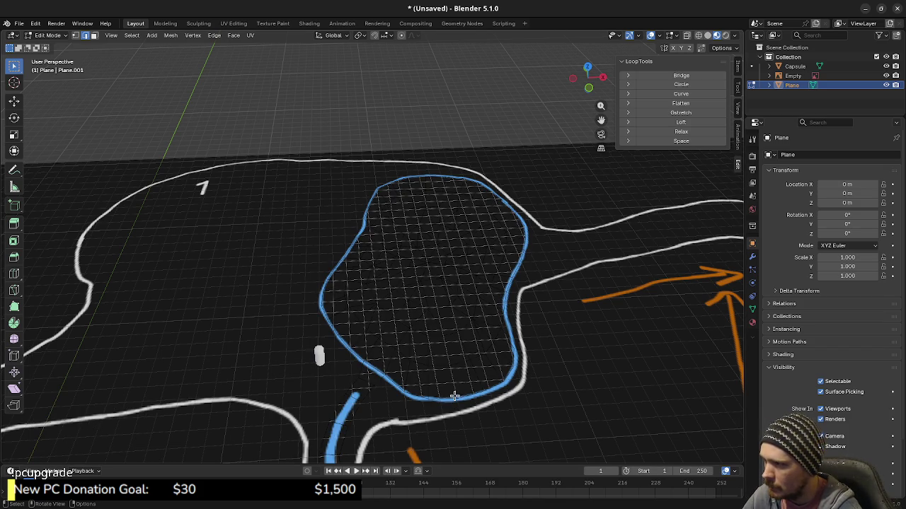
key("alt+h")
key("h")
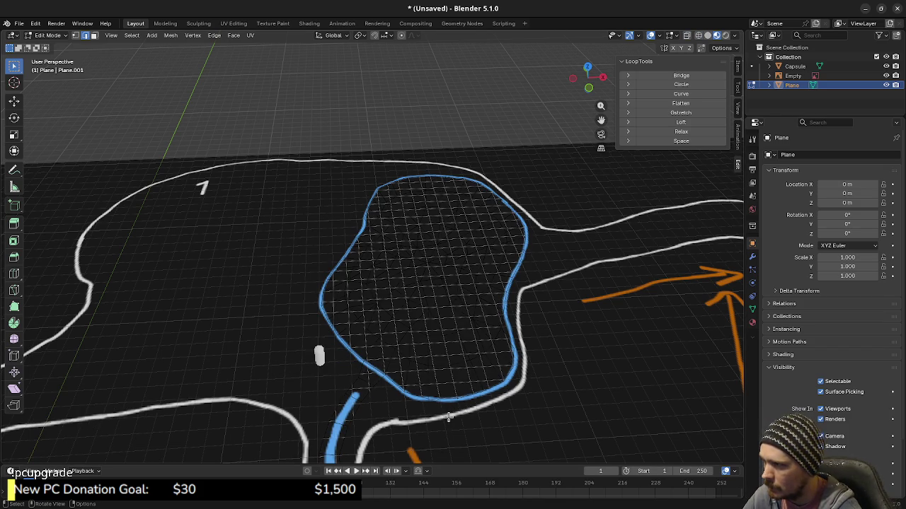
mouse_move(446, 416)
middle_mouse_down()
mouse_move(404, 394)
mouse_move(418, 394)
middle_mouse_up()
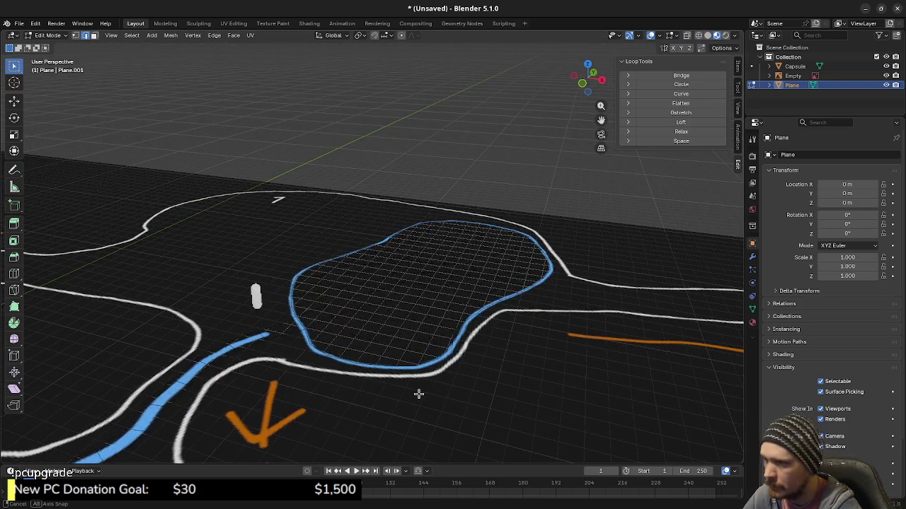
key("alt+h")
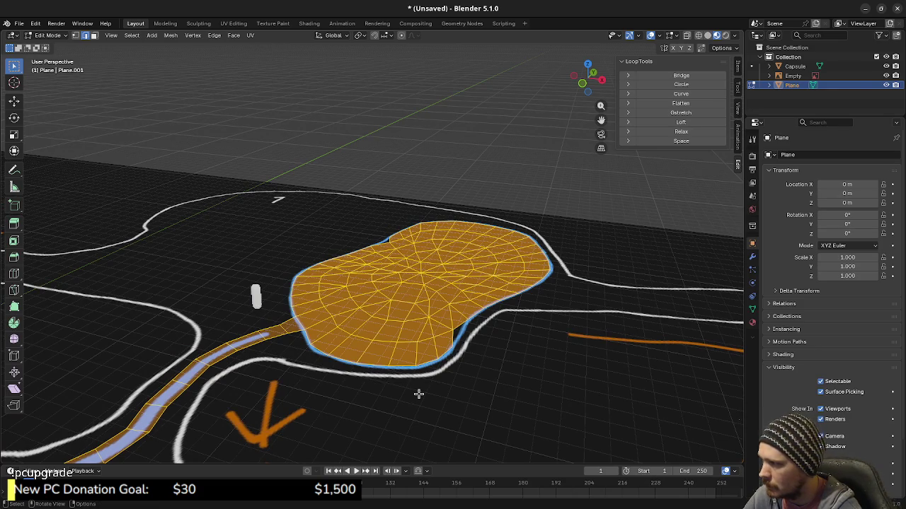
middle_click_drag(307, 396, 441, 376, "shift")
key("alt+a")
Merge the whole mesh by distance with the merge distance set to 0.001 m
key("a")
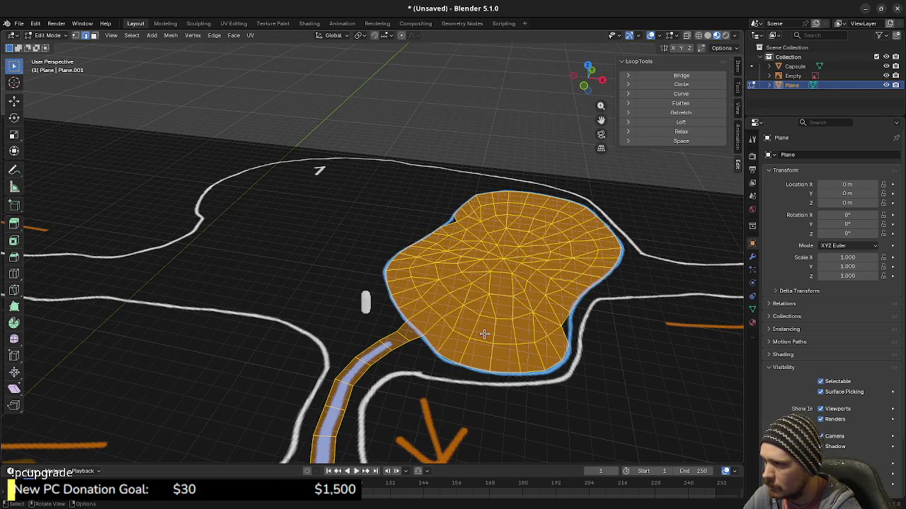
key("m")
left_click(484, 334)
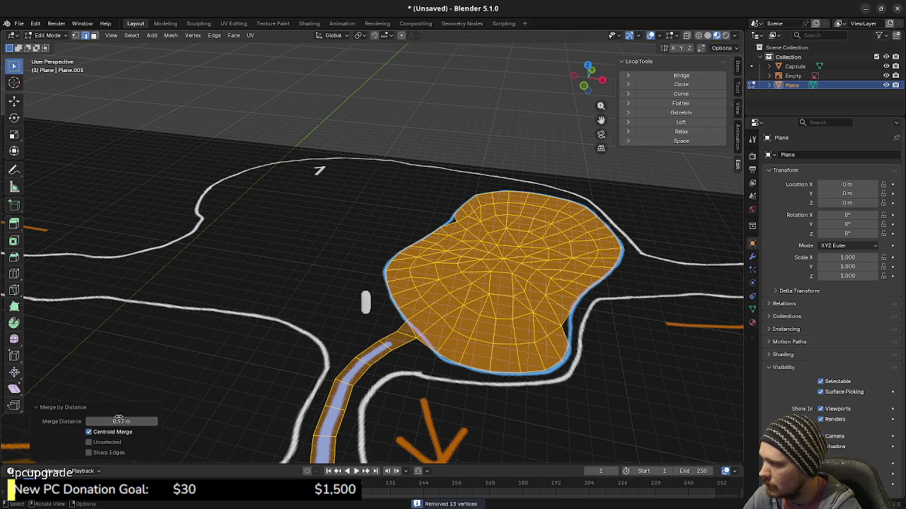
mouse_move(145, 421)
left_mouse_down()
mouse_move(71, 421)
mouse_move(89, 421)
left_mouse_up()
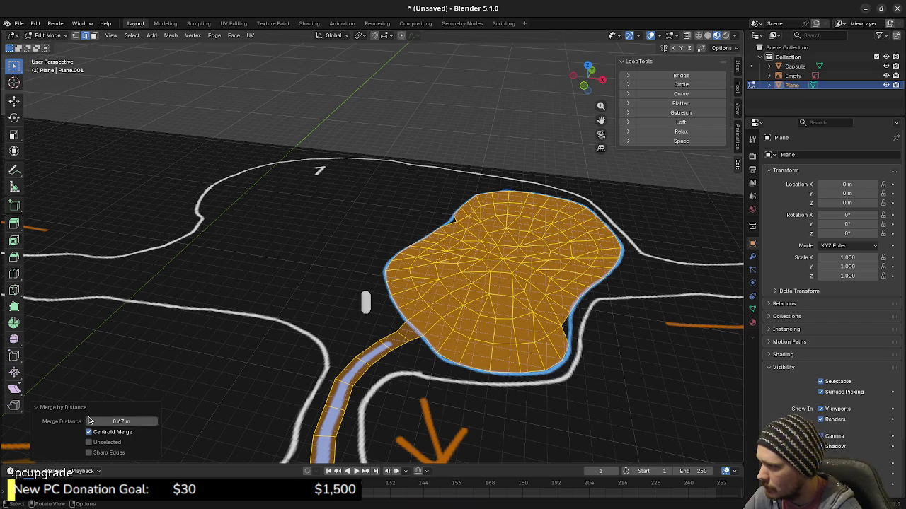
left_click_drag(88, 421, 84, 421)
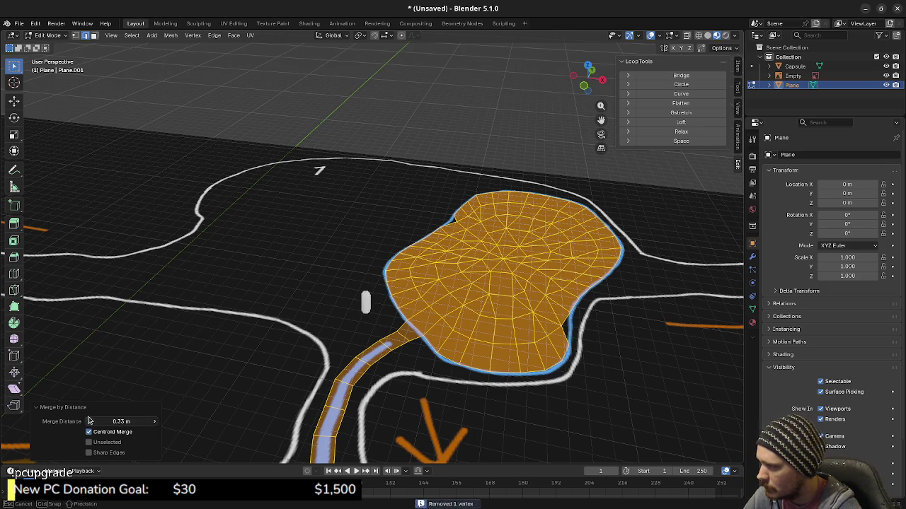
left_click_drag(88, 421, 83, 421)
left_click(126, 421)
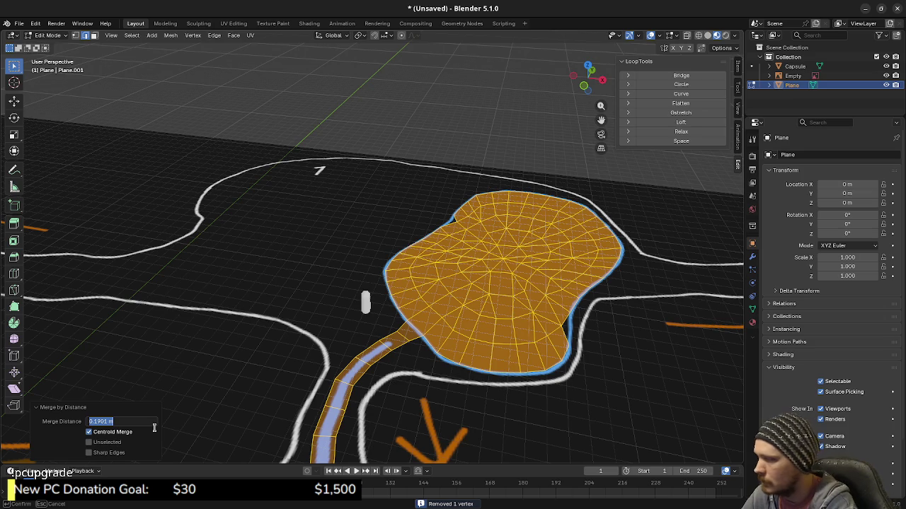
type("001")
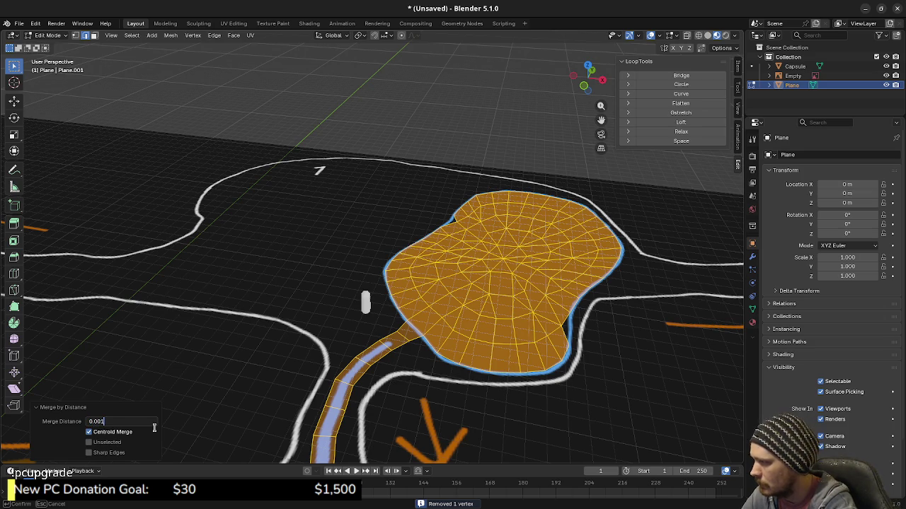
key("Return")
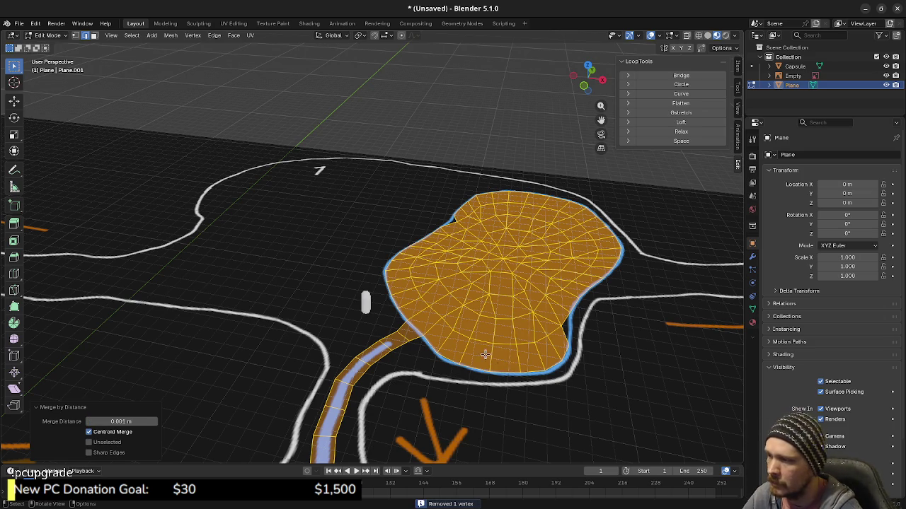
Run Merge By Distance on the whole mesh again, inspect the result, and deselect
key("alt+a")
key("a")
key("m")
left_click(522, 323)
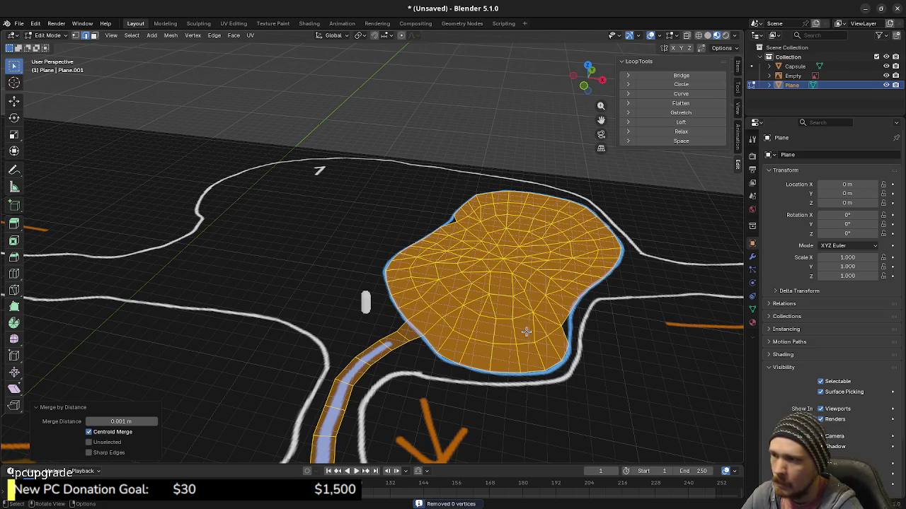
scroll(432, 395, "down", 1)
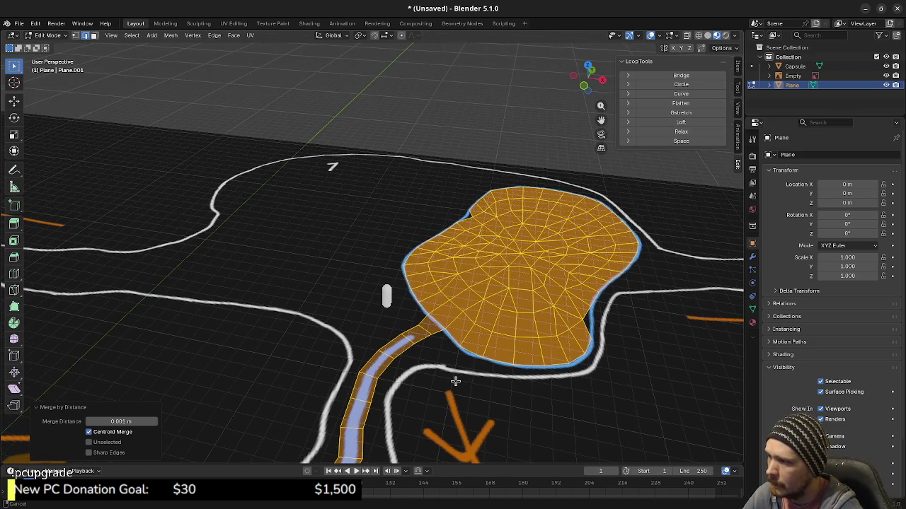
scroll(425, 382, "down", 2)
middle_click_drag(418, 367, 421, 382)
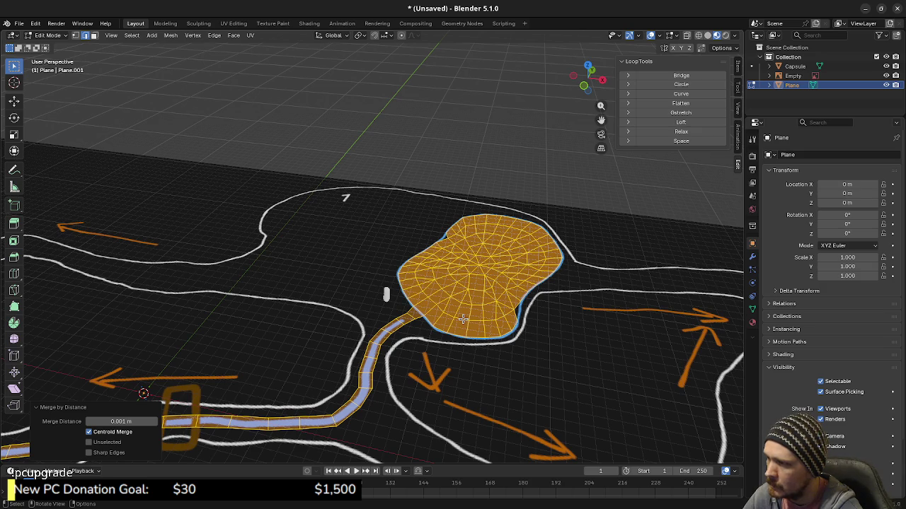
scroll(484, 337, "up", 2)
mouse_move(531, 342)
middle_mouse_down()
mouse_move(537, 322)
mouse_move(455, 318)
middle_mouse_up()
key("alt+a")
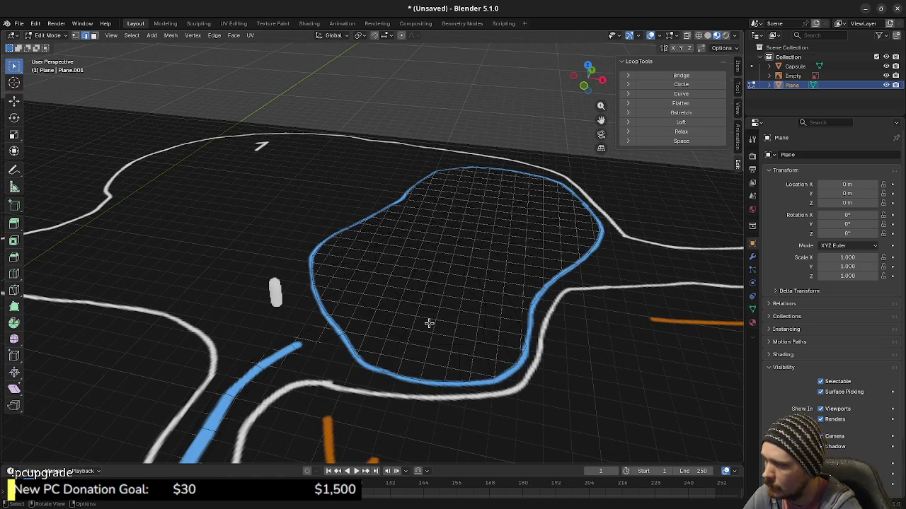
From top view, box-select the unwanted faces across the pond and delete them
key("KP_7")
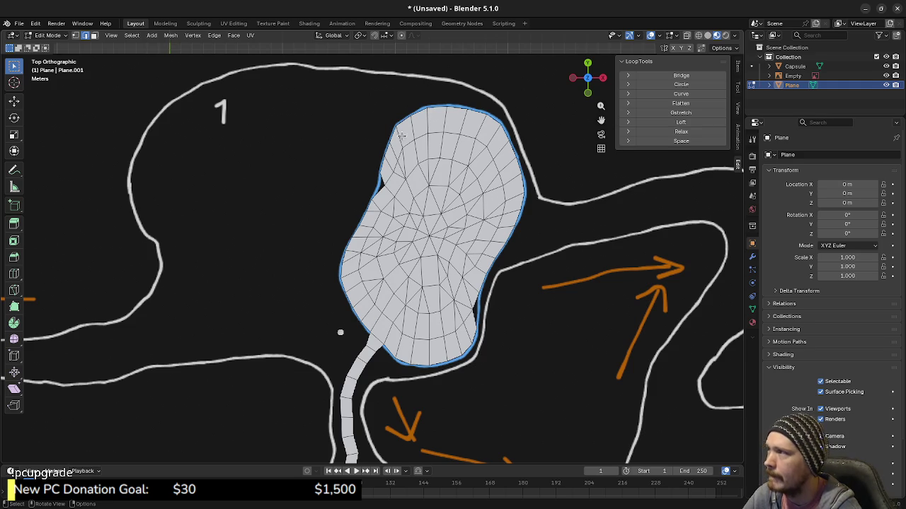
left_click_drag(296, 89, 521, 328)
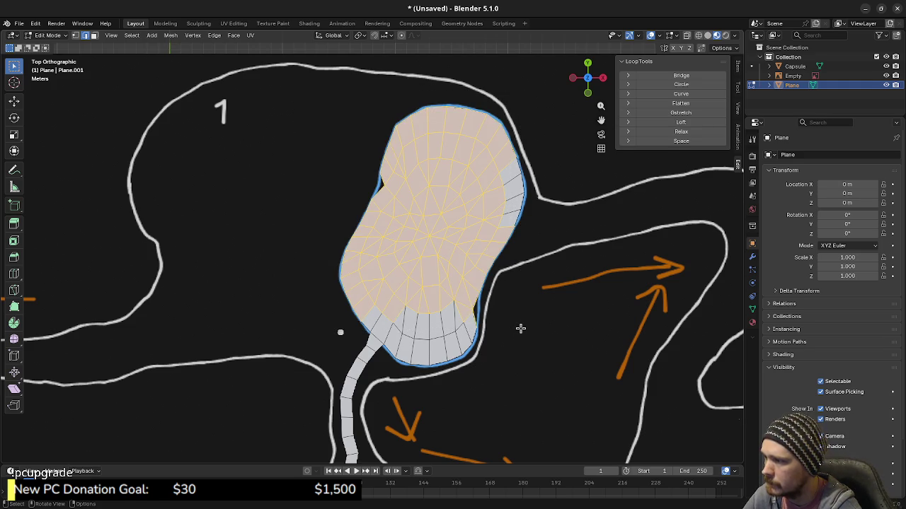
left_click(379, 320, "shift")
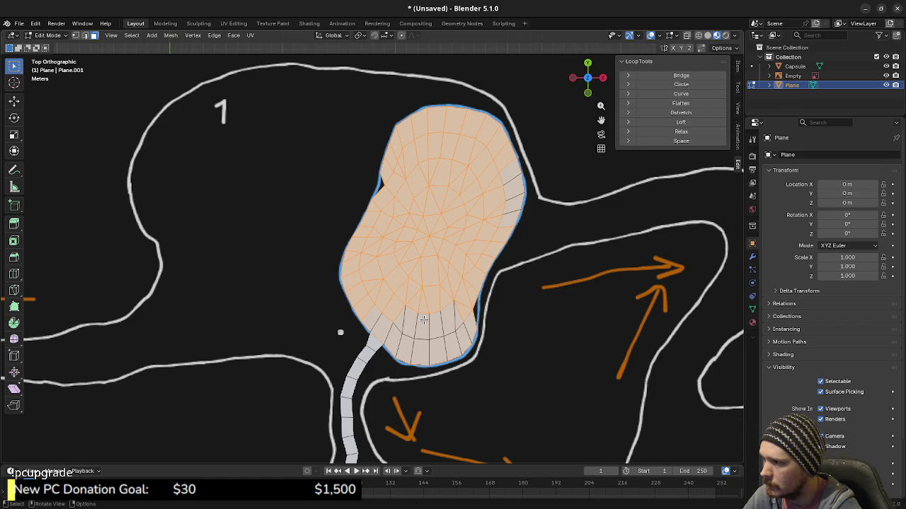
key("x")
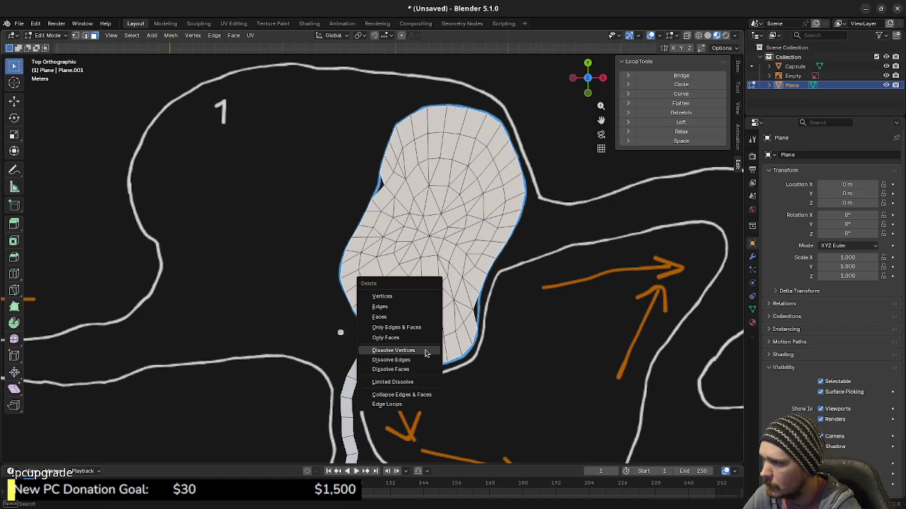
left_click(412, 317)
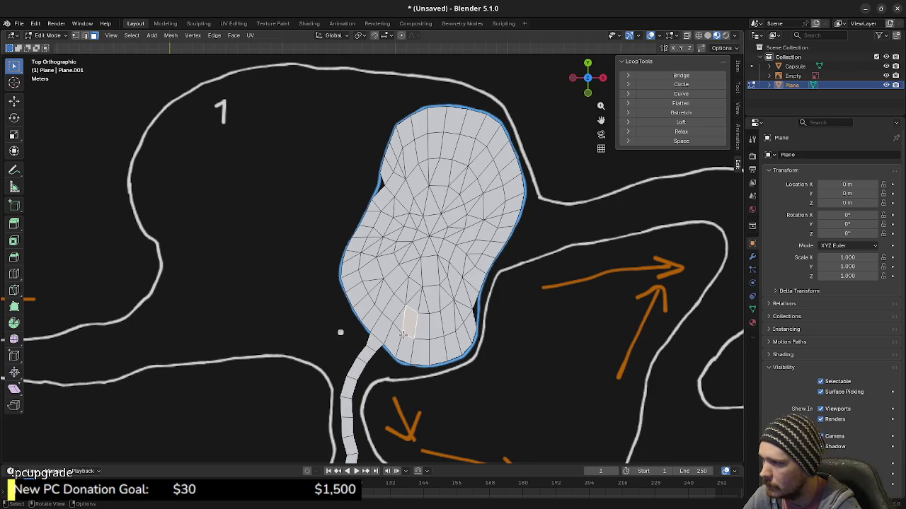
Box-select the entire pond mesh in several passes and view it tilted in 3D
key("a")
key("alt+a")
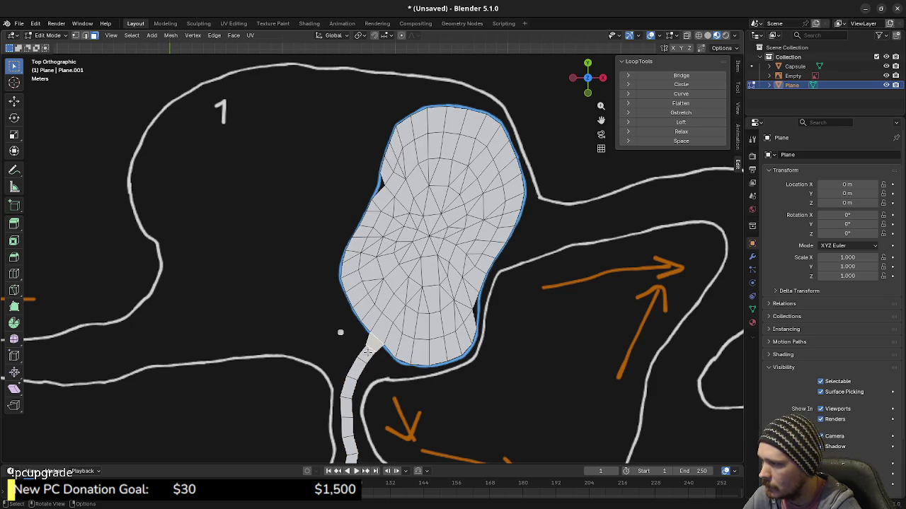
key("a")
key("alt+a")
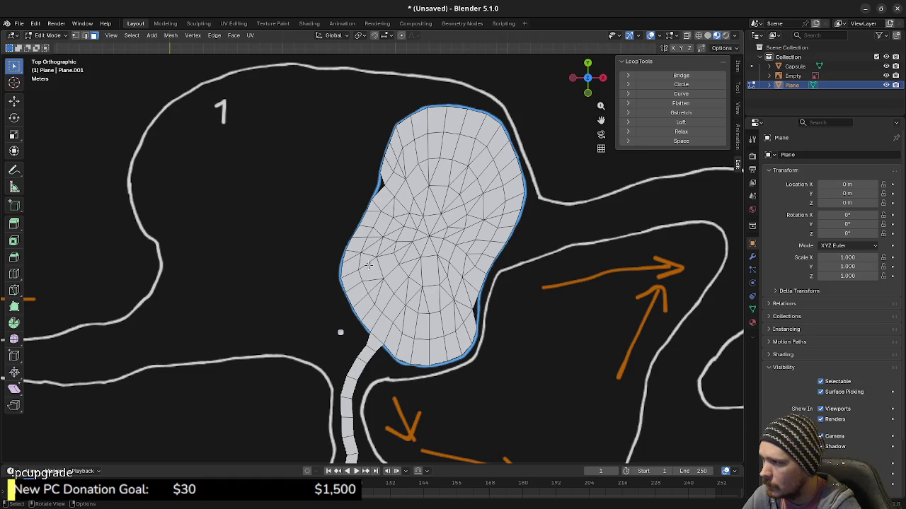
left_click_drag(312, 90, 534, 259)
left_click_drag(313, 231, 388, 317, "shift")
left_click_drag(390, 266, 503, 331, "shift")
left_click_drag(400, 323, 479, 369, "shift")
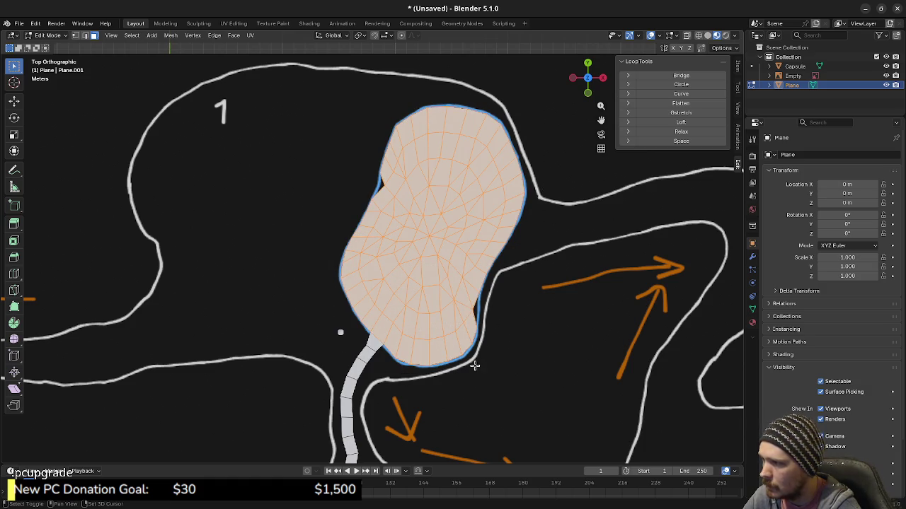
middle_click_drag(505, 366, 472, 316)
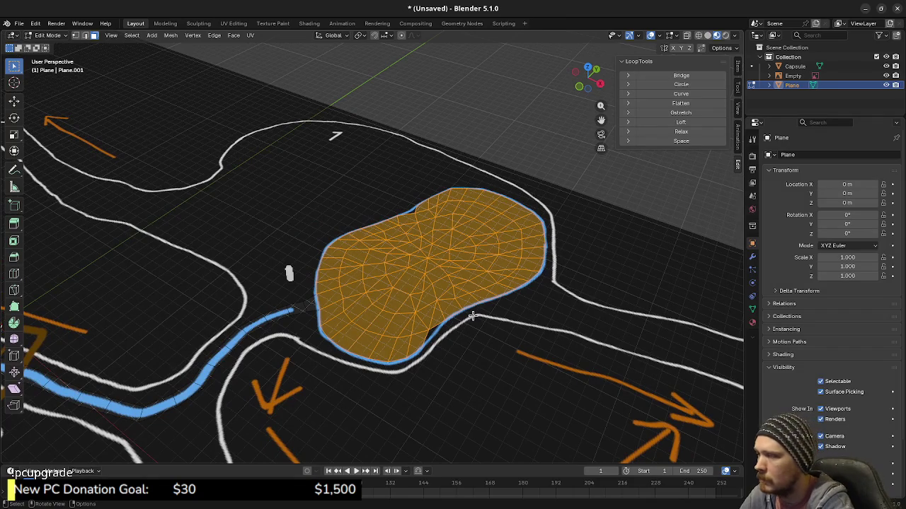
From the Right view, extrude the pond mesh -1 m along Z
key("KP_3")
type("e")
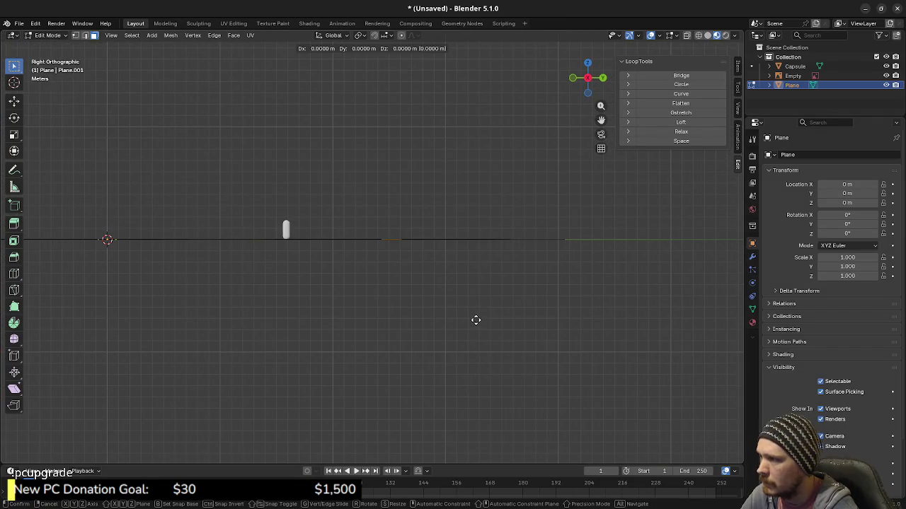
type("-1")
key("Return")
Inspect the extruded slab and select all linked pond geometry, returning to side view
mouse_move(472, 225)
middle_mouse_down()
mouse_move(469, 352)
mouse_move(507, 344)
mouse_move(465, 323)
mouse_move(471, 304)
mouse_move(469, 328)
middle_mouse_up()
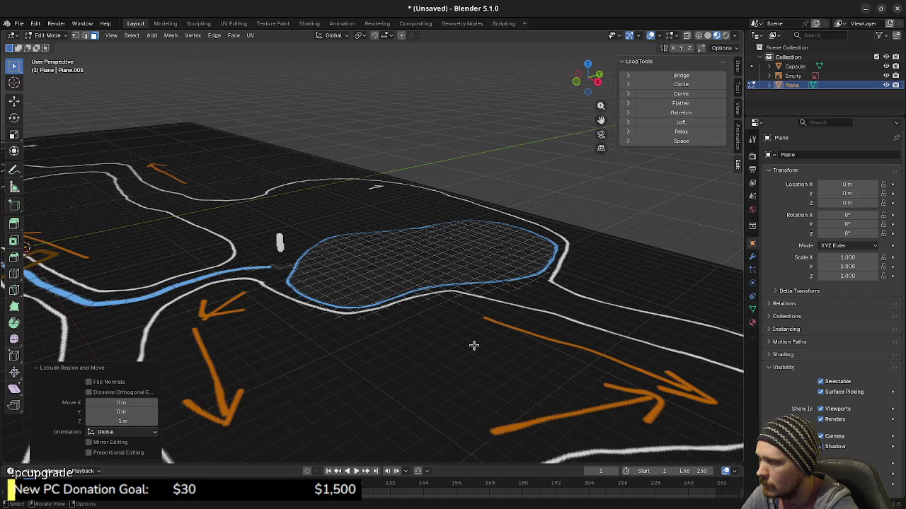
scroll(372, 323, "up", 2)
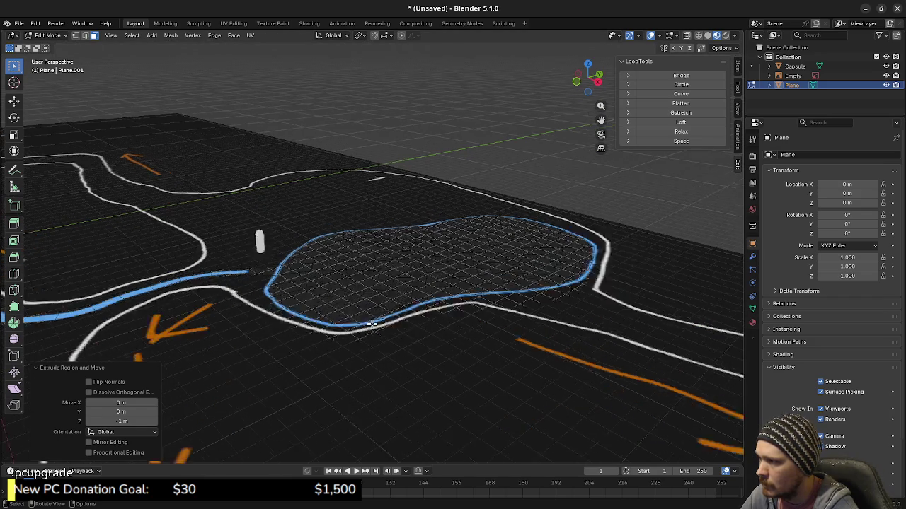
scroll(371, 324, "up", 1)
scroll(372, 323, "up", 1)
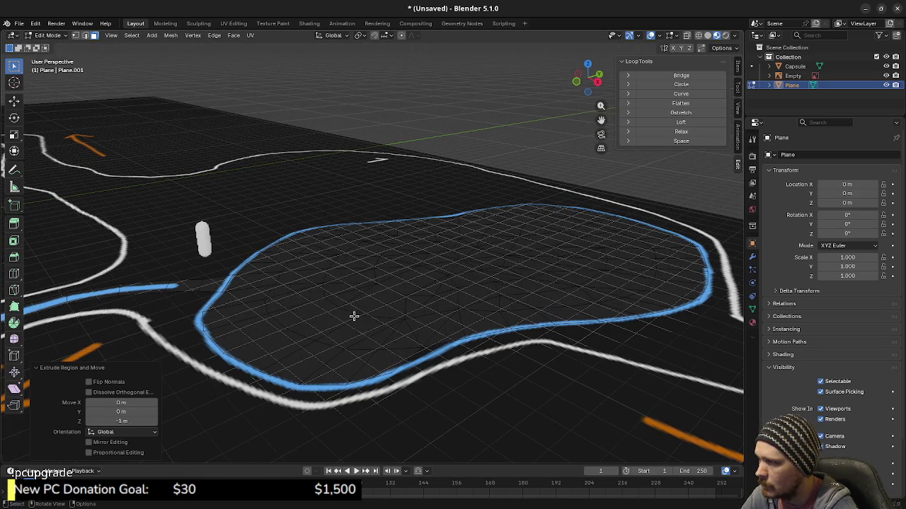
middle_click_drag(352, 317, 365, 318)
key("a")
key("alt+a")
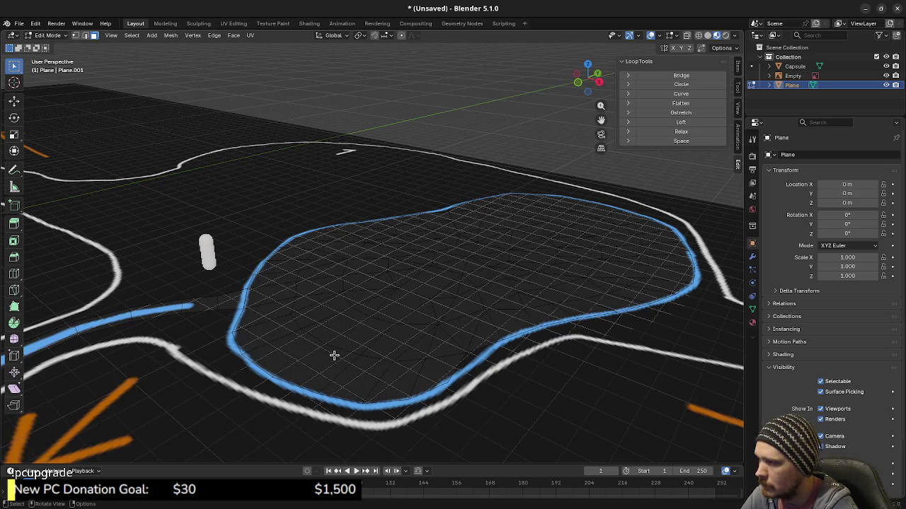
key("l")
mouse_move(374, 364)
middle_mouse_down()
mouse_move(400, 267)
mouse_move(411, 300)
mouse_move(358, 333)
middle_mouse_up()
key("KP_3")
key("grave")
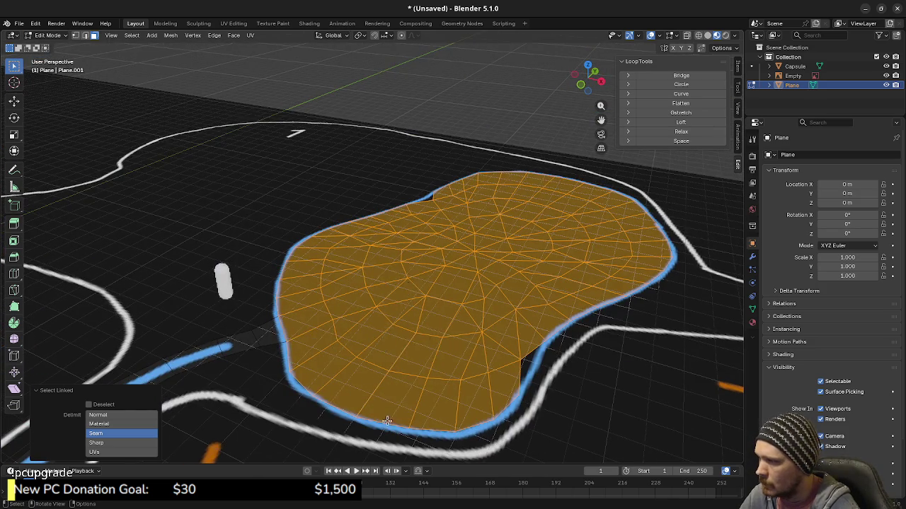
In Top view, clear the selection and select the pond's outer and inner rim face rings
left_click(374, 289)
scroll(426, 337, "up", 3)
scroll(427, 337, "down", 3)
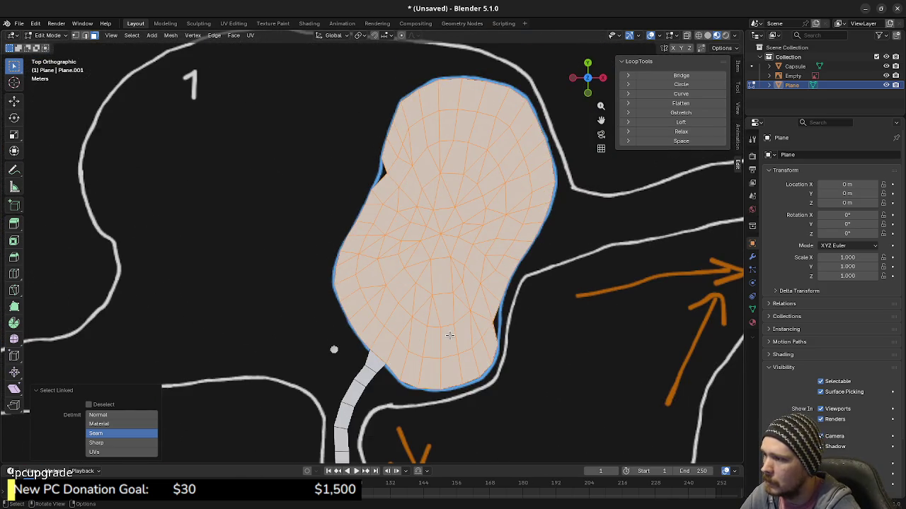
key("alt+a")
scroll(450, 335, "up", 1)
left_click(409, 110)
left_click(428, 98, "shift")
left_click(446, 104, "alt+shift")
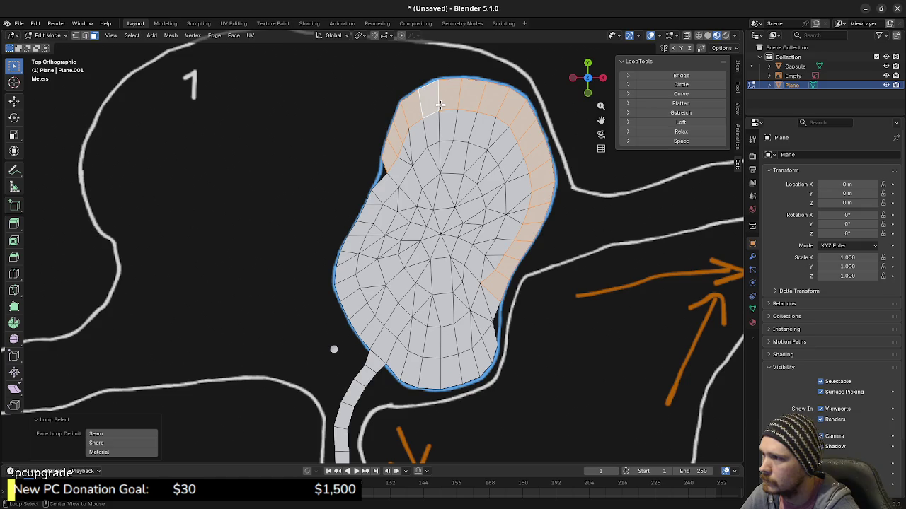
left_click(444, 376, "alt+shift")
left_click(441, 348, "alt+shift")
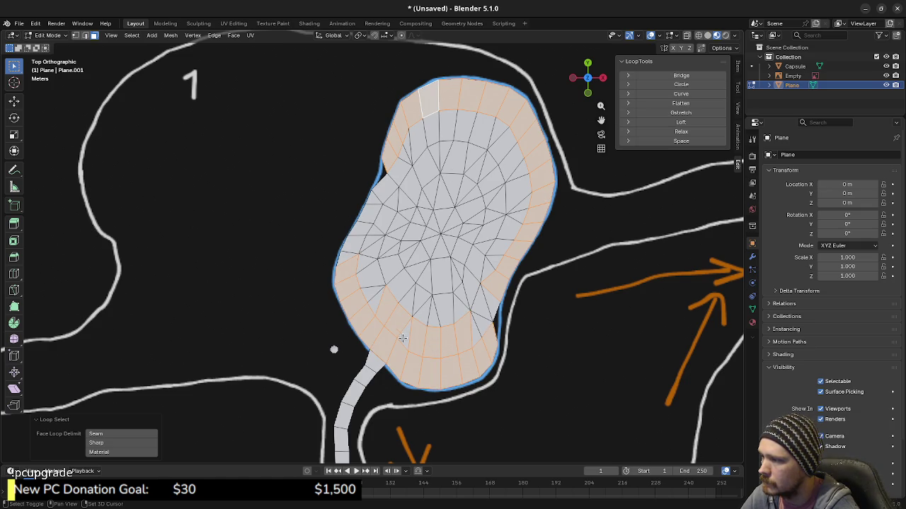
Add the inner-ring faces up the right side of the pond to the selection
left_click(405, 334, "shift")
left_click(475, 327, "shift")
left_click(487, 304, "shift")
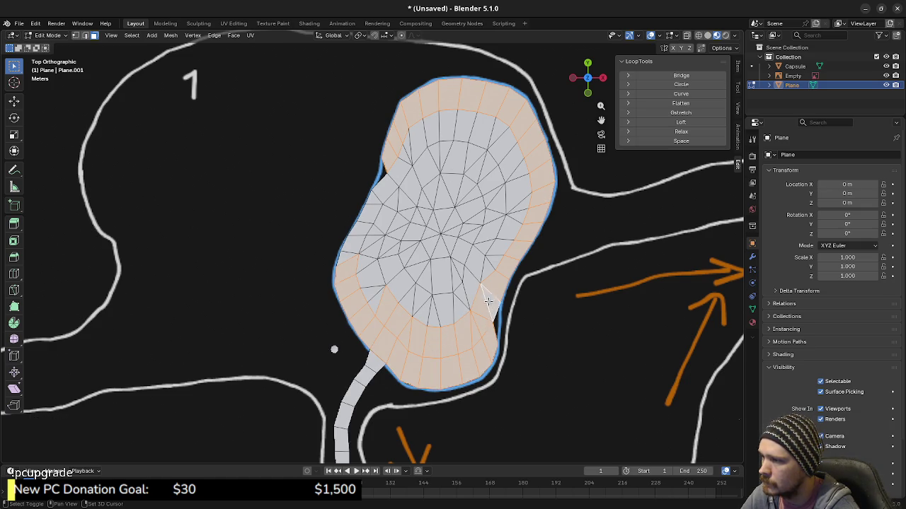
left_click(475, 281, "shift")
left_click(491, 264, "shift")
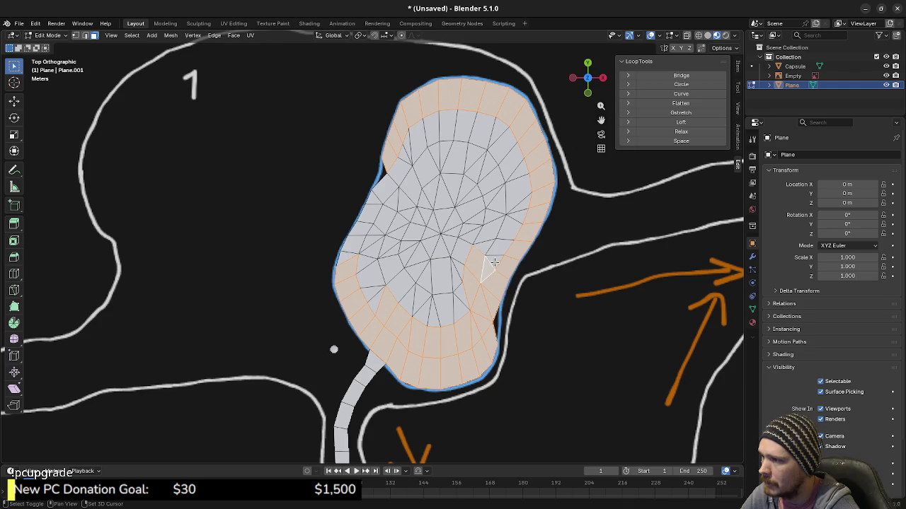
left_click(503, 223, "shift")
left_click(517, 196, "shift")
left_click(507, 155, "alt+shift")
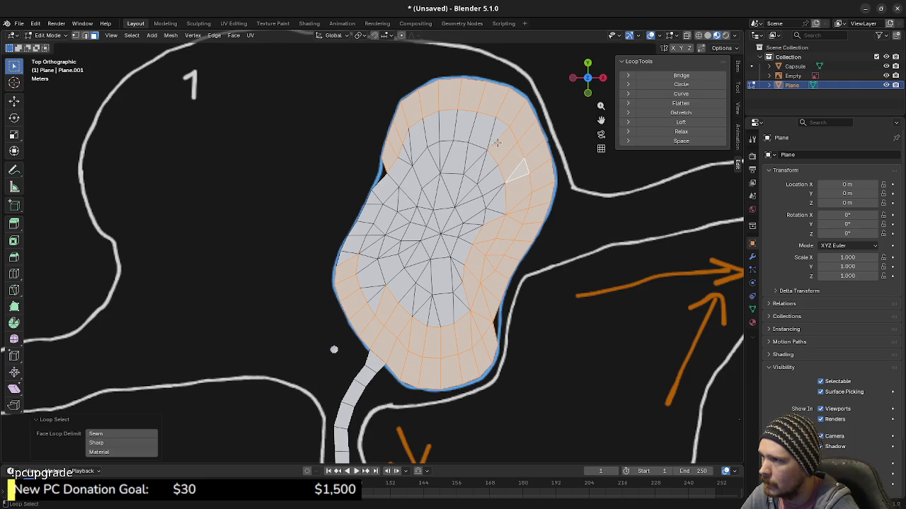
left_click(491, 132, "alt+shift")
left_click(493, 130, "shift")
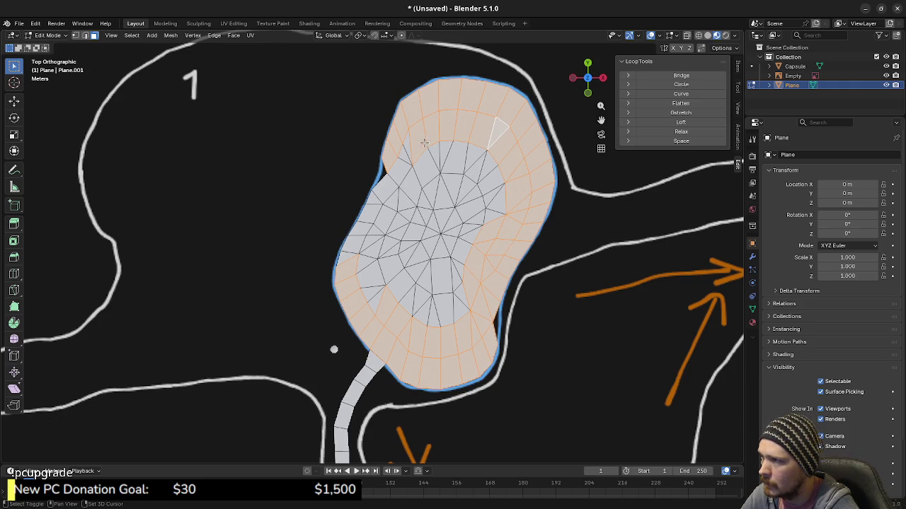
Add the ring faces down the left side and across the bottom band
left_click(406, 146, "shift")
left_click(391, 179, "alt+shift")
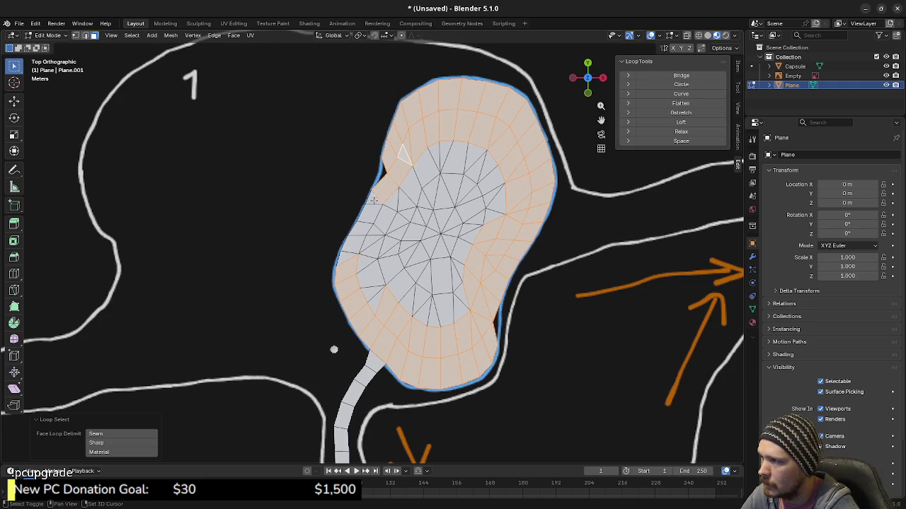
left_click(372, 198, "shift")
left_click(365, 220, "shift")
left_click(359, 232, "shift")
left_click(355, 245, "shift")
left_click(351, 258, "shift")
left_click(369, 270, "shift")
left_click(371, 280, "shift")
left_click(374, 301, "shift")
left_click(409, 295, "shift")
Add the remaining centre faces so the whole pond top is selected
left_click(404, 282, "shift")
left_click(458, 296, "ctrl+shift")
left_click(370, 227, "shift")
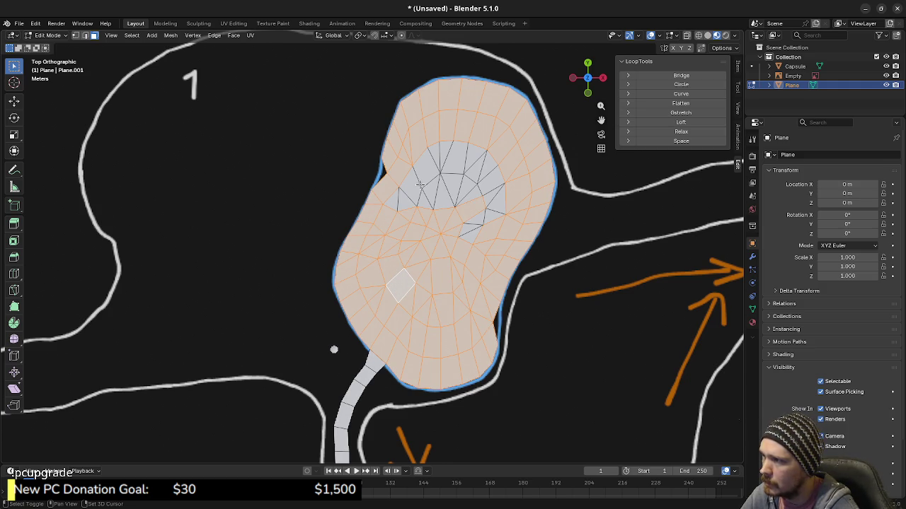
left_click(398, 183, "ctrl+shift")
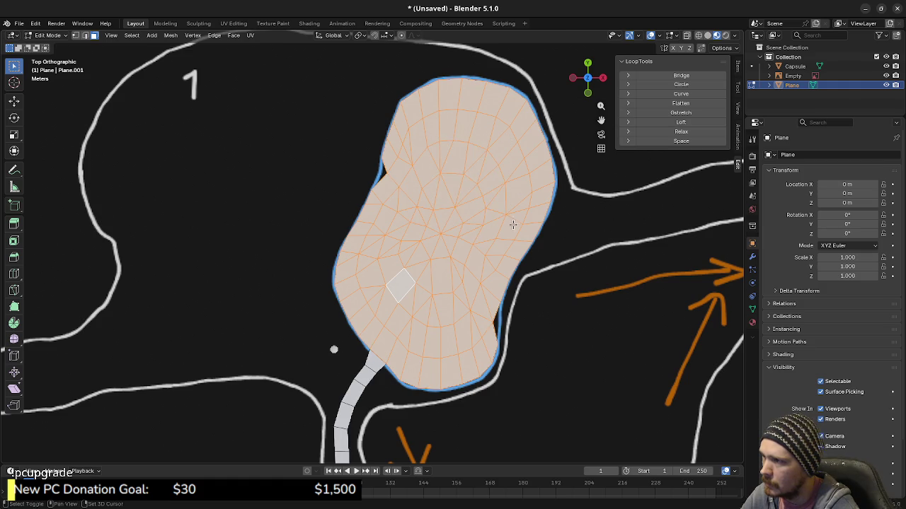
middle_click_drag(536, 338, 457, 204)
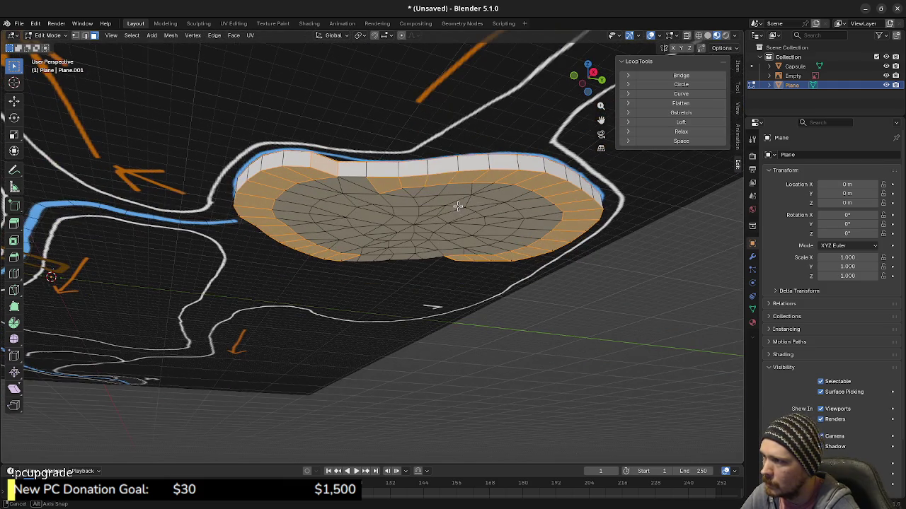
Select the road strip's face loop and hide it
left_click(401, 183, "ctrl")
key("a")
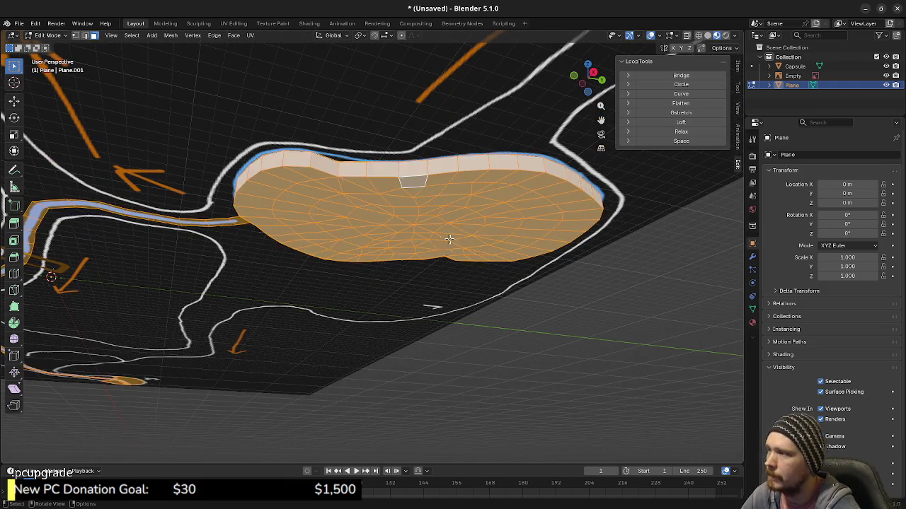
middle_click_drag(431, 283, 439, 268)
scroll(438, 269, "up", 2)
scroll(445, 269, "down", 2)
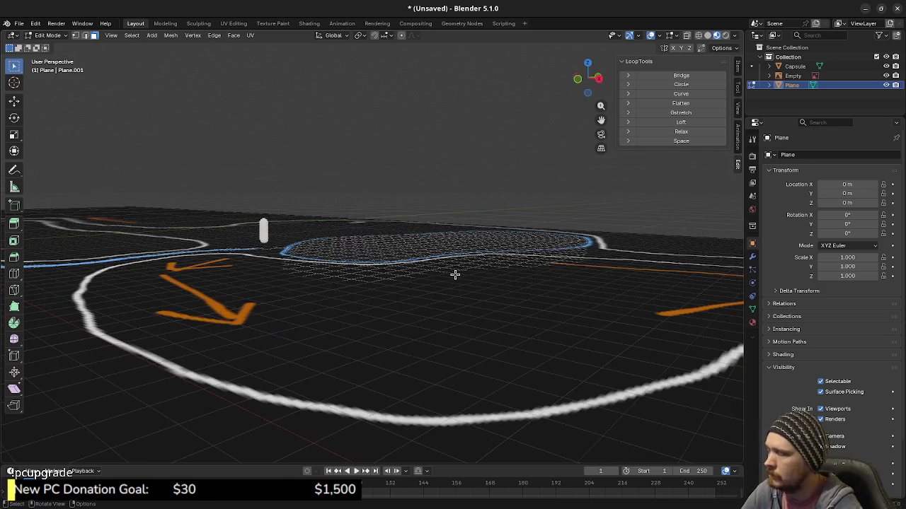
scroll(467, 290, "up", 2)
middle_click_drag(475, 301, 325, 305)
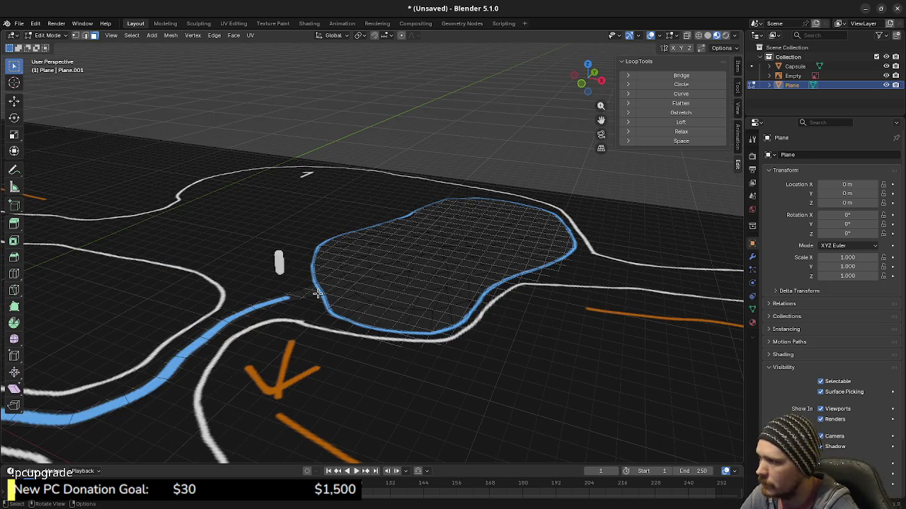
left_click(308, 293, "alt")
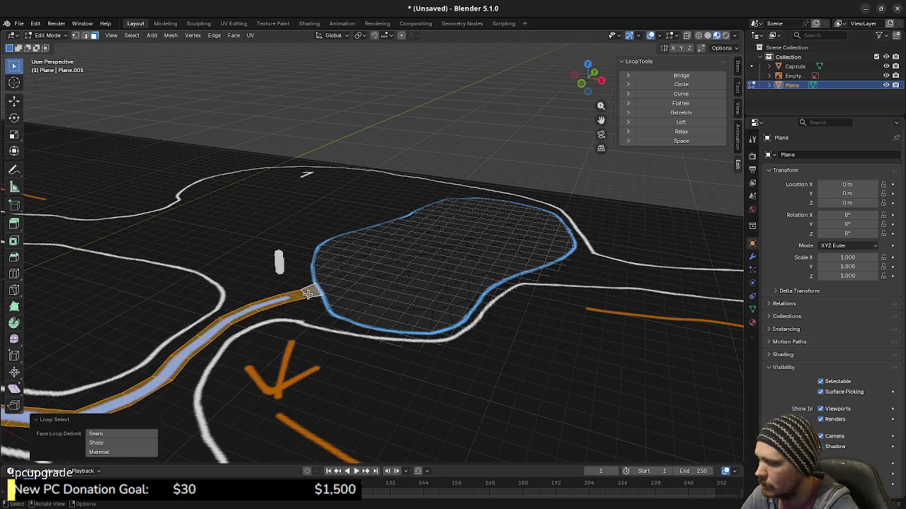
key("h")
In side view with vertex select mode, box-select the vertices along the pond's top
key("KP_3")
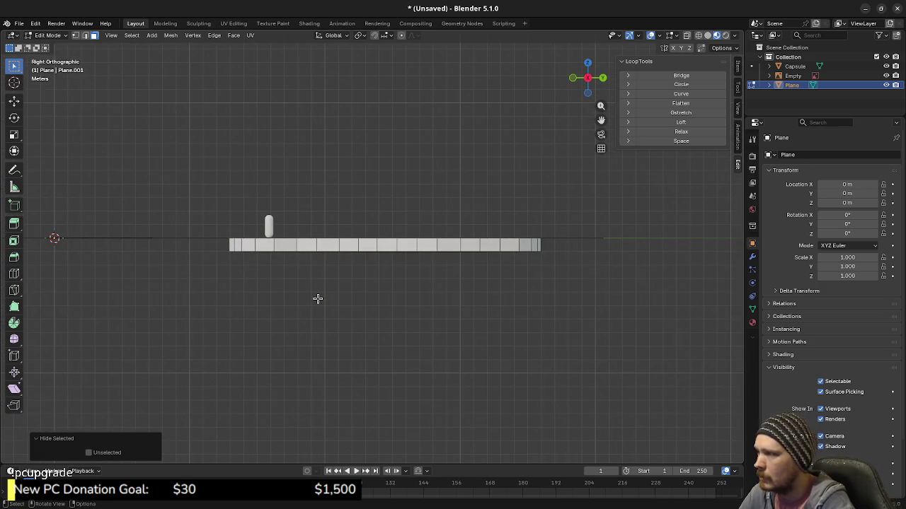
key("1")
left_click_drag(212, 227, 566, 241)
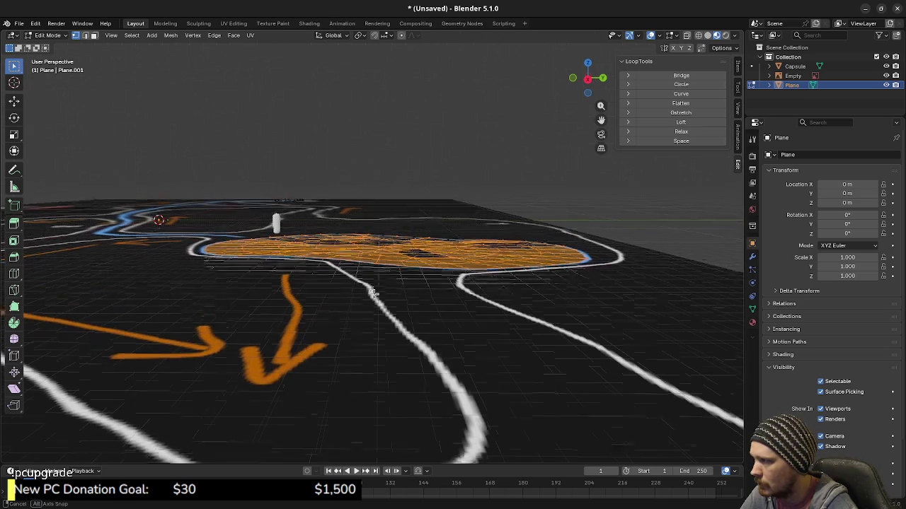
key("alt+h")
mouse_move(375, 289)
middle_mouse_down()
mouse_move(377, 299)
mouse_move(418, 315)
middle_mouse_up()
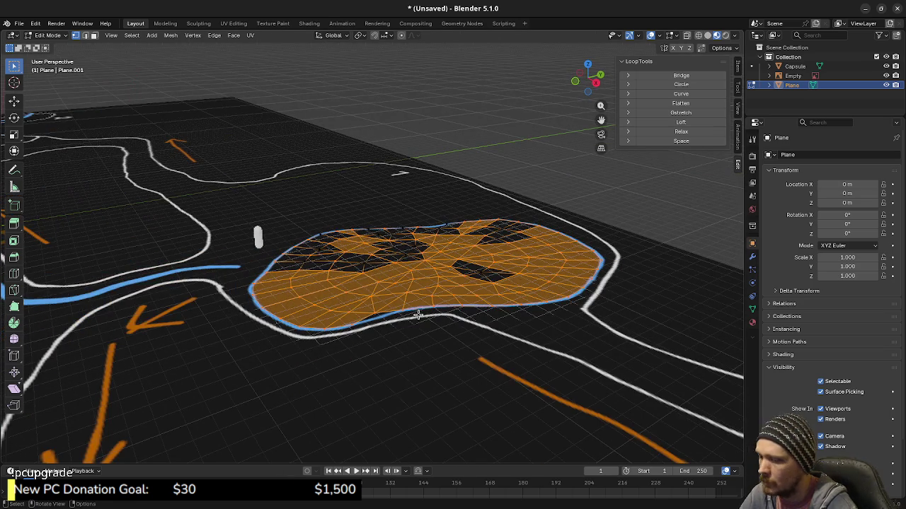
key("KP_1")
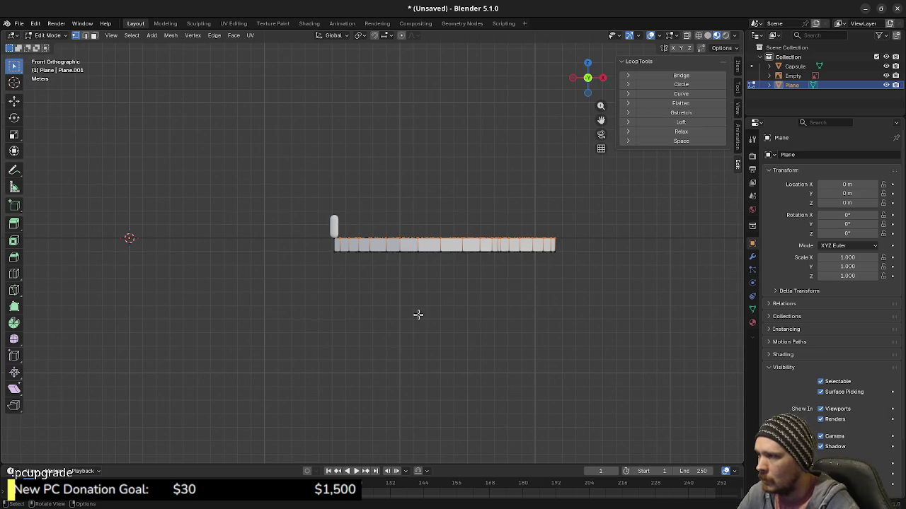
scroll(491, 275, "up", 3)
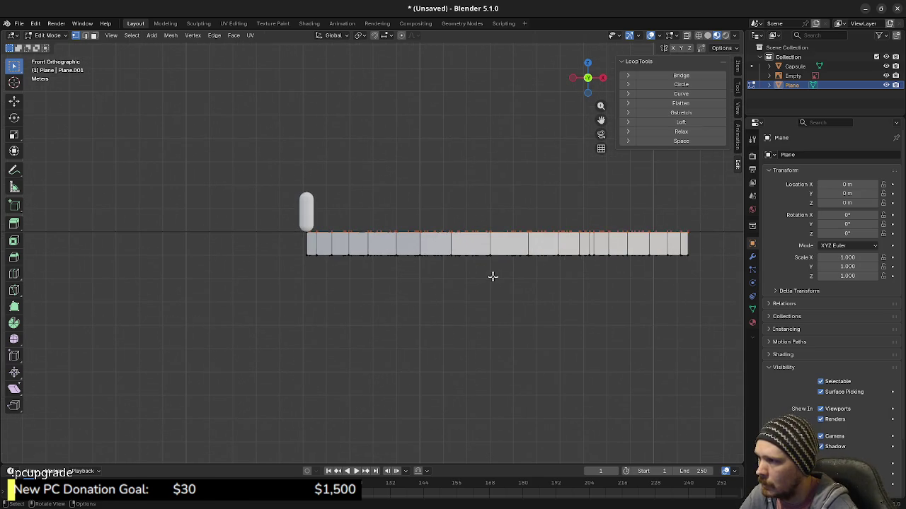
Lower the selected top vertices 0.2 m along Z
key("g")
key("z")
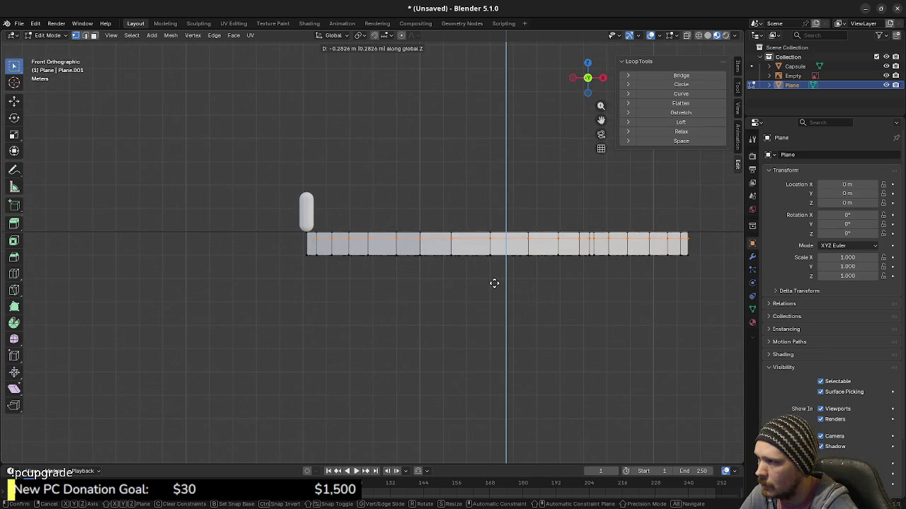
right_click(494, 283)
scroll(494, 283, "up", 2)
scroll(494, 283, "up", 2)
key("g")
key("z")
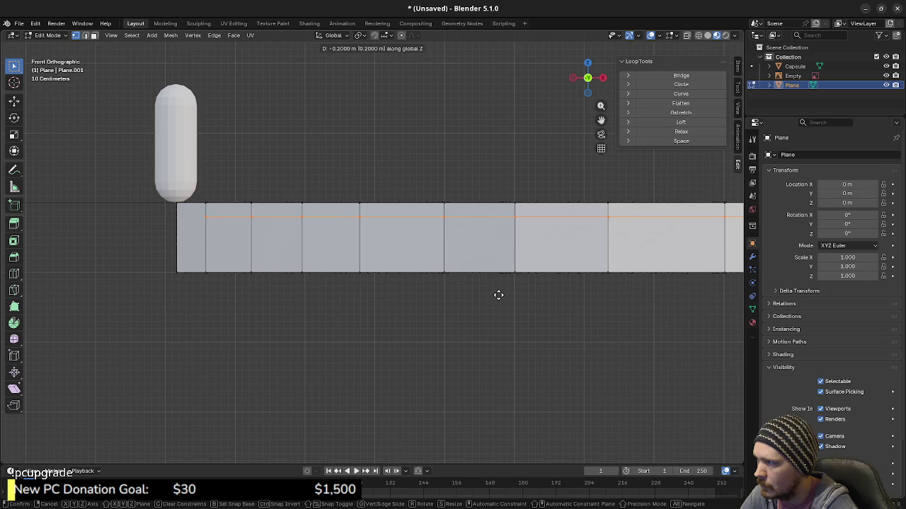
left_click(498, 295)
Switch to Material Preview shading and hide the map reference Empty in the outliner
mouse_move(501, 285)
middle_mouse_down()
mouse_move(551, 319)
mouse_move(534, 316)
mouse_move(540, 336)
mouse_move(531, 336)
middle_mouse_up()
key("z")
left_click(432, 409)
mouse_move(427, 364)
middle_mouse_down()
mouse_move(409, 359)
mouse_move(415, 352)
mouse_move(404, 344)
mouse_move(618, 224)
middle_mouse_up()
left_click(886, 75)
mouse_move(438, 325)
middle_mouse_down()
mouse_move(461, 341)
mouse_move(467, 329)
middle_mouse_up()
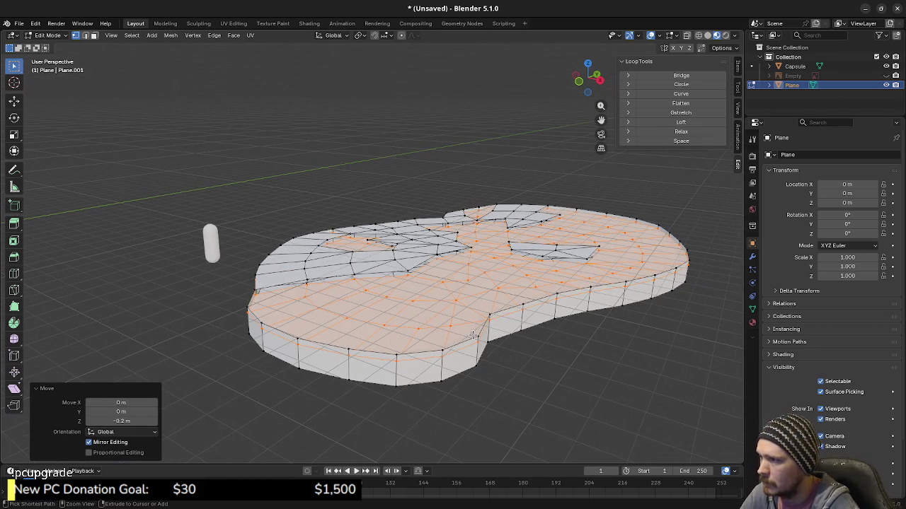
In face select mode and Front view, box-select the faces along the pond's top
left_click(477, 333, "ctrl")
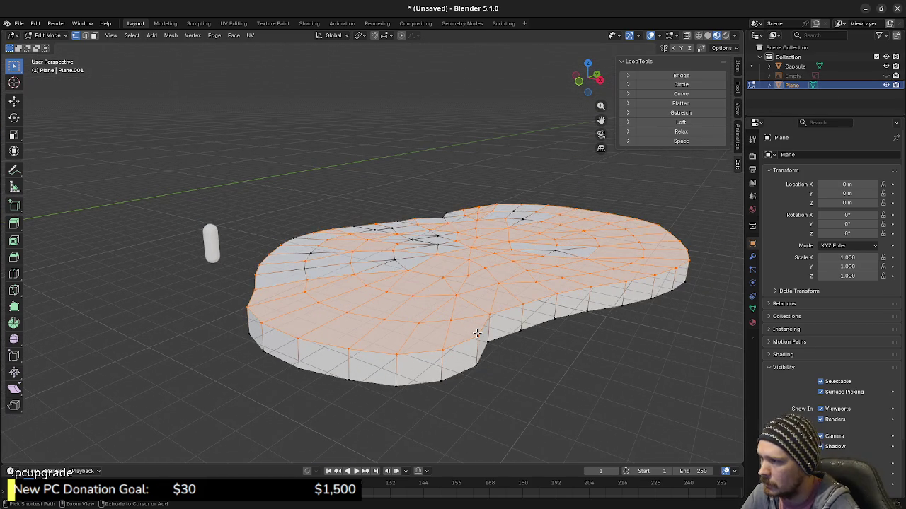
key("ctrl+z")
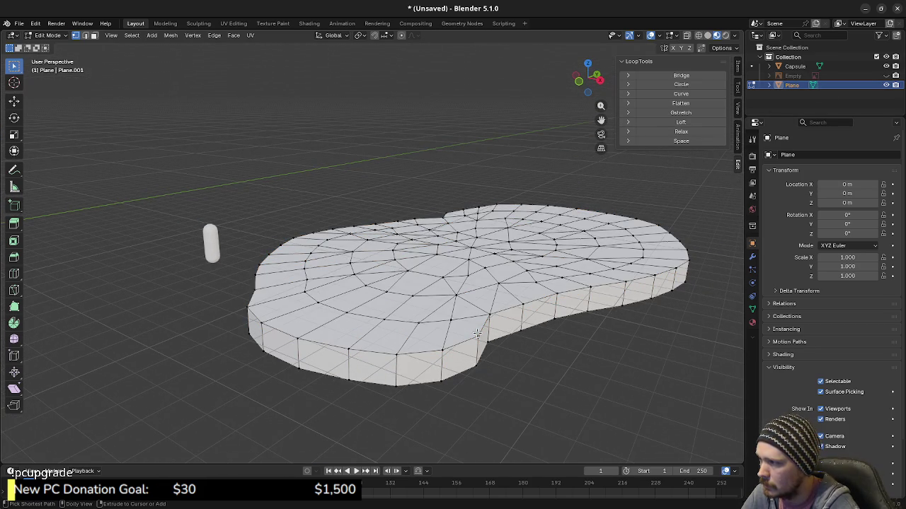
key("3")
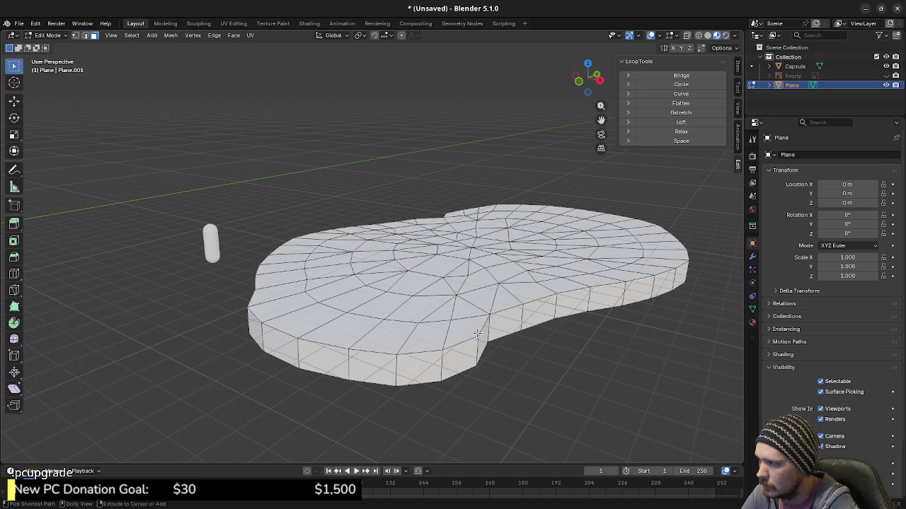
key("KP_1")
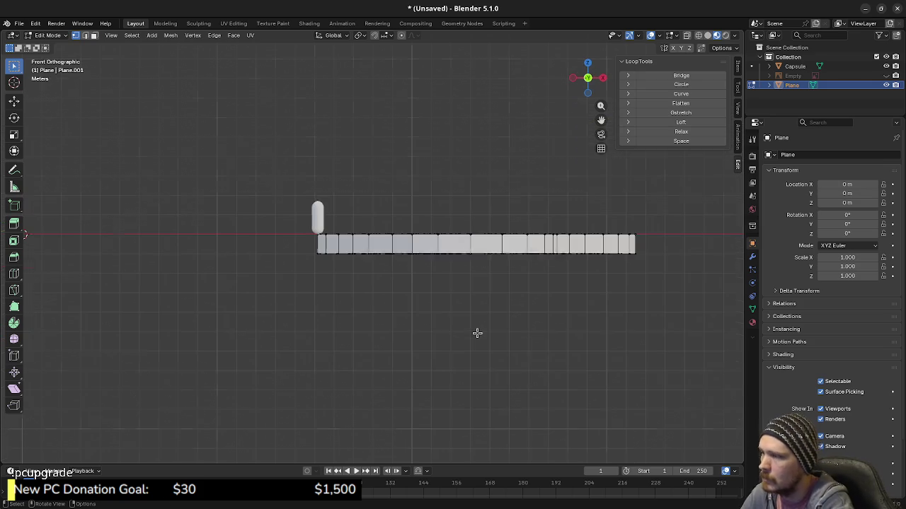
left_click_drag(308, 224, 658, 241)
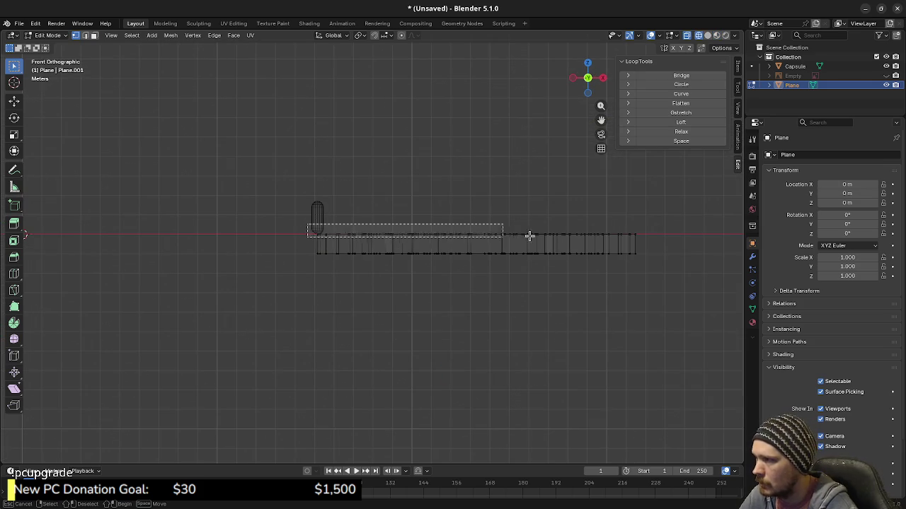
mouse_move(658, 241)
middle_mouse_down()
mouse_move(505, 283)
mouse_move(520, 289)
middle_mouse_up()
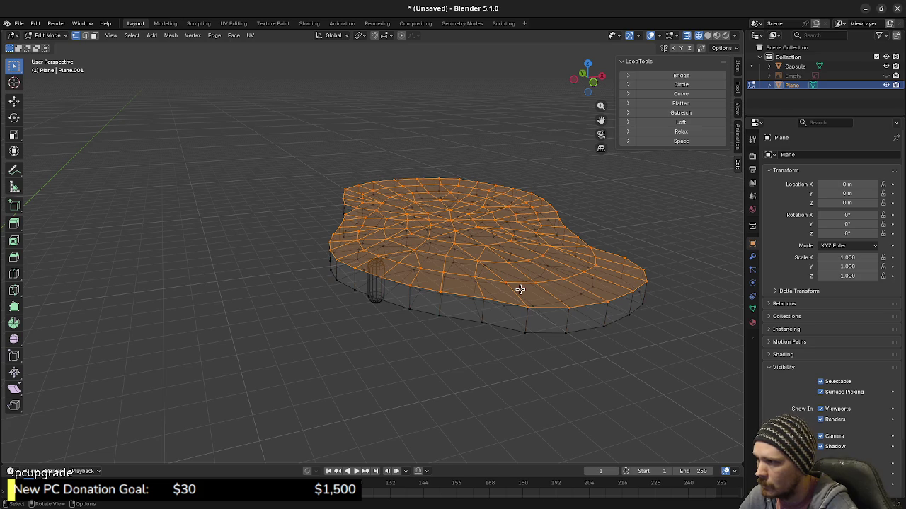
Lower the selected top faces 0.2 m along Z
right_click(520, 289)
key("Escape")
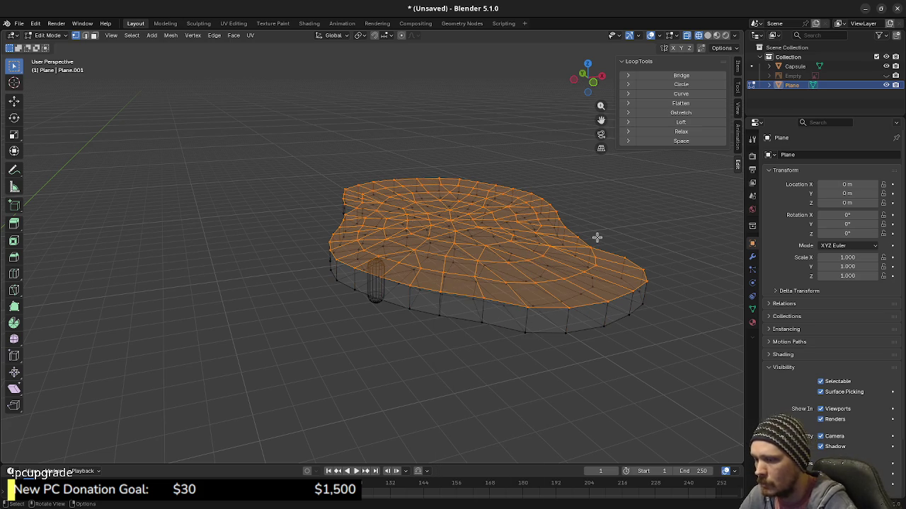
key("KP_1")
scroll(597, 239, "up", 4)
scroll(458, 207, "up", 3)
key("g")
key("z")
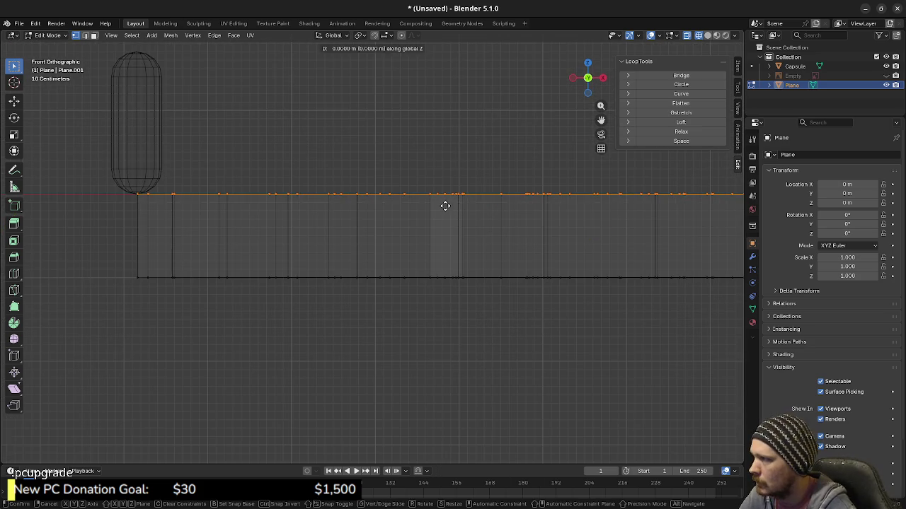
left_click(449, 220)
Unhide the road strip, select all and merge by distance at 0.001 m, removing 2 vertices
key("grave")
mouse_move(439, 366)
middle_mouse_down()
mouse_move(448, 319)
mouse_move(481, 285)
middle_mouse_up()
scroll(471, 294, "down", 4)
key("alt+h")
key("a")
key("alt+a")
key("a")
key("m")
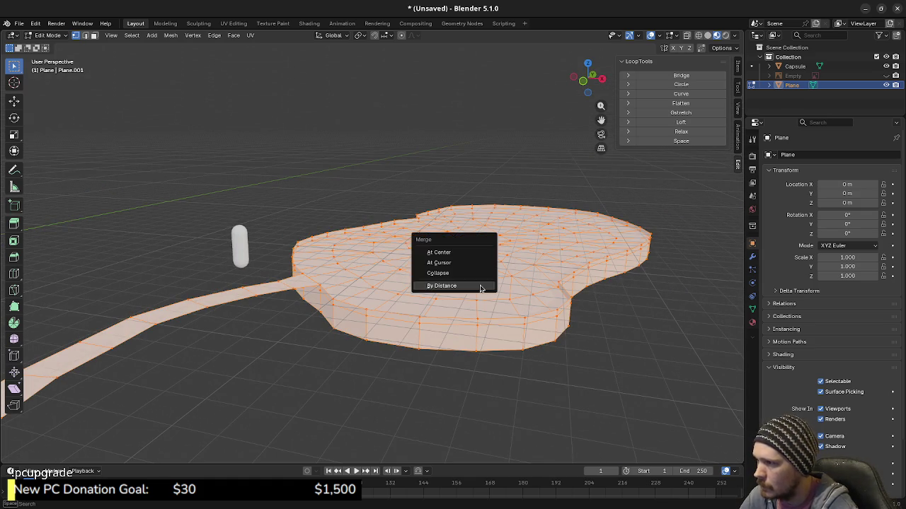
left_click(480, 285)
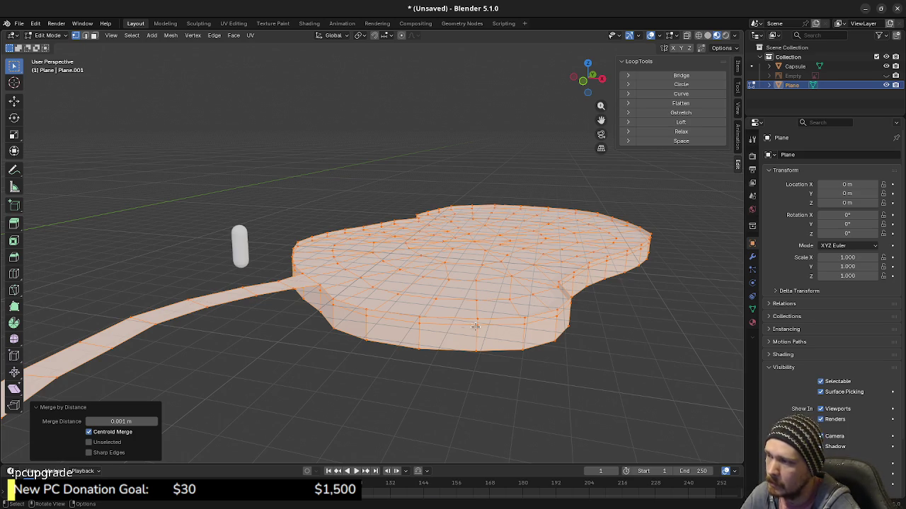
key("alt+a")
mouse_move(481, 347)
middle_mouse_down()
mouse_move(458, 358)
mouse_move(422, 323)
middle_mouse_up()
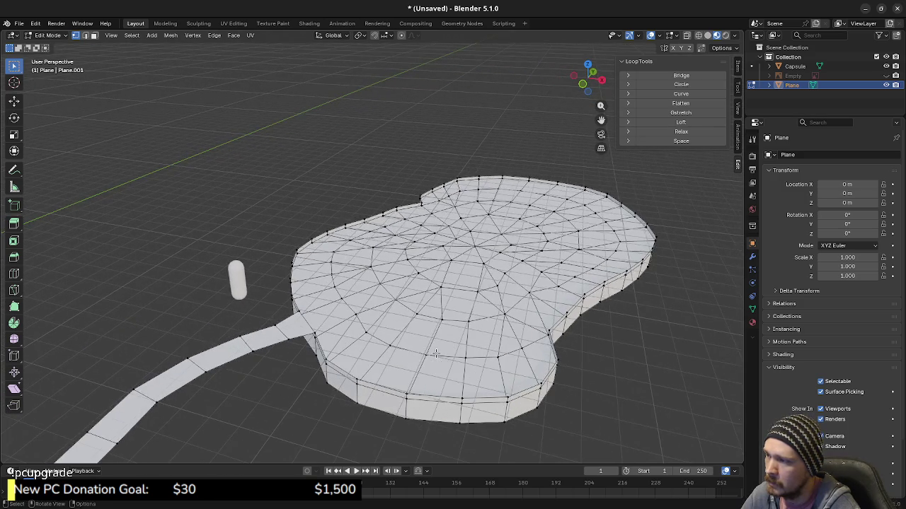
Show the map reference image again and frame the second pond, loop 2
mouse_move(423, 323)
middle_mouse_down()
mouse_move(346, 338)
mouse_move(366, 346)
middle_mouse_up()
scroll(366, 346, "down", 5)
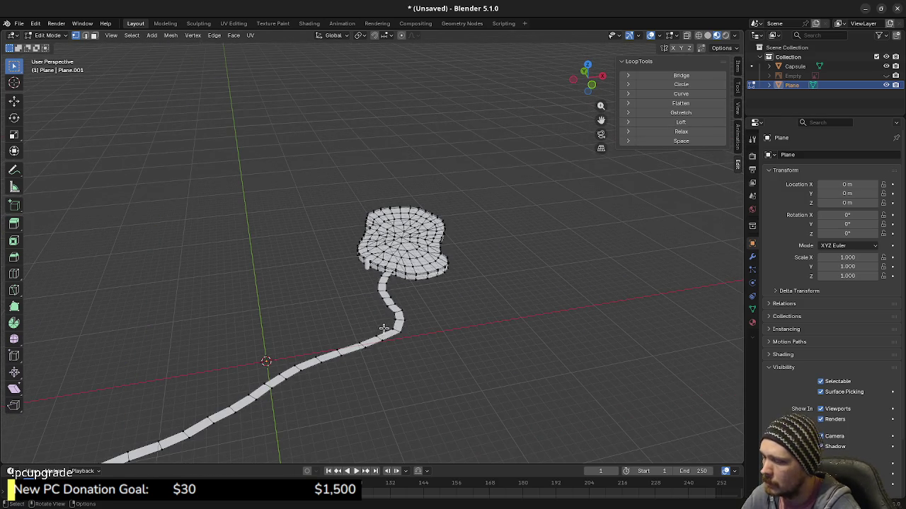
left_click(886, 76)
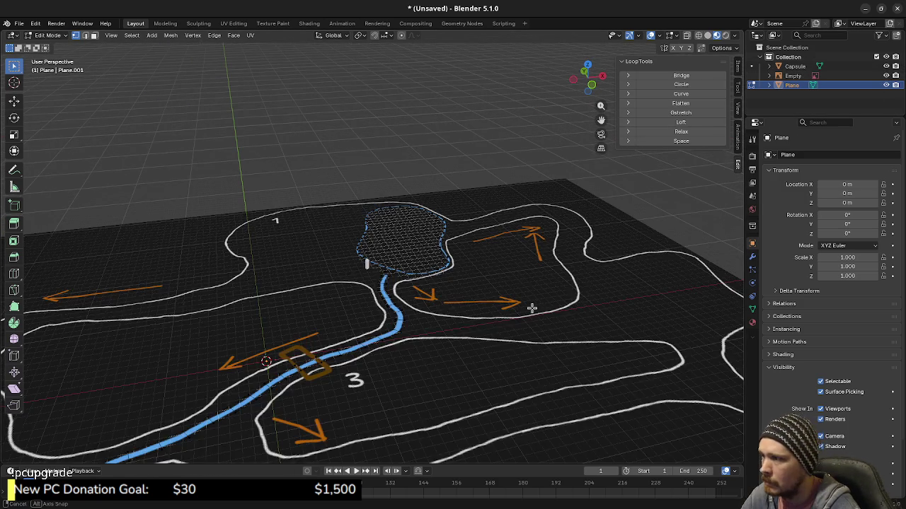
middle_click_drag(534, 307, 402, 303)
scroll(465, 303, "up", 2)
scroll(465, 303, "up", 2)
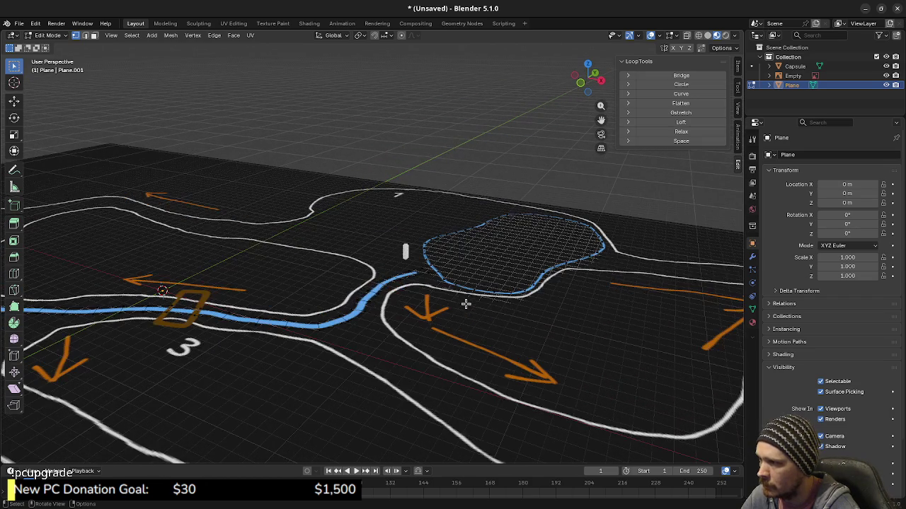
mouse_move(465, 303)
middle_mouse_down("shift")
mouse_move(494, 290)
mouse_move(443, 319)
mouse_move(352, 330)
mouse_move(273, 307)
mouse_move(159, 336)
middle_mouse_up("shift")
scroll(159, 336, "up", 2)
scroll(289, 324, "up", 1)
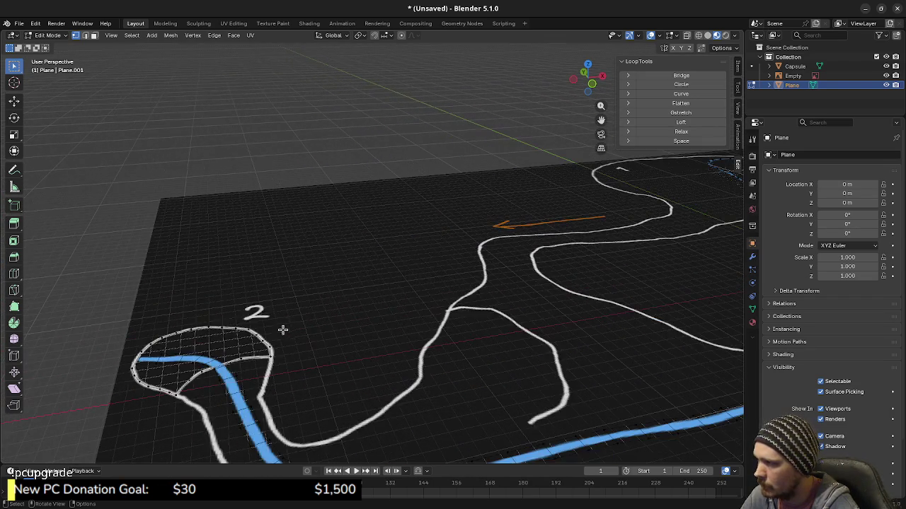
scroll(310, 323, "up", 1)
scroll(347, 342, "up", 1)
middle_click_drag(347, 342, 313, 360)
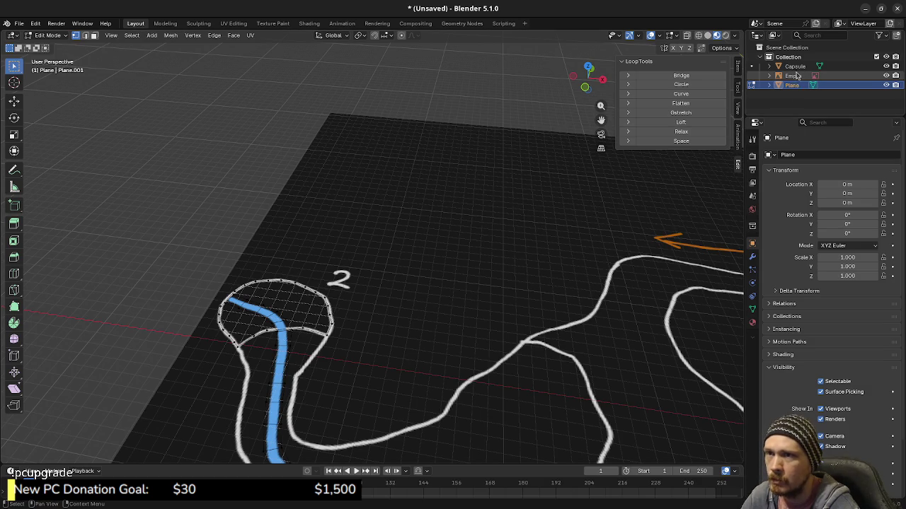
Hide the connected path strip faces and look straight down on the pond
key("ctrl+l")
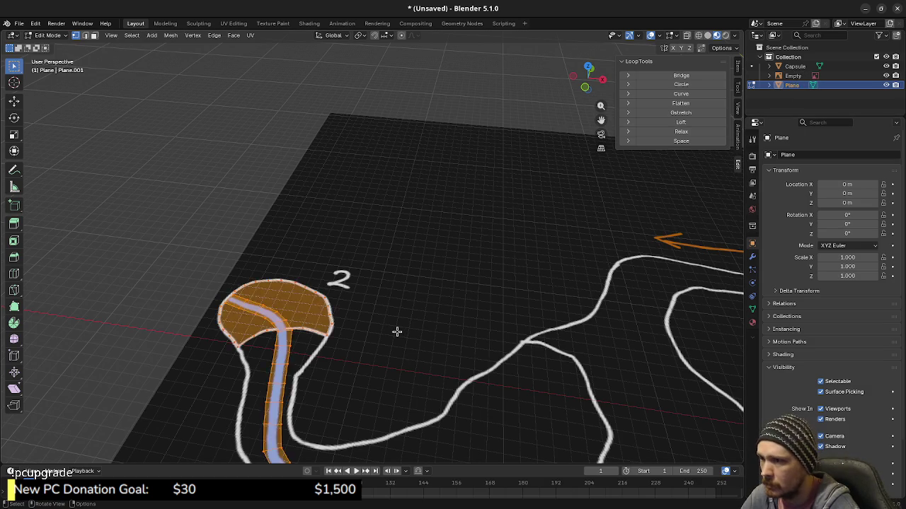
scroll(397, 332, "down", 2)
scroll(453, 333, "down", 2)
scroll(392, 314, "up", 4)
scroll(471, 318, "down", 4)
scroll(392, 312, "up", 4)
scroll(385, 301, "up", 1)
scroll(384, 301, "up", 3)
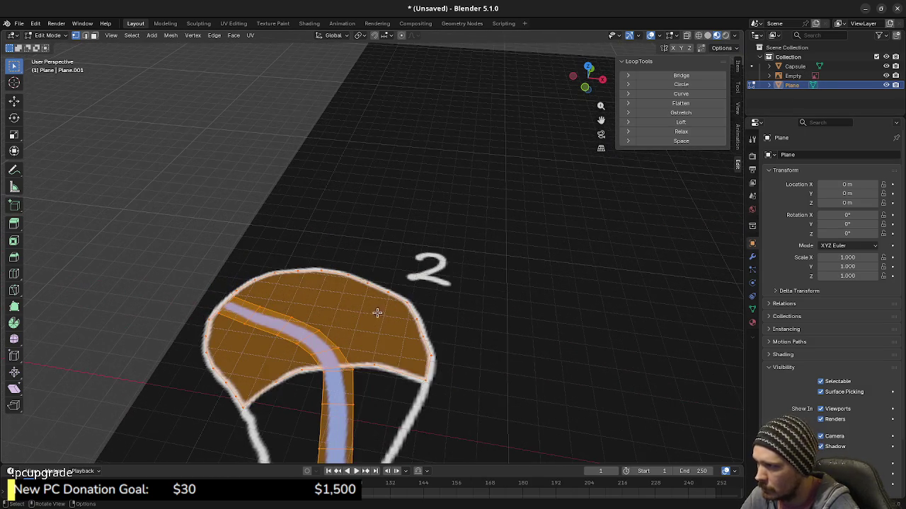
scroll(378, 314, "up", 1)
key("alt+a")
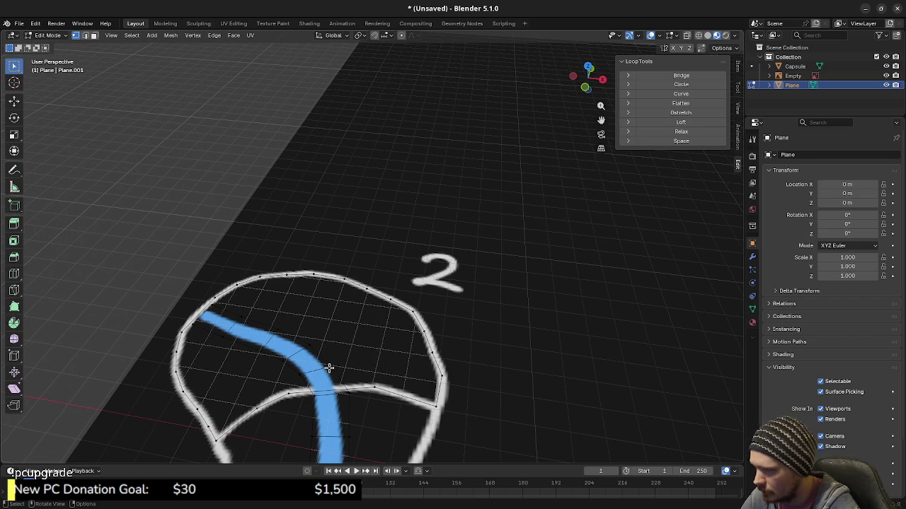
key("l")
key("h")
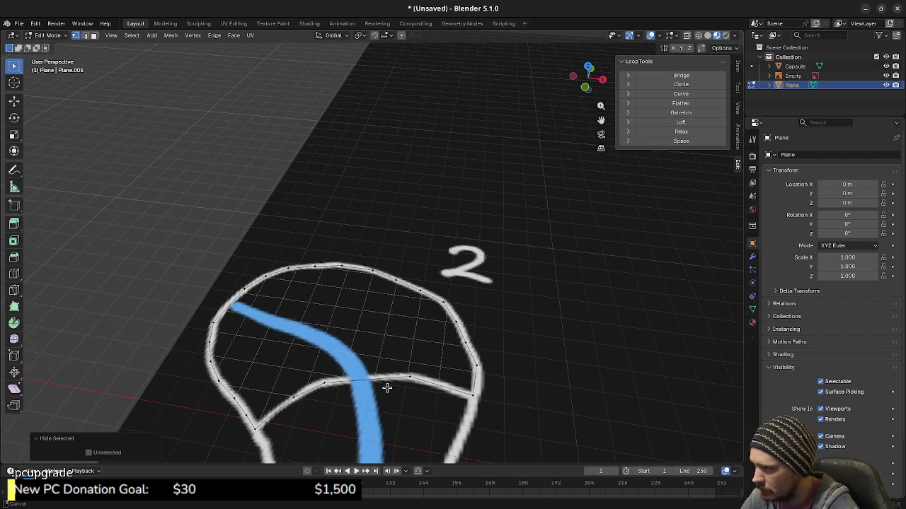
key("KP_7")
scroll(351, 303, "down", 2)
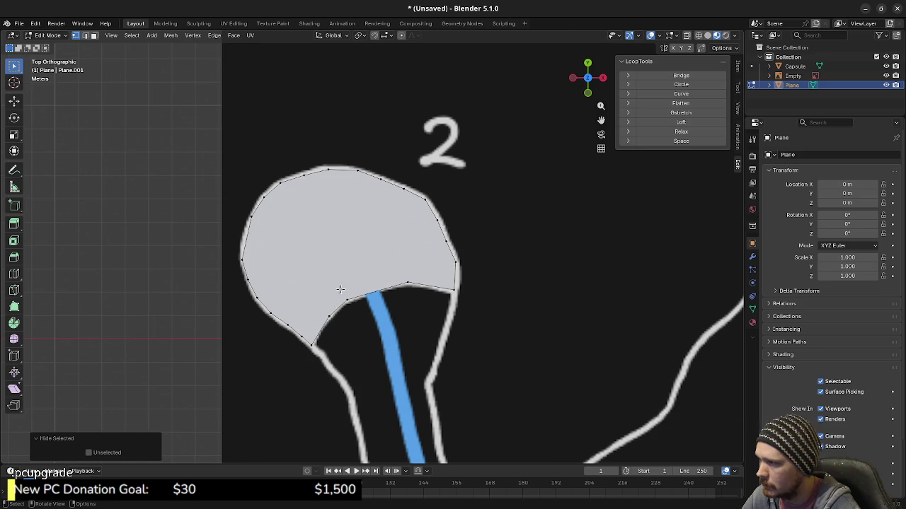
In face mode, select the pond's grid faces and dissolve them into one face
key("3")
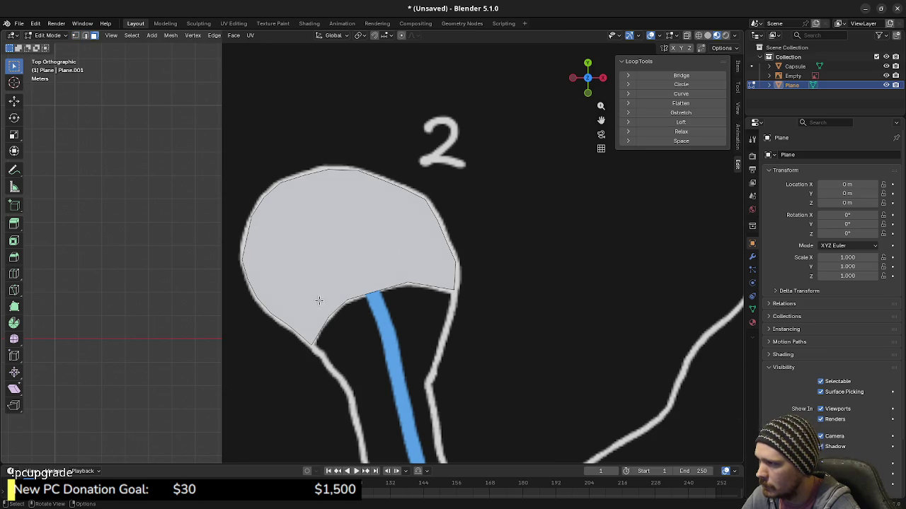
left_click(312, 273)
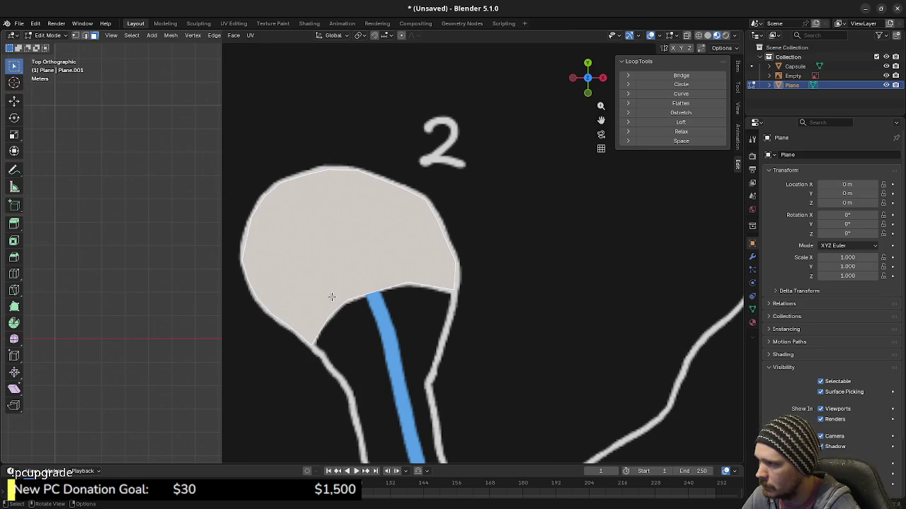
key("x")
left_click(328, 297)
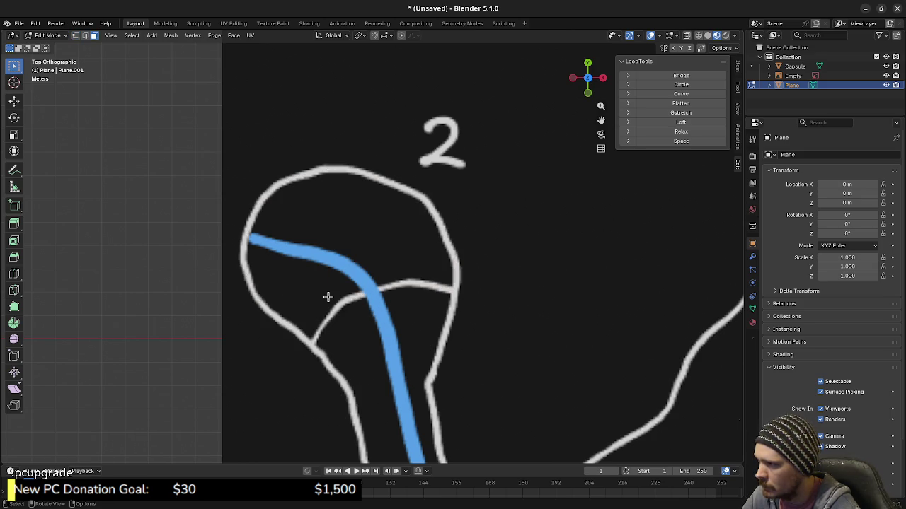
key("ctrl+z")
key("x")
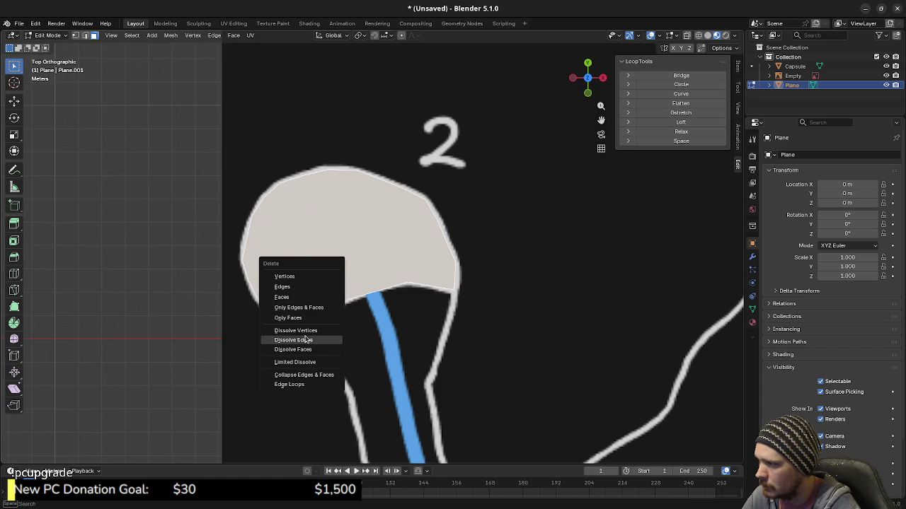
left_click(302, 351)
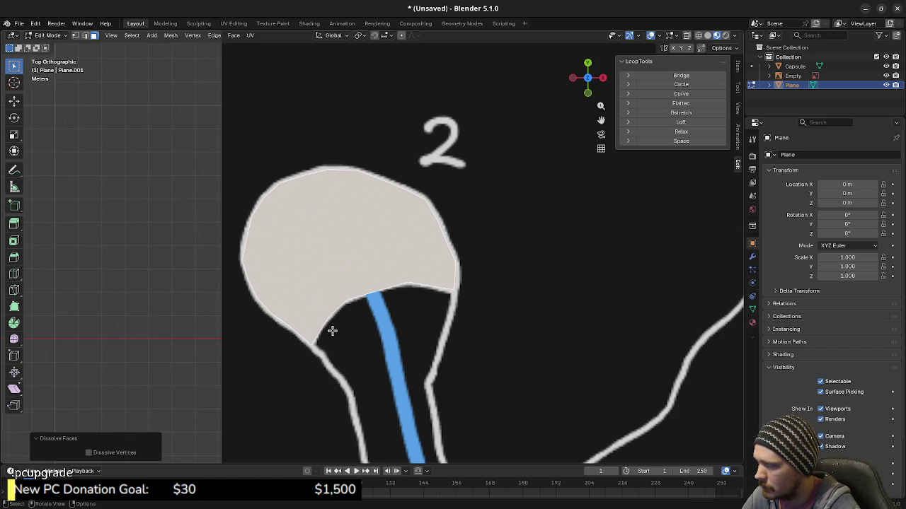
In vertex mode, select all of the pond and dissolve its faces again
key("1")
key("a")
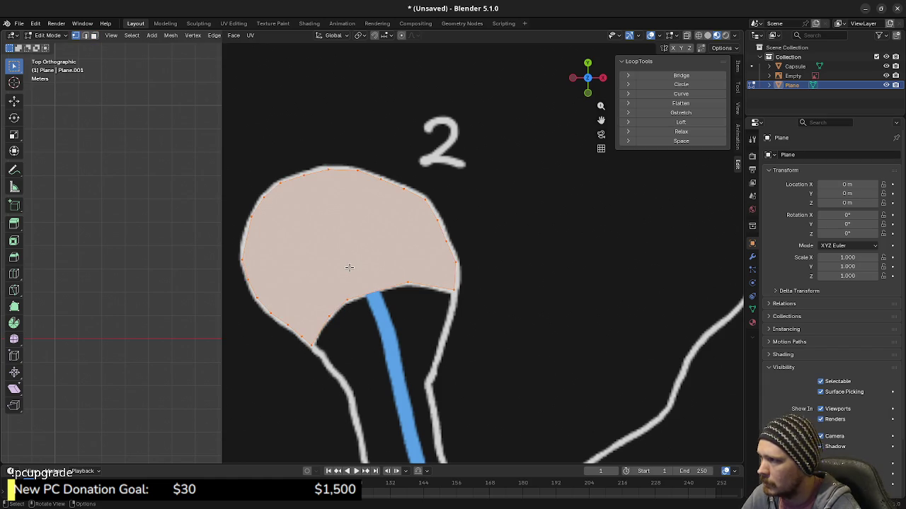
key("x")
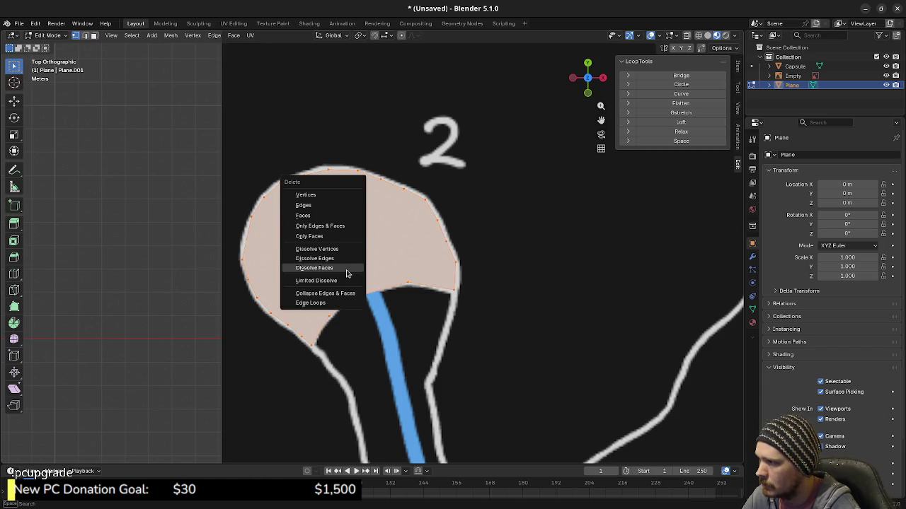
left_click(347, 269)
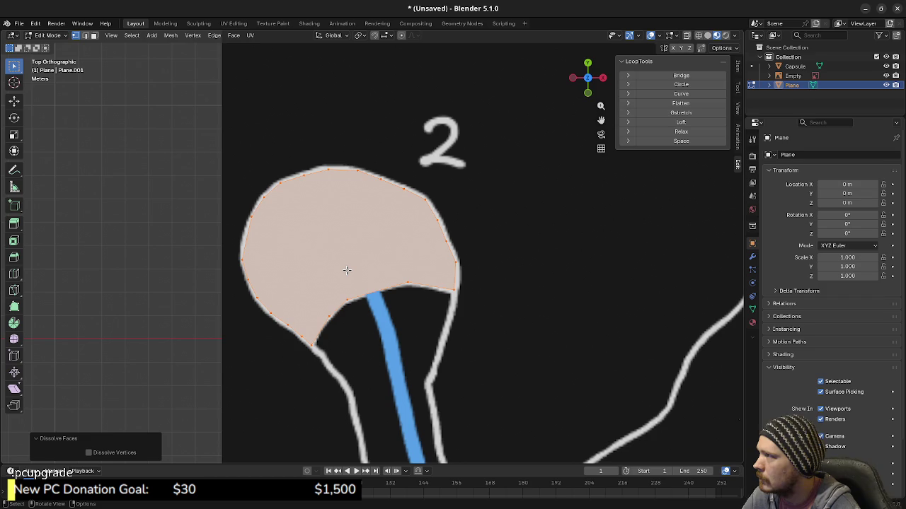
key("x")
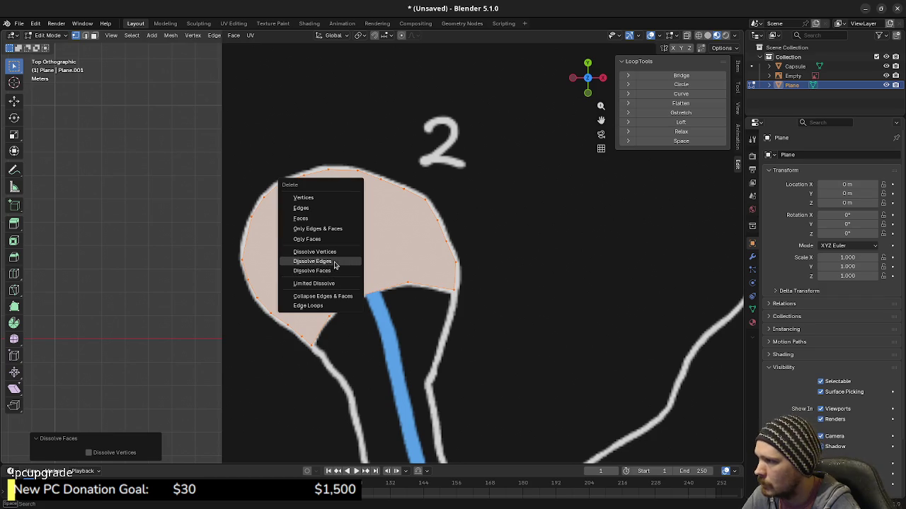
left_click(335, 231)
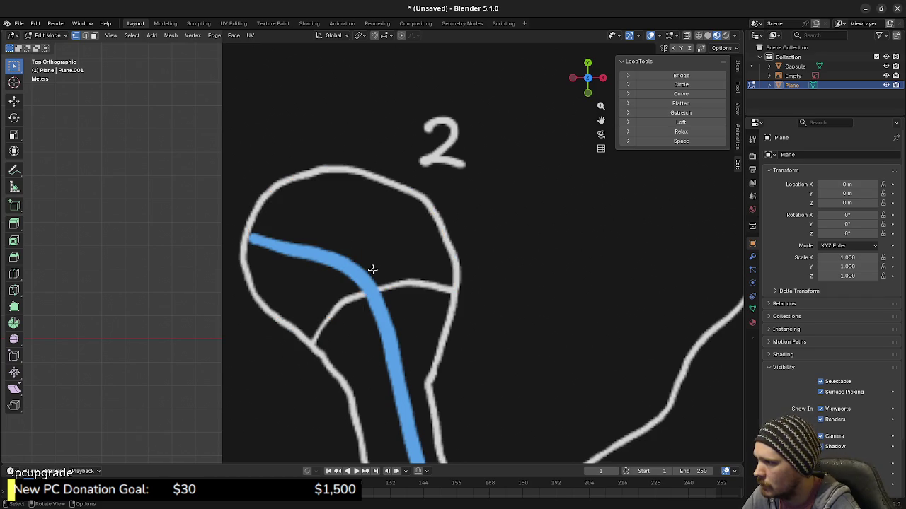
key("ctrl+z")
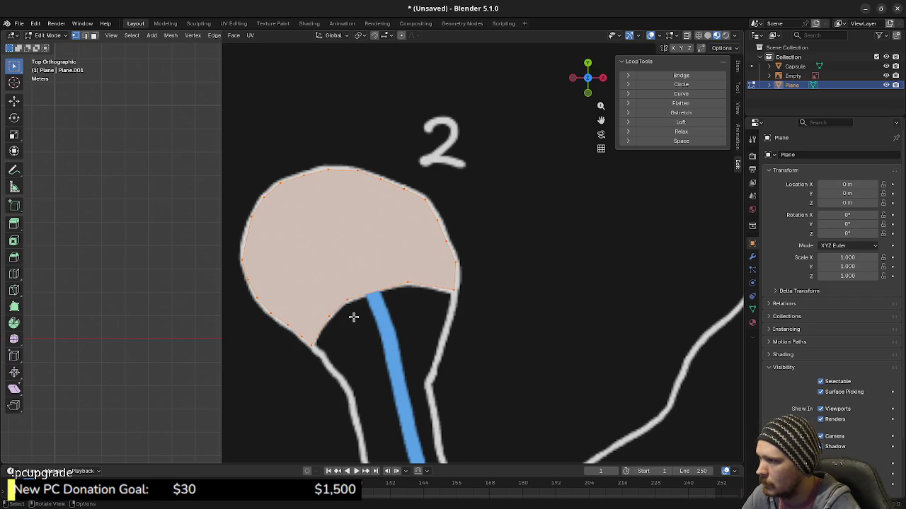
scroll(608, 378, "down", 4)
scroll(613, 375, "down", 4)
scroll(613, 371, "up", 1)
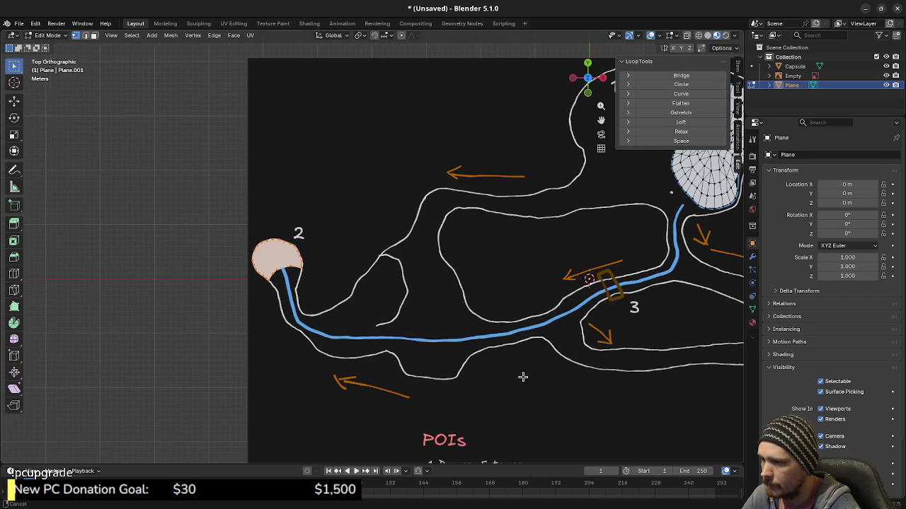
Unhide the path strip, clear the selection, and reframe the second pond
key("alt+h")
key("alt+a")
scroll(380, 298, "up", 1)
scroll(224, 292, "up", 4)
middle_click_drag(224, 292, 382, 290, "shift")
scroll(312, 313, "up", 3)
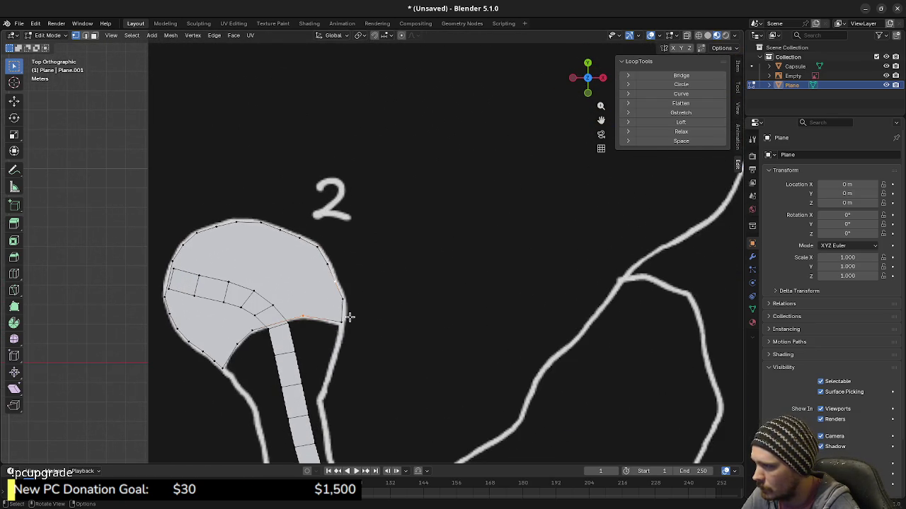
scroll(303, 322, "up", 1)
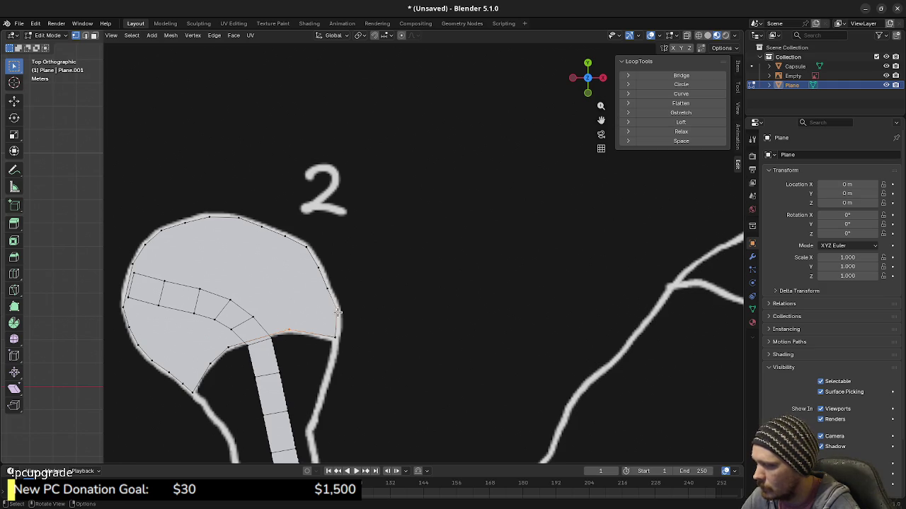
scroll(323, 344, "up", 2, "ctrl")
scroll(289, 346, "up", 1, "ctrl")
left_click(267, 365)
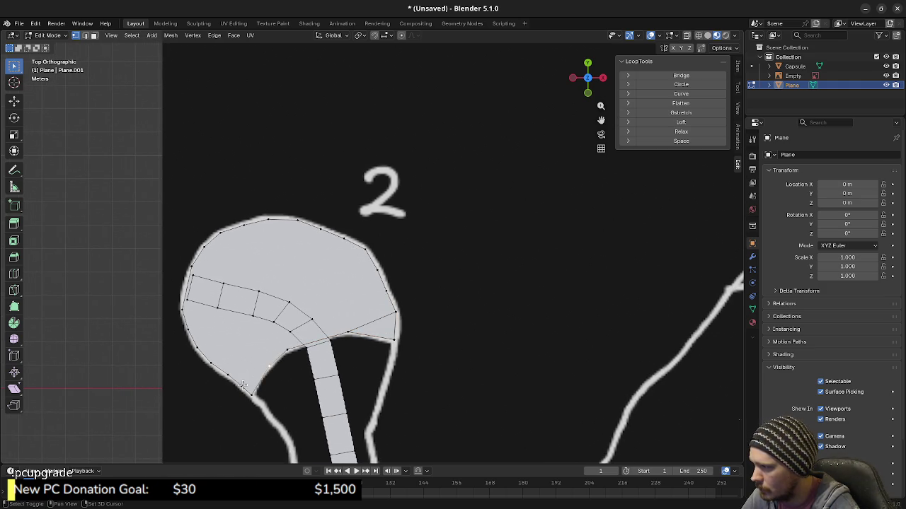
Slide a boundary vertex and join the path-corner vertex to the lower-left rim vertex with an edge
key("shift+v")
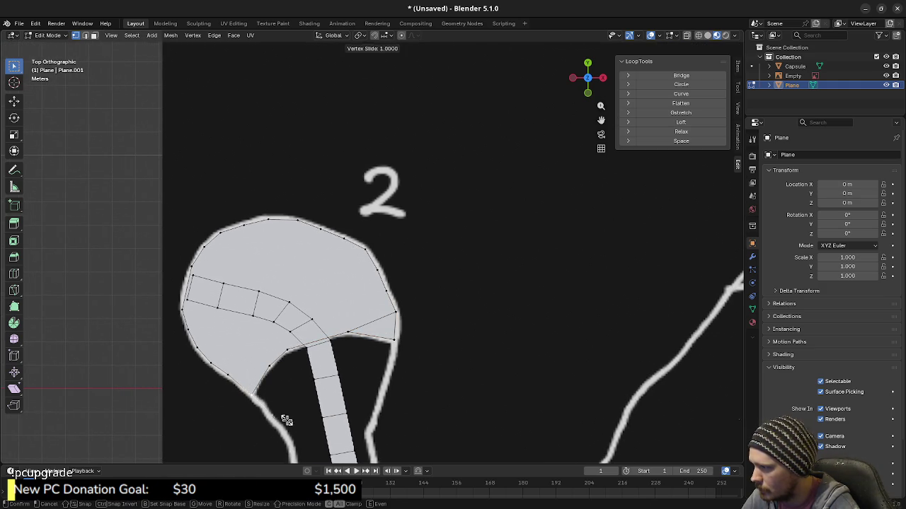
left_click(283, 420)
left_click(267, 366)
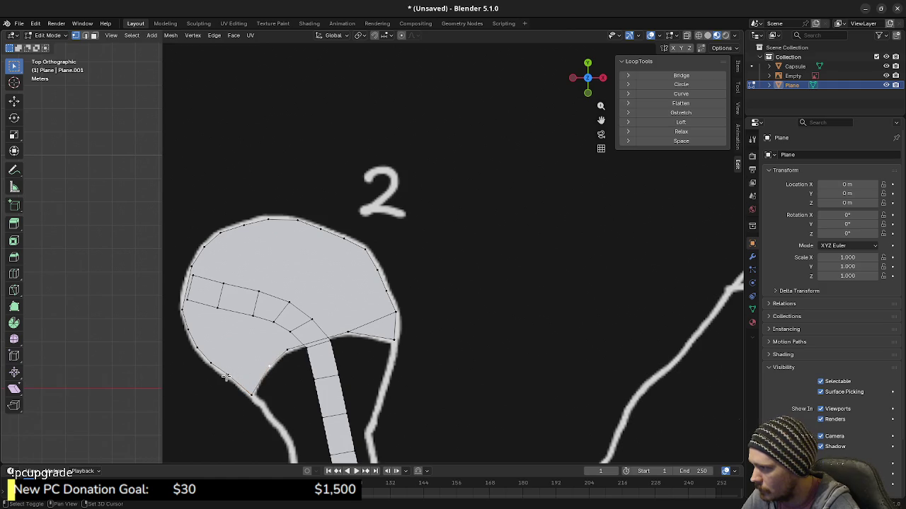
left_click(226, 375, "shift")
key("f")
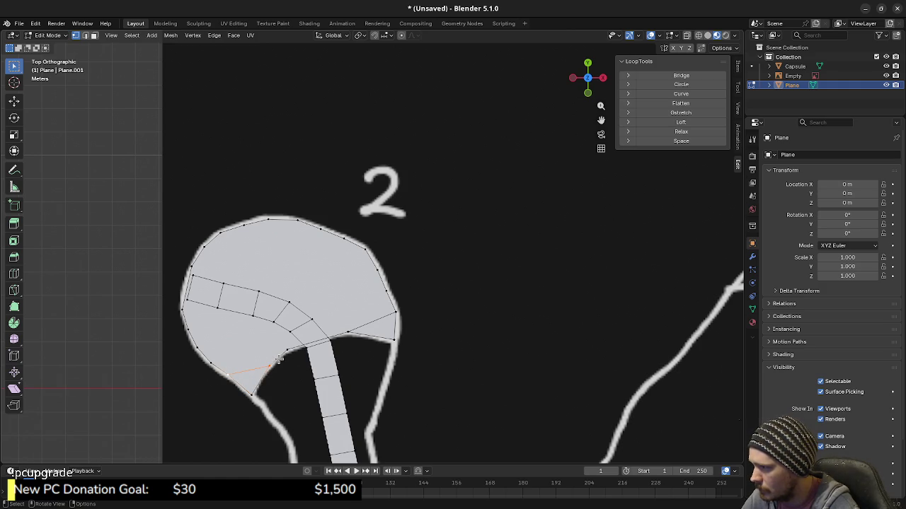
Select the pond's outer boundary loop and fill it with one large face
left_click(256, 370, "alt")
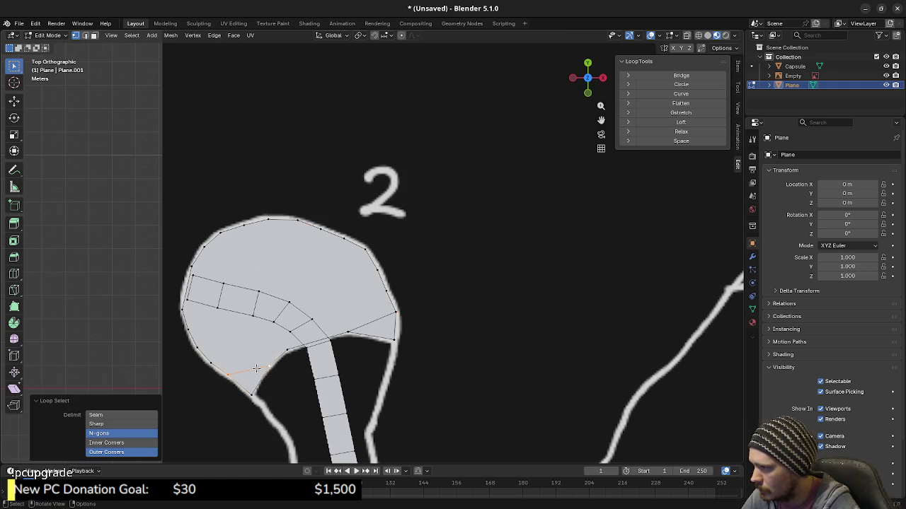
key("a")
key("alt+a")
left_click(202, 254, "alt")
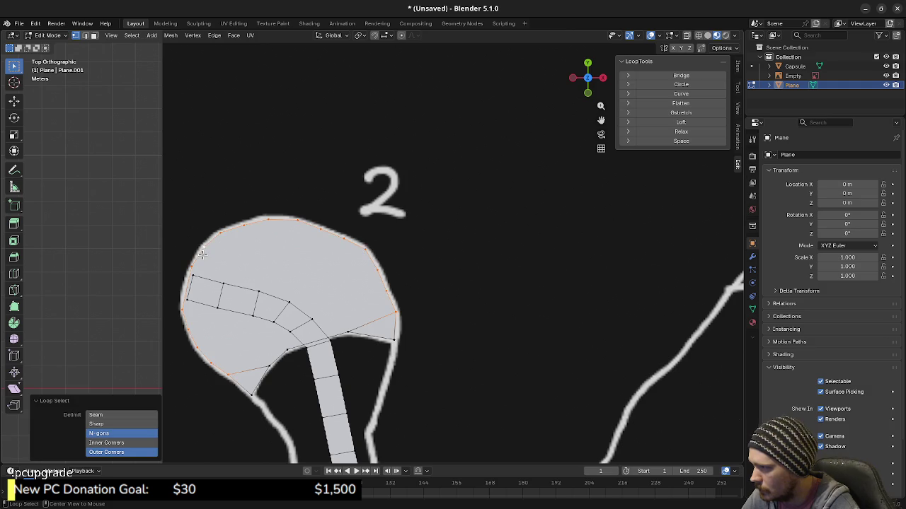
left_click(269, 365, "shift")
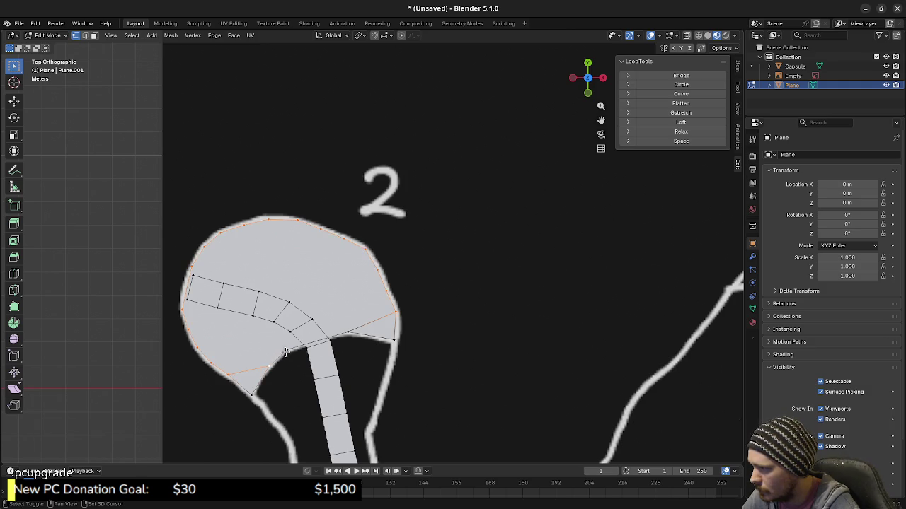
key("f")
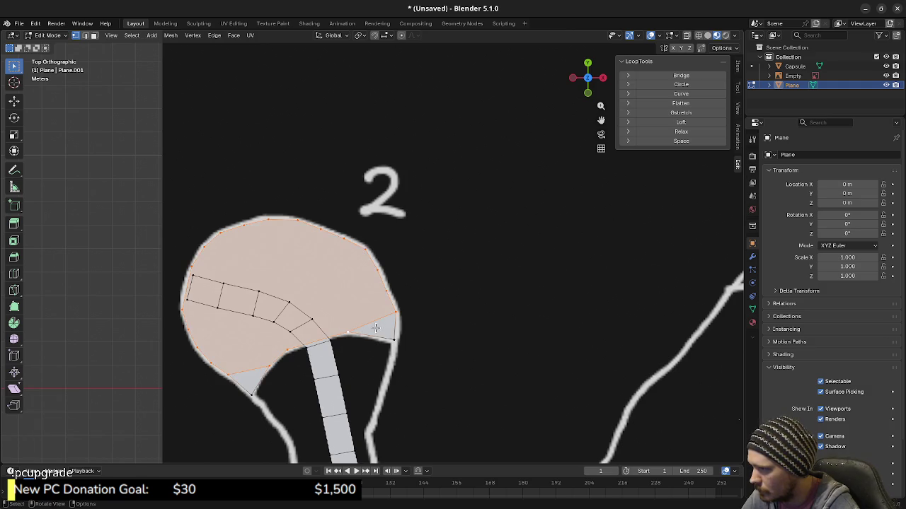
key("x")
left_click(375, 328)
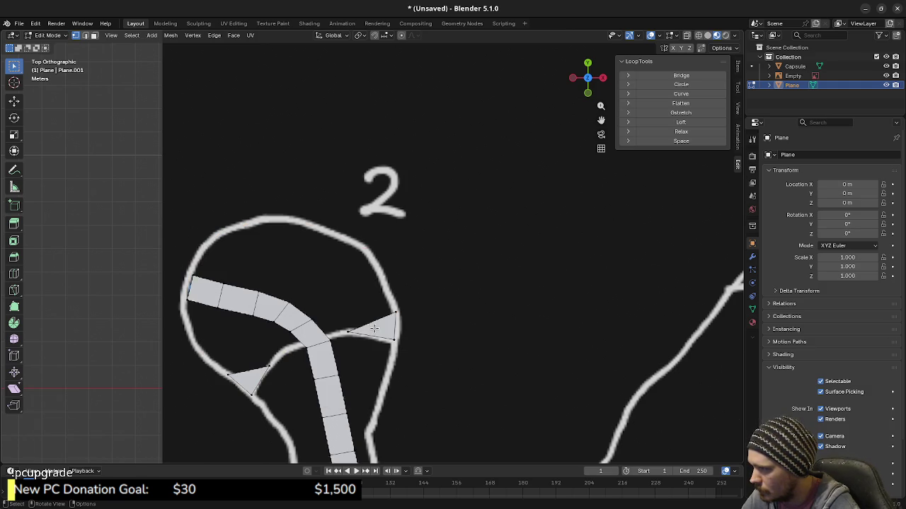
key("ctrl+z")
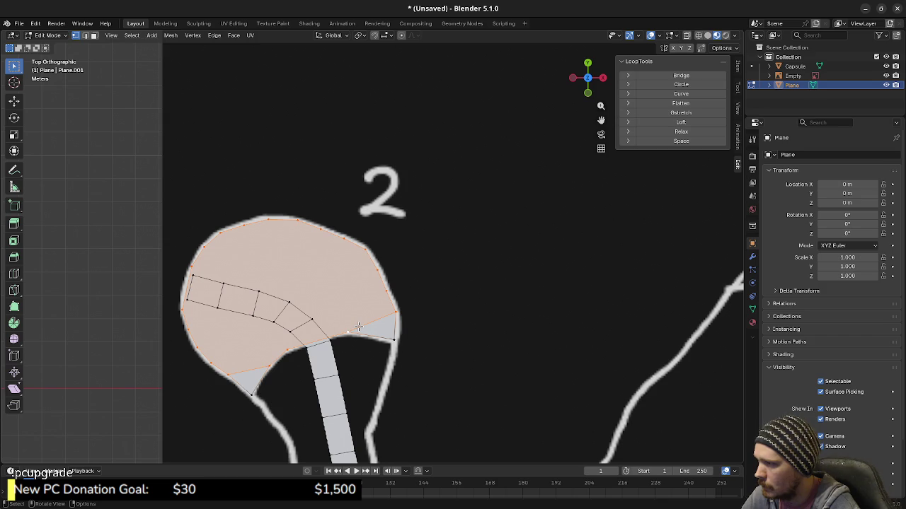
Extrude and scale the pond face inward twice for the first two concentric rings
key("e")
right_click(404, 337)
key("s")
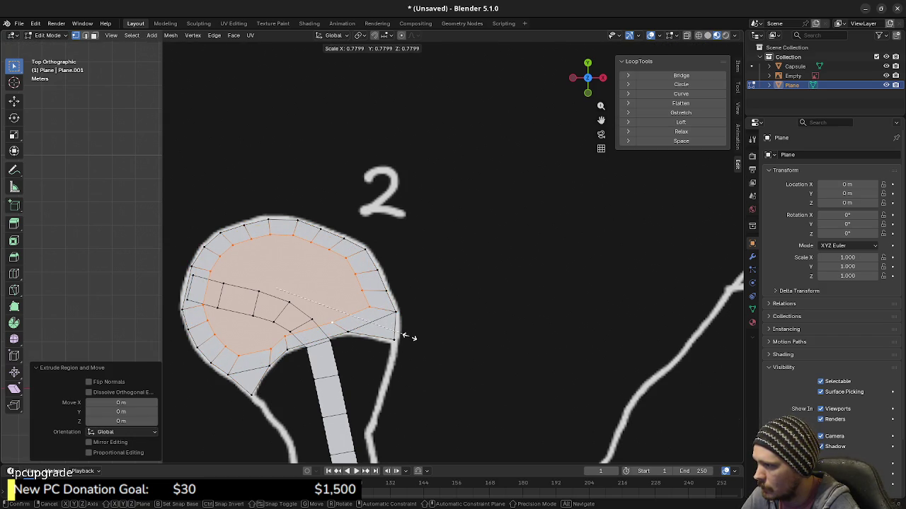
left_click(404, 337)
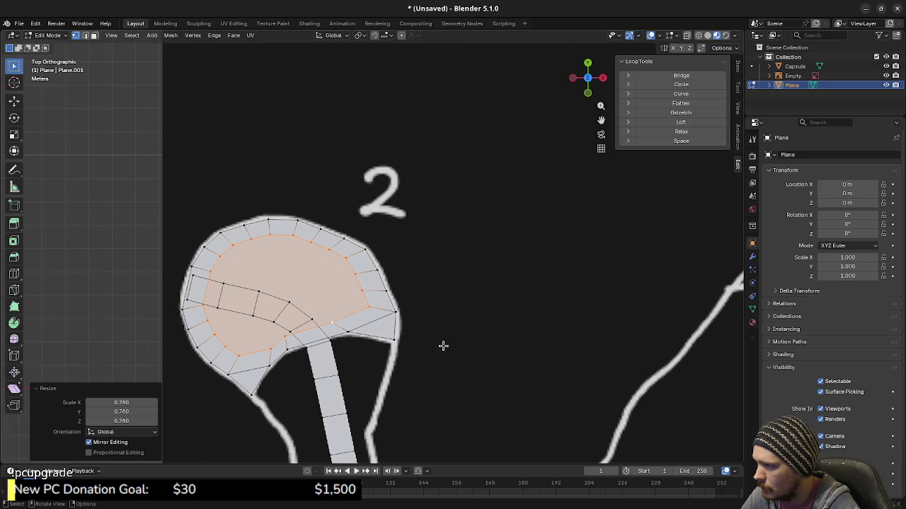
key("e")
key("s")
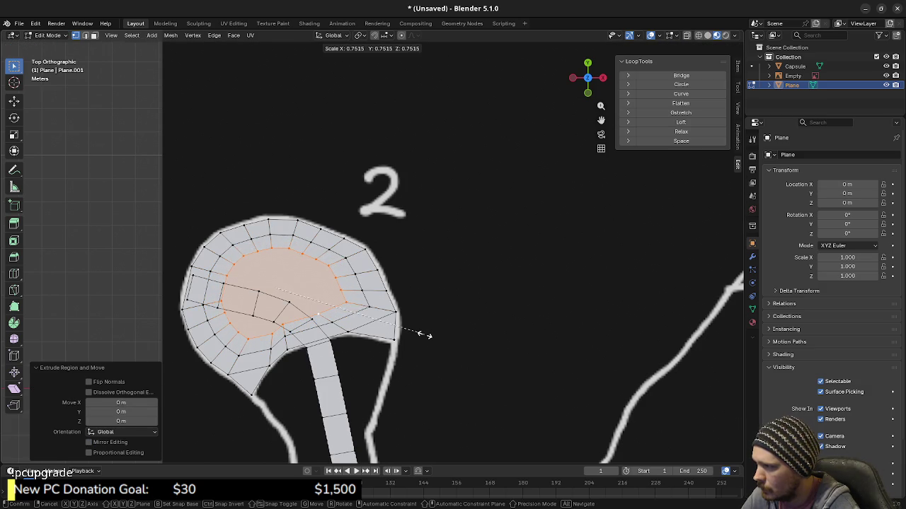
left_click(451, 346)
Add three more shrinking inner rings, scaled to 0.676 and then 0.641
key("e")
key("s")
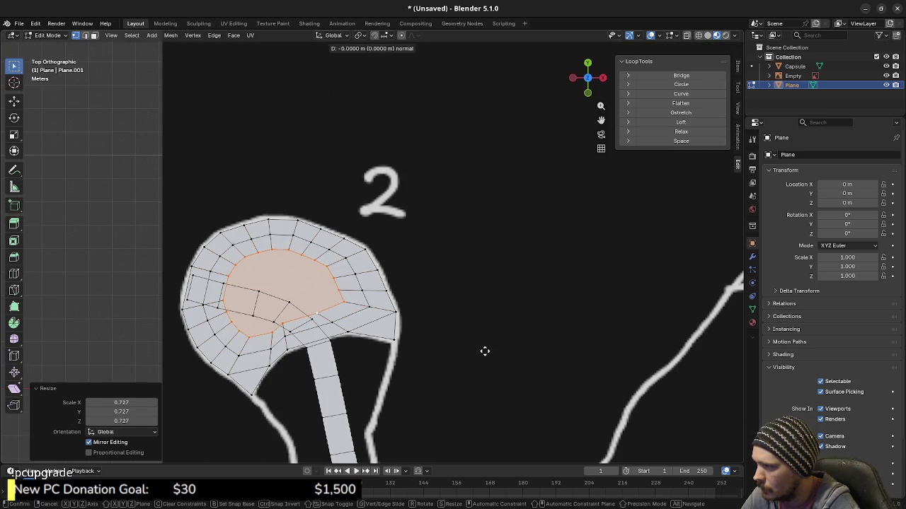
left_click(484, 349)
key("e")
key("s")
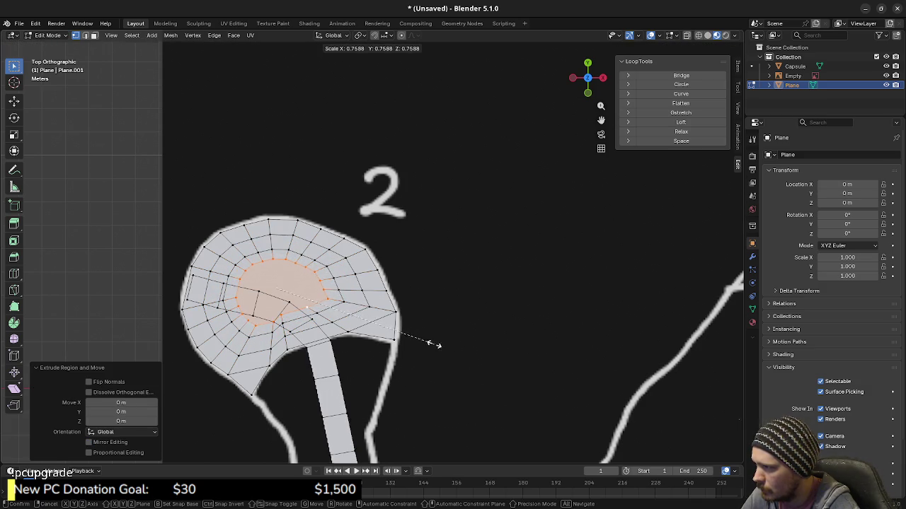
left_click(416, 343)
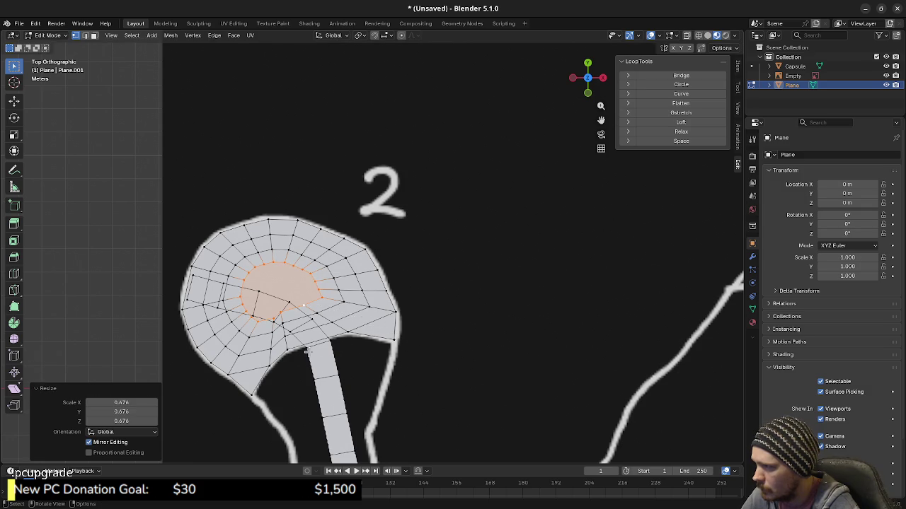
scroll(334, 353, "up", 2)
mouse_move(229, 266)
middle_mouse_down("shift")
mouse_move(293, 322)
mouse_move(330, 312)
middle_mouse_up("shift")
scroll(342, 306, "up", 1)
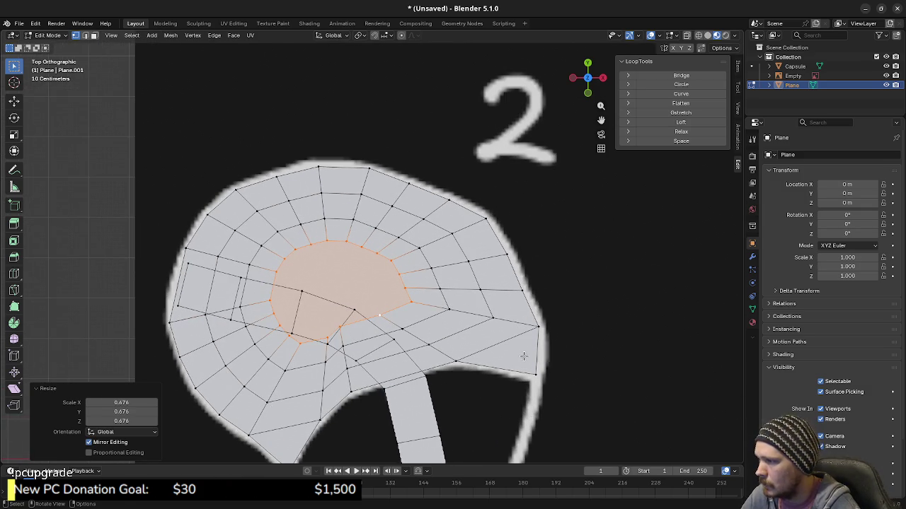
key("e")
right_click(567, 364)
key("s")
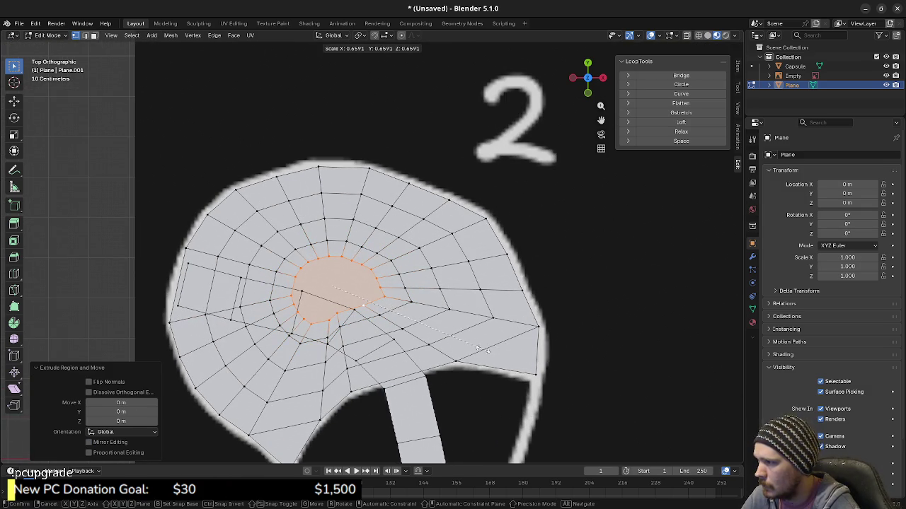
left_click(474, 346)
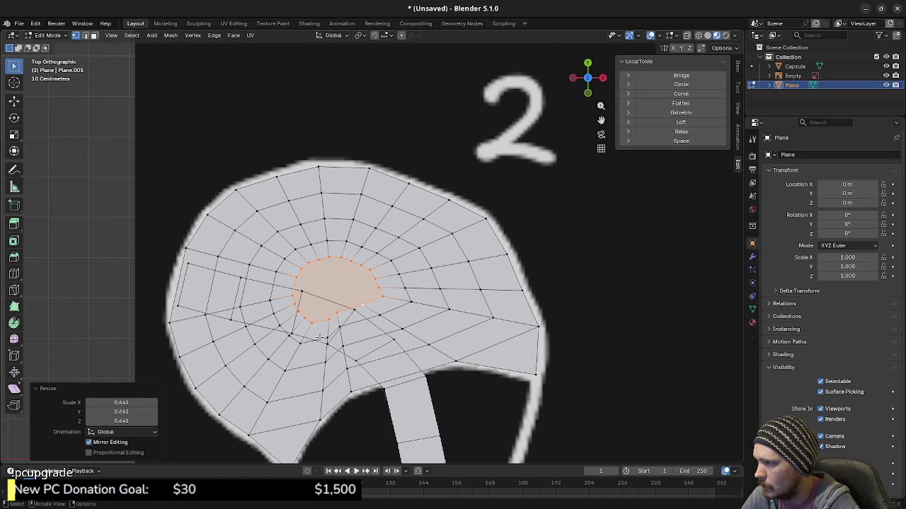
scroll(332, 341, "up", 1)
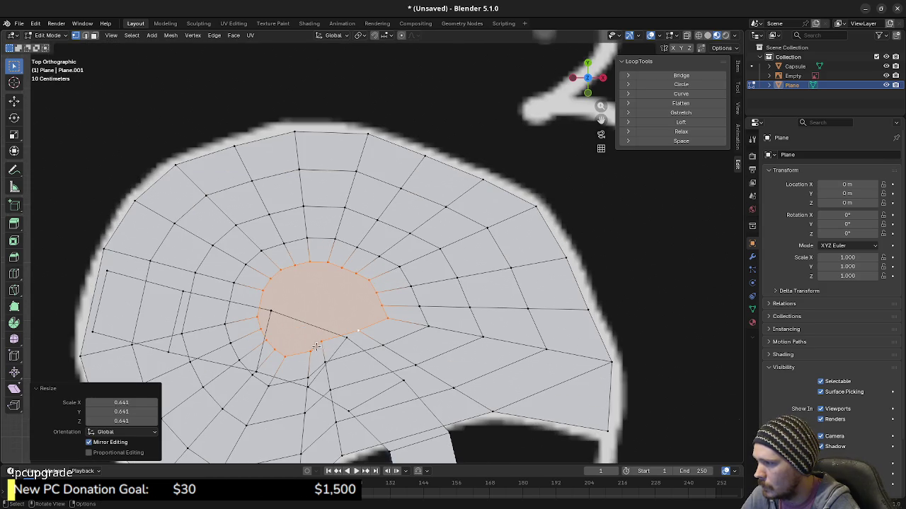
Fill the centre loop, extrude it and scale it to 0 so it collapses to one point
left_click(309, 352)
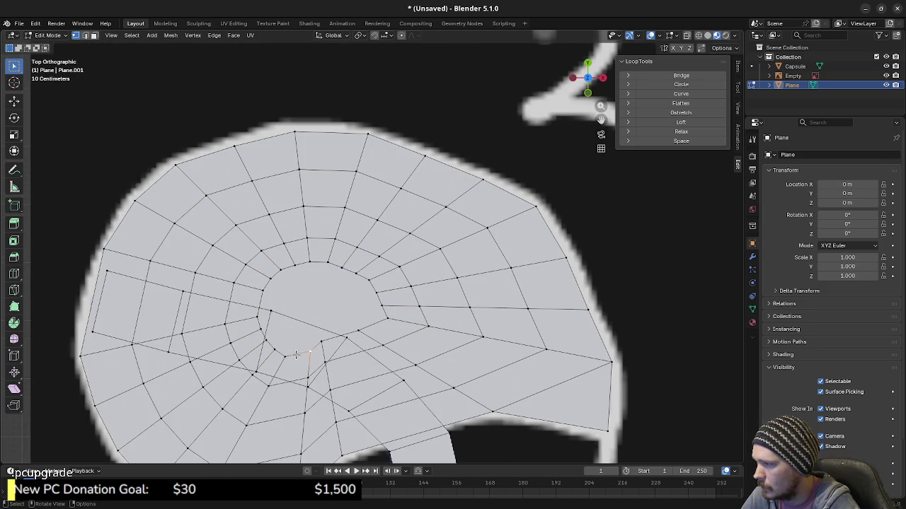
left_click(362, 329, "alt")
key("f")
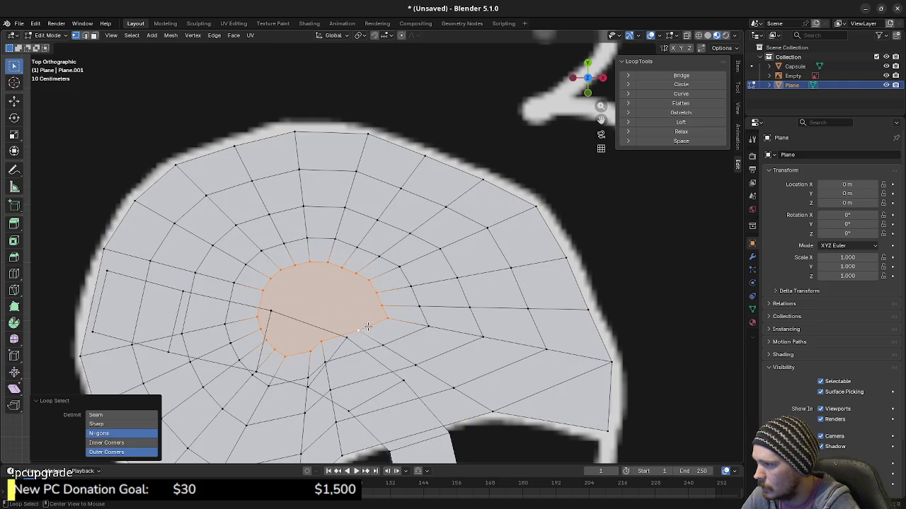
key("e")
right_click(456, 343)
key("s")
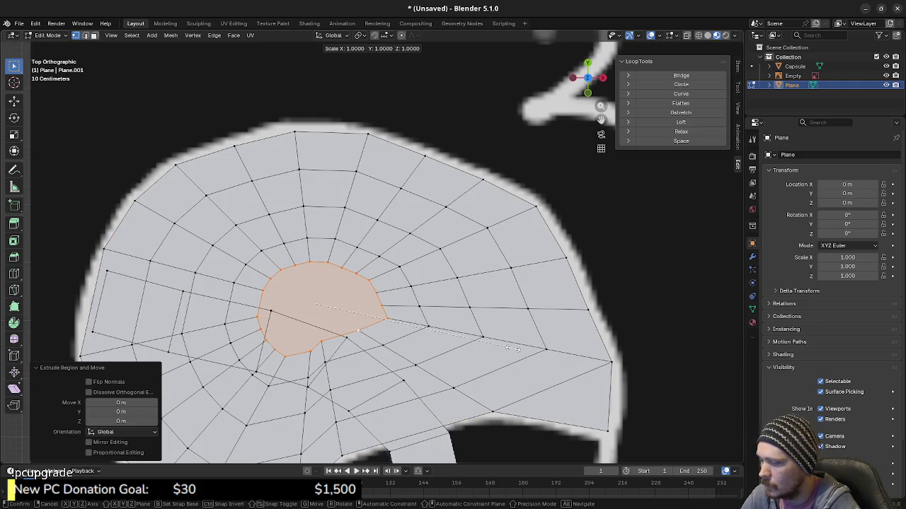
key("0")
key("Return")
key("a")
key("alt+a")
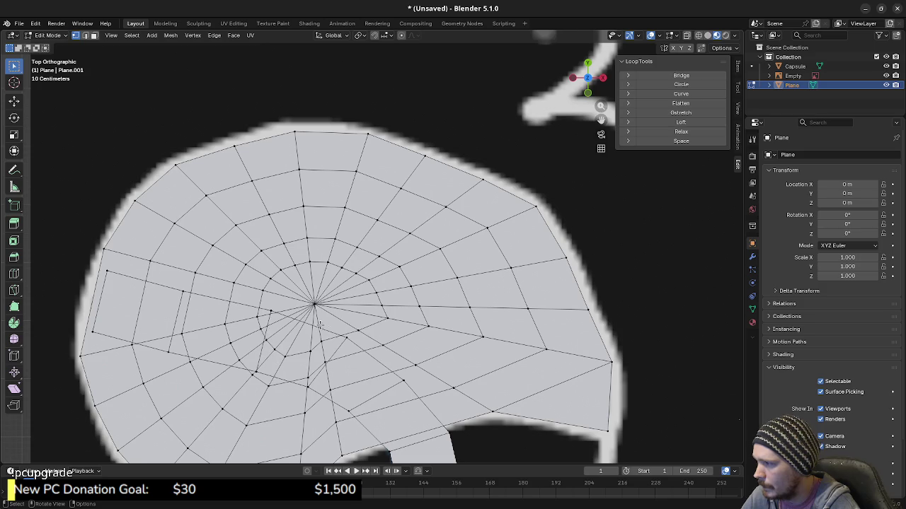
scroll(310, 327, "down", 3)
middle_click_drag(309, 327, 387, 388)
Merge the pond mesh's vertices by distance (0.001 m), removing 20 duplicates, then reselect the mesh
key("KP_7")
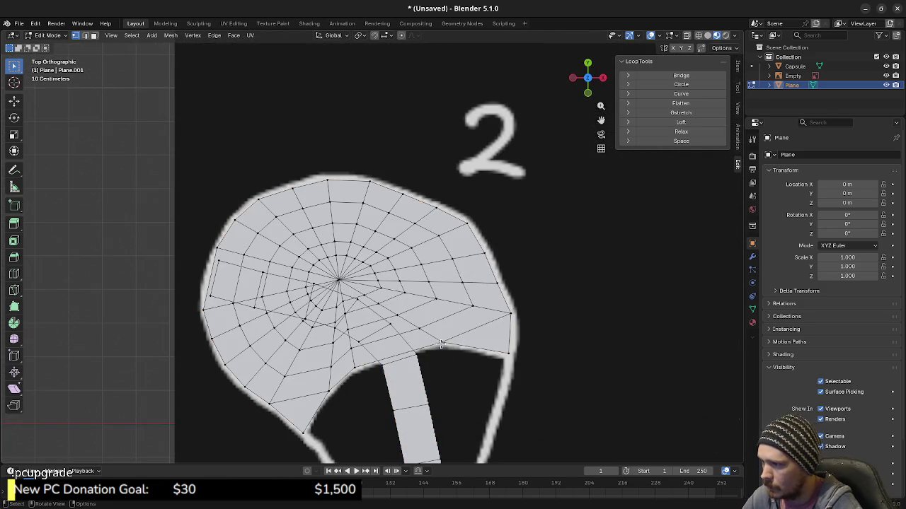
key("l")
key("m")
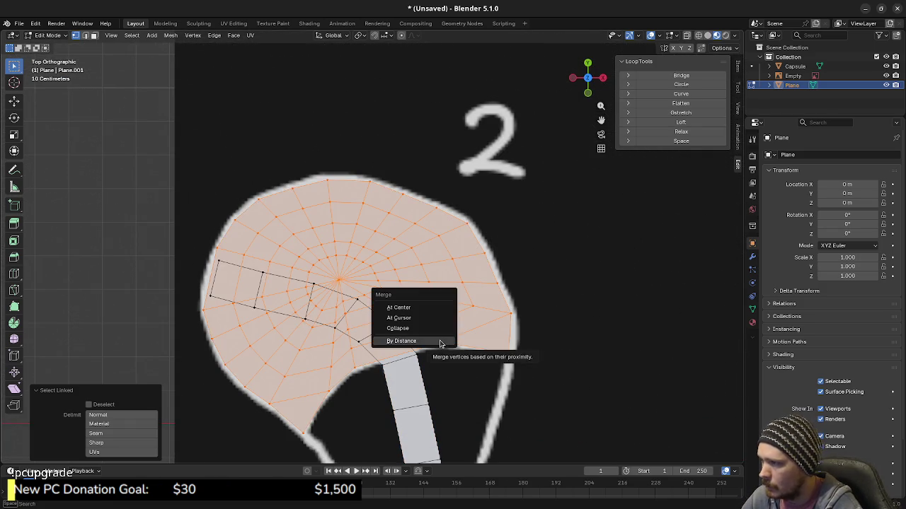
left_click(401, 341)
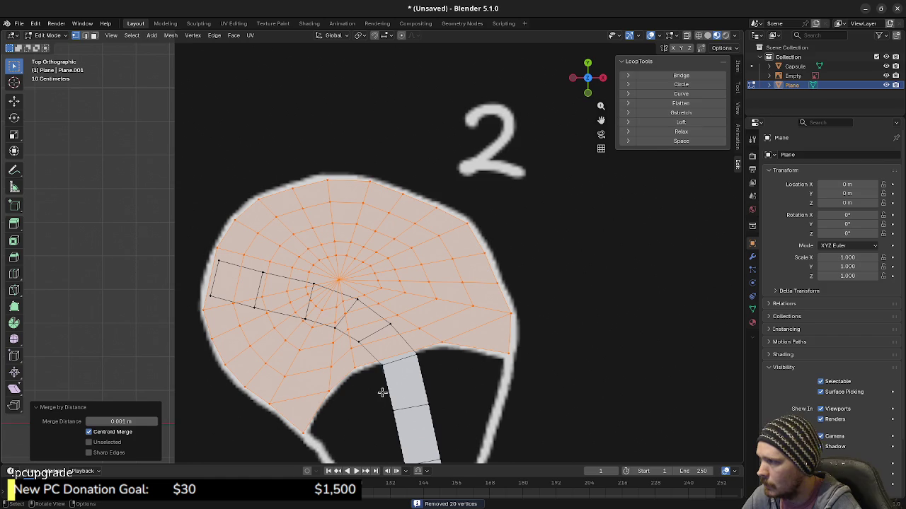
scroll(409, 377, "down", 2)
scroll(410, 378, "down", 1)
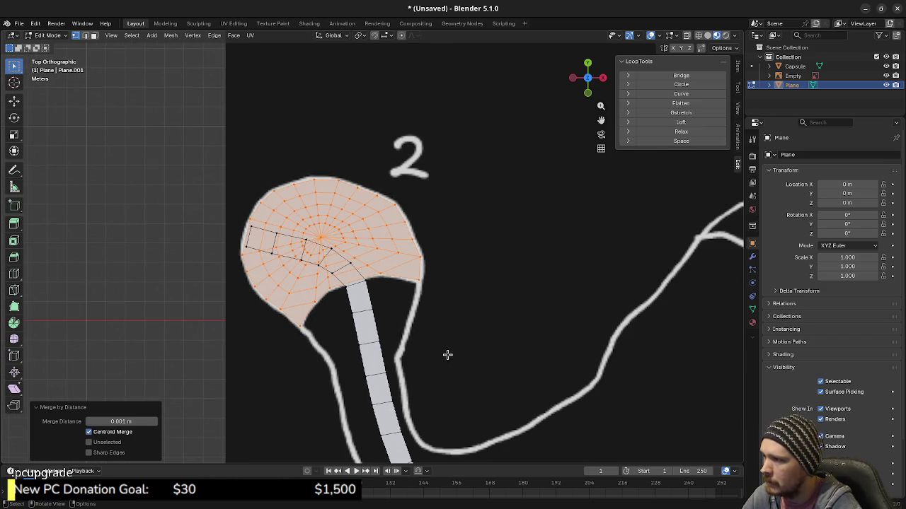
middle_click_drag(446, 355, 428, 337, "shift")
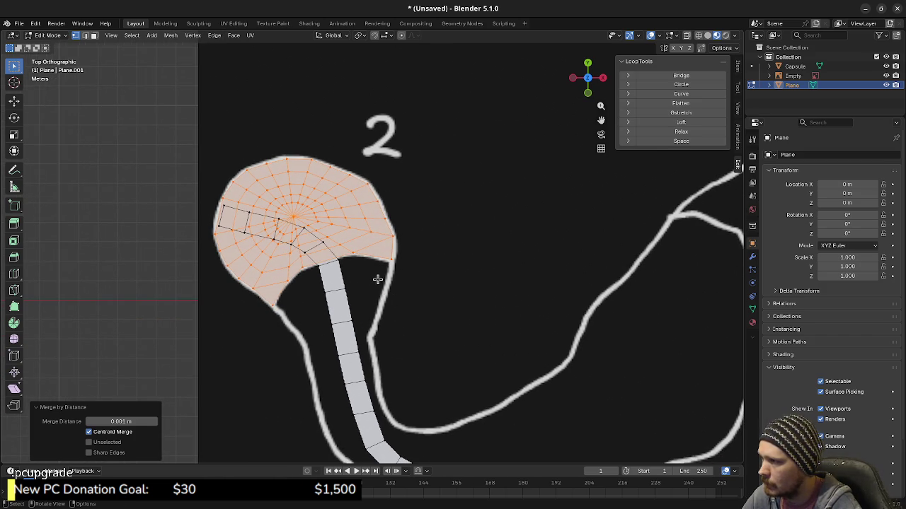
left_click(280, 272)
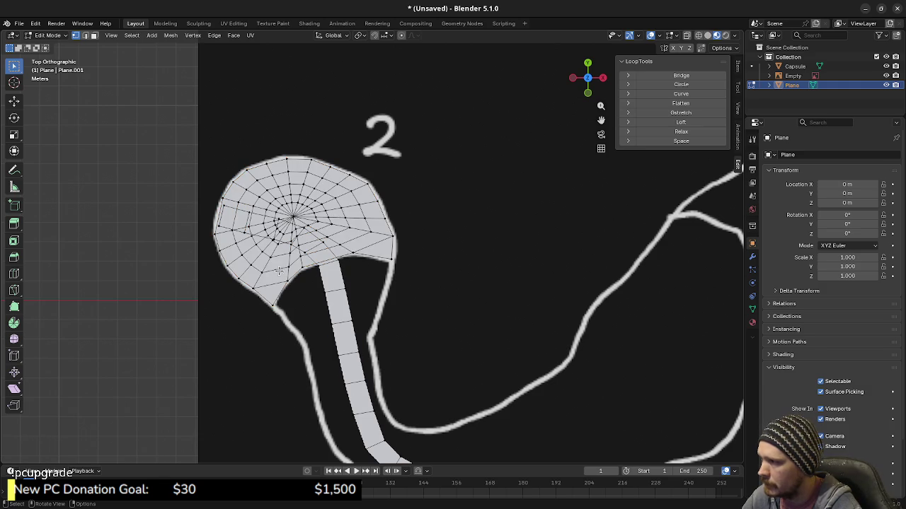
key("ctrl+l")
Extrude the pond mesh 1 m upward from front view and orbit to inspect the slab
key("KP_1")
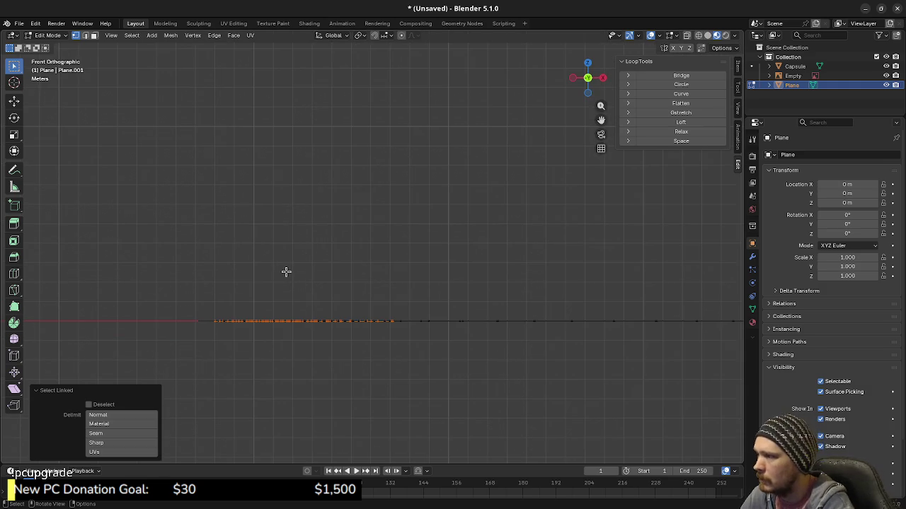
type("e1")
key("Return")
mouse_move(404, 318)
middle_mouse_down()
mouse_move(355, 344)
mouse_move(372, 353)
mouse_move(398, 349)
middle_mouse_up()
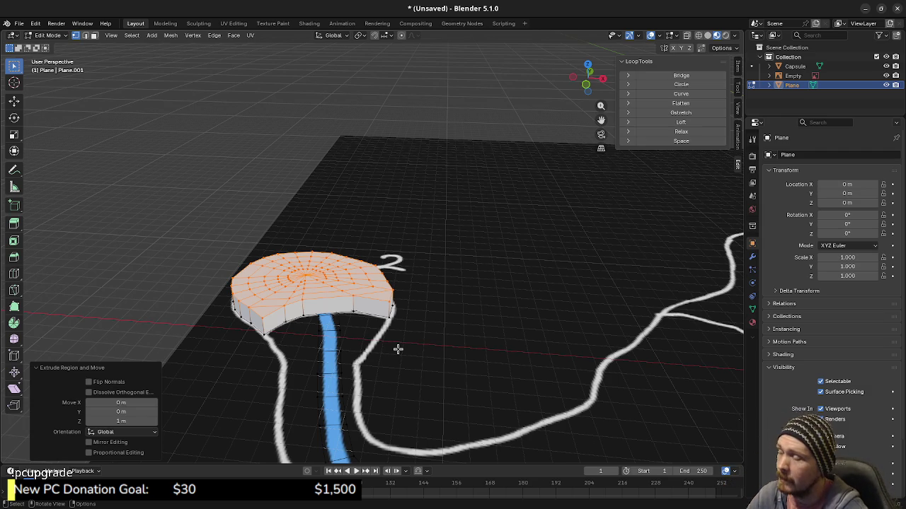
scroll(380, 325, "down", 4)
scroll(434, 314, "down", 2)
mouse_move(434, 315)
middle_mouse_down()
mouse_move(427, 312)
mouse_move(573, 327)
mouse_move(559, 322)
middle_mouse_up()
scroll(550, 319, "down", 3)
scroll(549, 319, "down", 2)
mouse_move(479, 307)
middle_mouse_down()
mouse_move(459, 325)
mouse_move(471, 341)
middle_mouse_up()
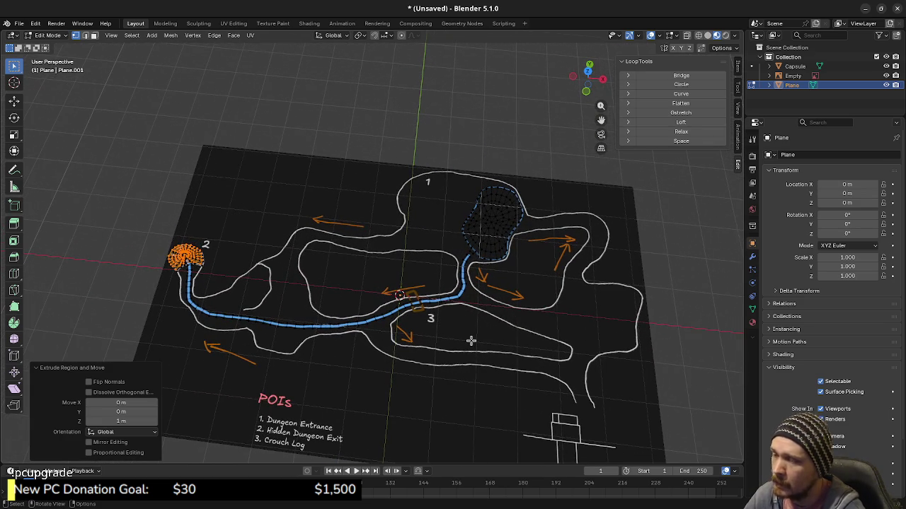
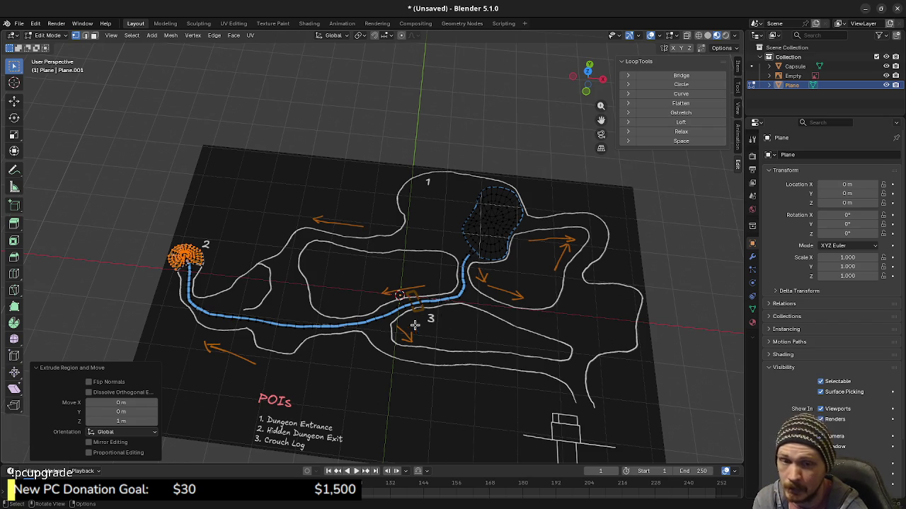
Check the green level blockout in Godot, then go back to Blender
key("alt+Tab")
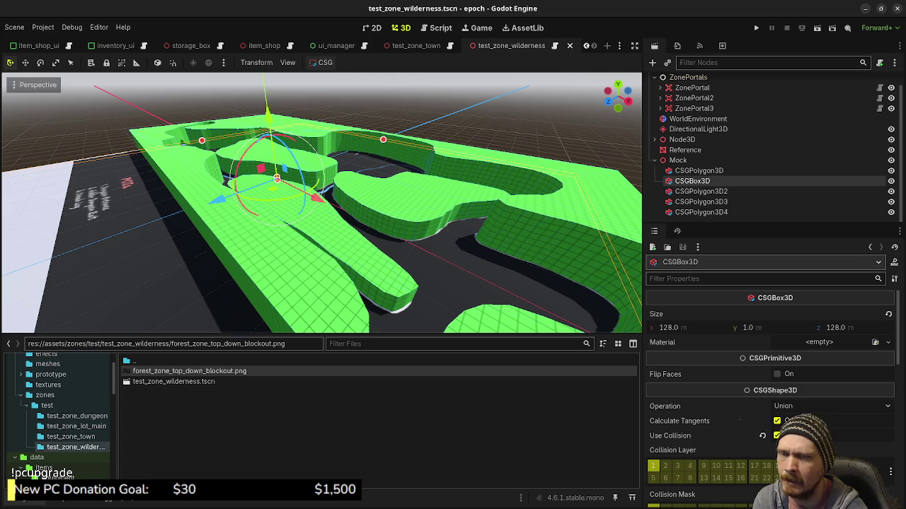
mouse_move(425, 261)
middle_mouse_down()
mouse_move(396, 268)
mouse_move(395, 162)
middle_mouse_up()
scroll(396, 267, "down", 3)
scroll(395, 162, "up", 1)
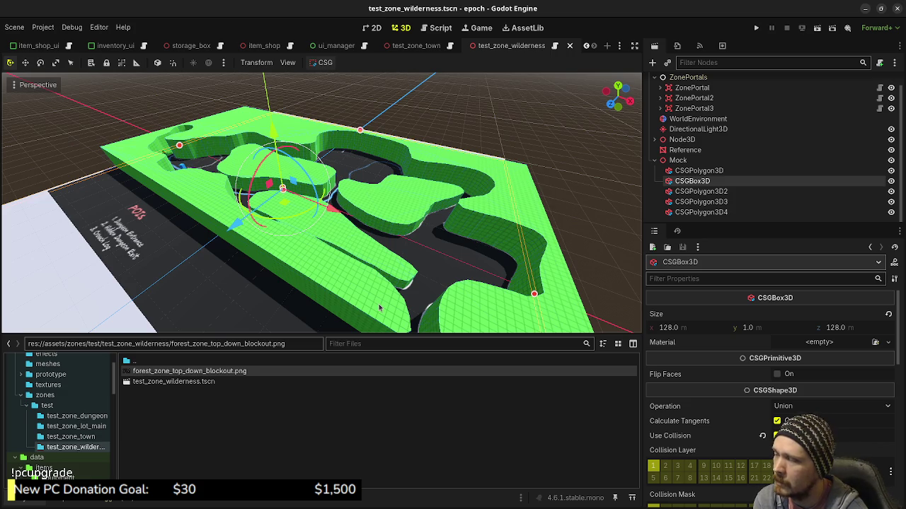
left_click(864, 8)
Zoom to point 2 and delete the raised disc's extruded vertices
middle_click_drag(338, 355, 363, 333)
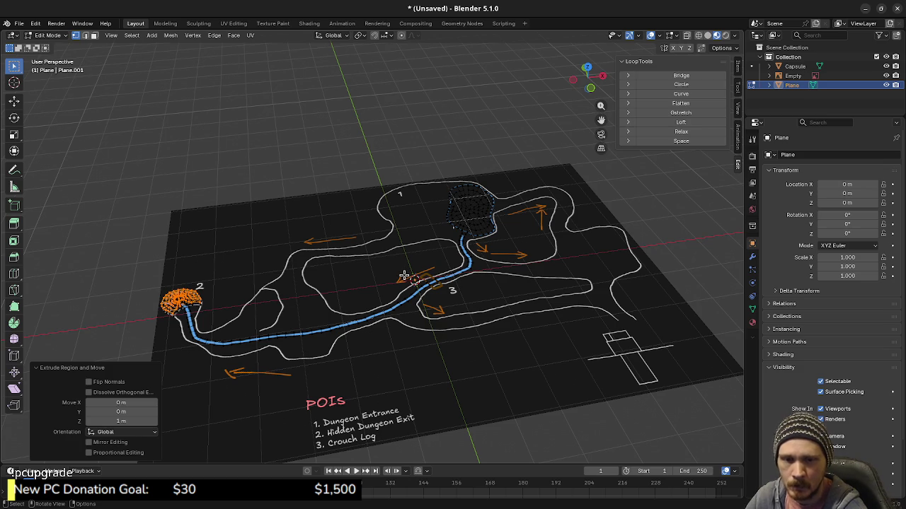
middle_click_drag(304, 347, 444, 344, "shift")
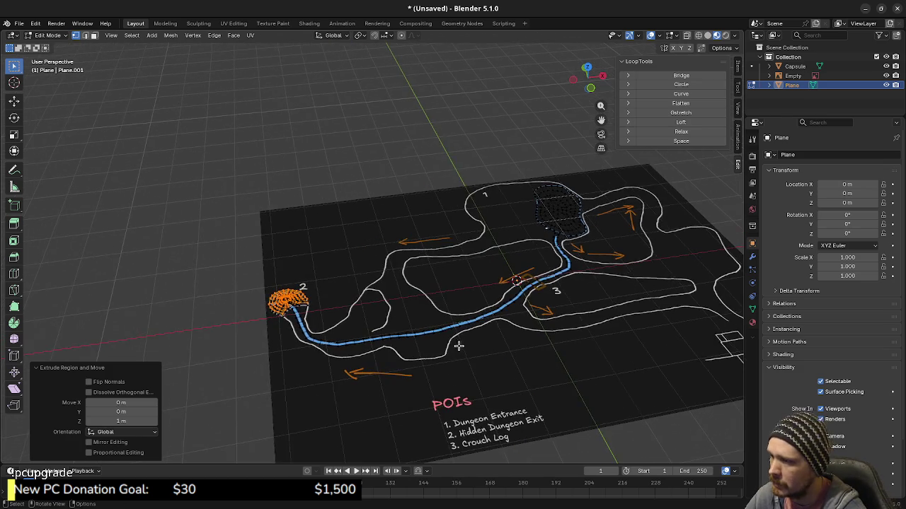
scroll(425, 354, "up", 2)
scroll(340, 371, "up", 2)
scroll(378, 290, "up", 2)
scroll(376, 299, "up", 2)
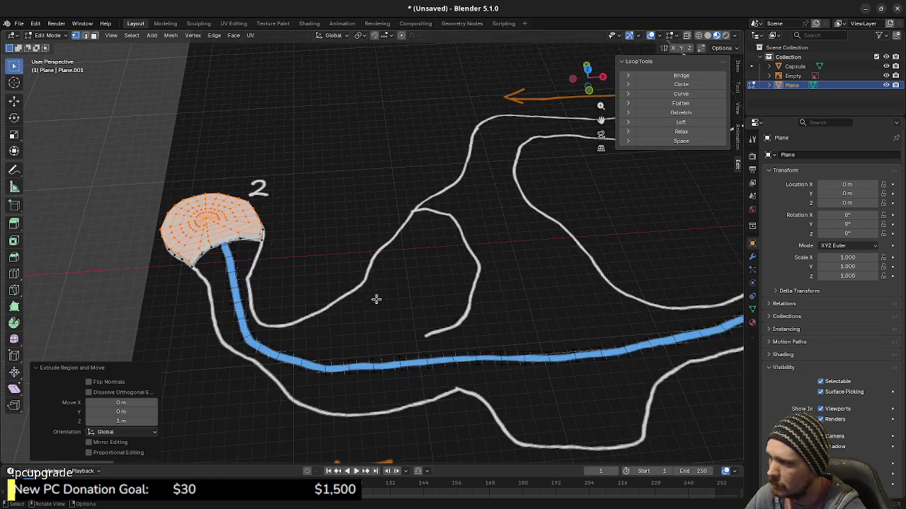
middle_click_drag(266, 279, 263, 255)
scroll(206, 231, "up", 3)
mouse_move(206, 232)
middle_mouse_down()
mouse_move(448, 299)
mouse_move(387, 290)
middle_mouse_up()
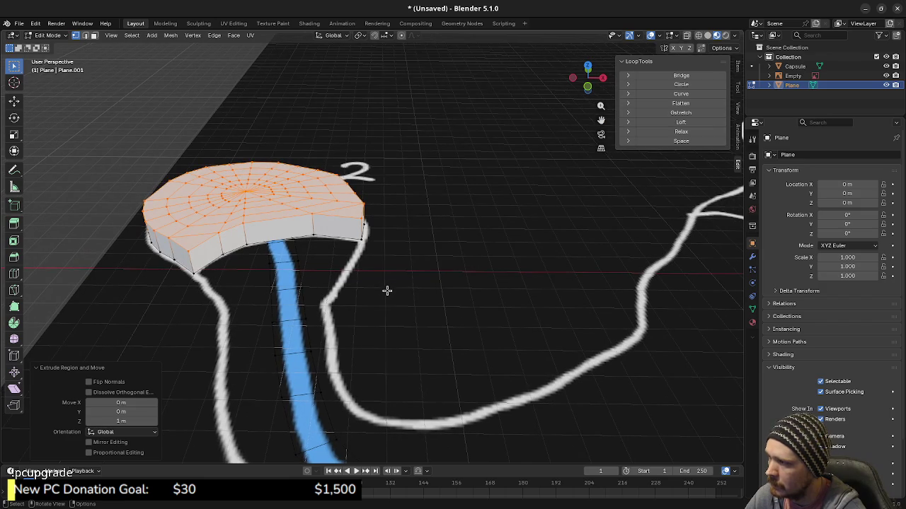
key("x")
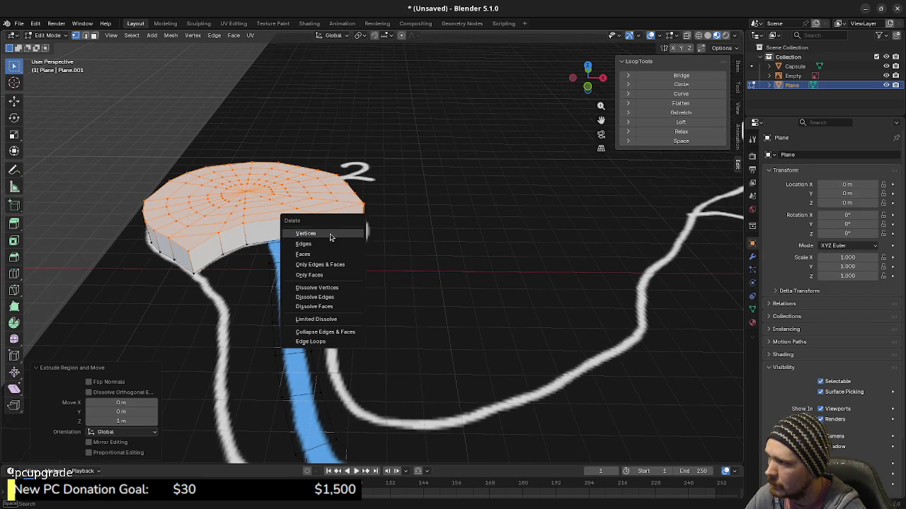
left_click(330, 234)
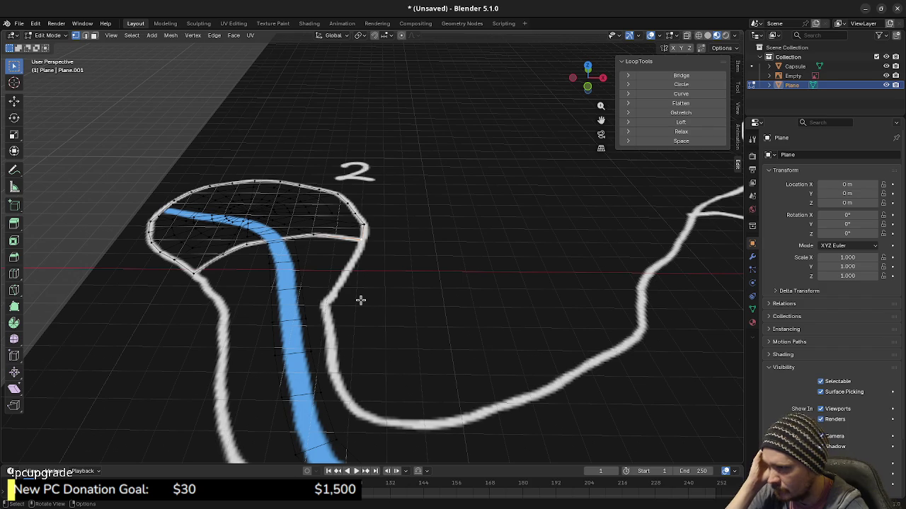
Switch to top orthographic view and zoom out over the whole map
key("KP_7")
scroll(438, 277, "down", 2, "shift")
scroll(445, 277, "down", 2, "shift")
scroll(440, 235, "down", 4, "shift")
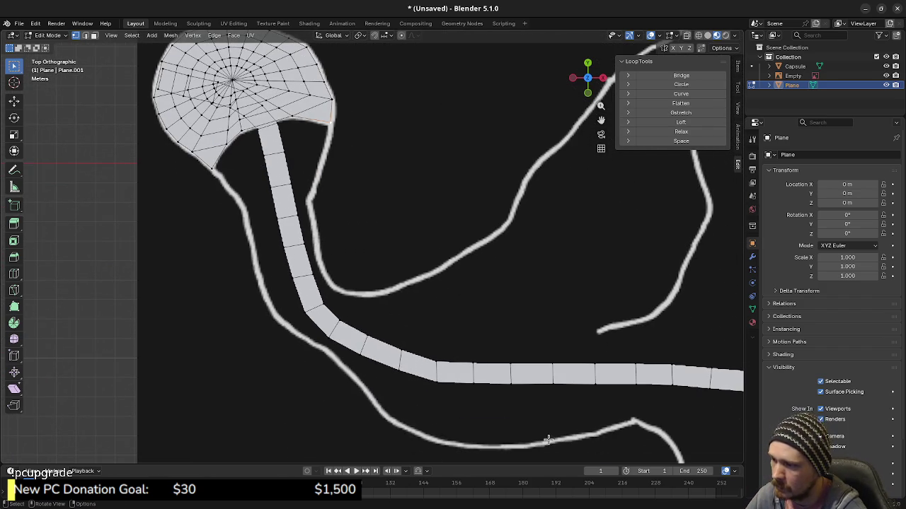
scroll(275, 199, "up", 2, "ctrl")
scroll(505, 259, "down", 4)
scroll(505, 259, "down", 3)
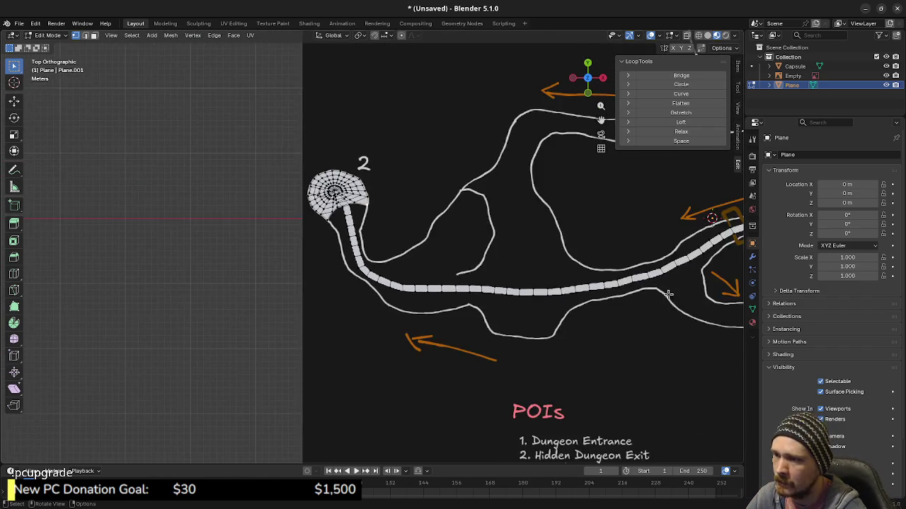
scroll(449, 288, "up", 3)
middle_click_drag(448, 289, 417, 306, "shift")
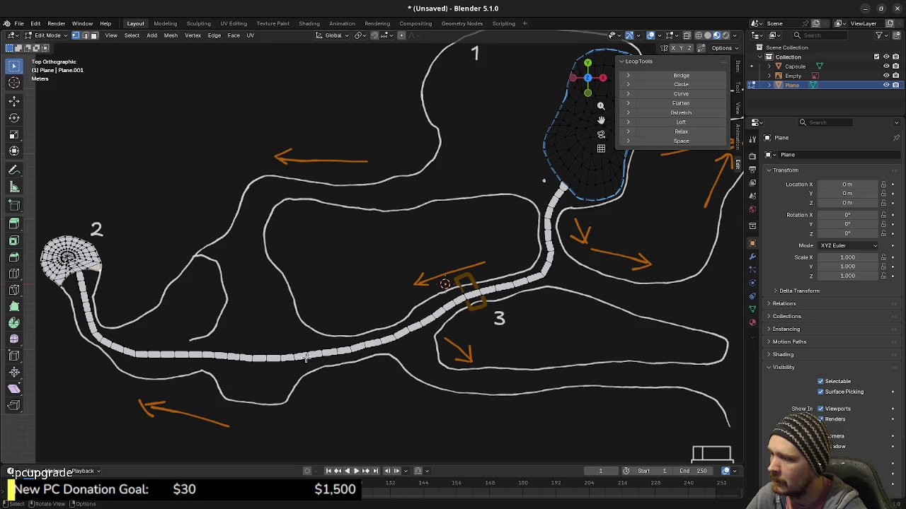
scroll(385, 342, "down", 3, "ctrl")
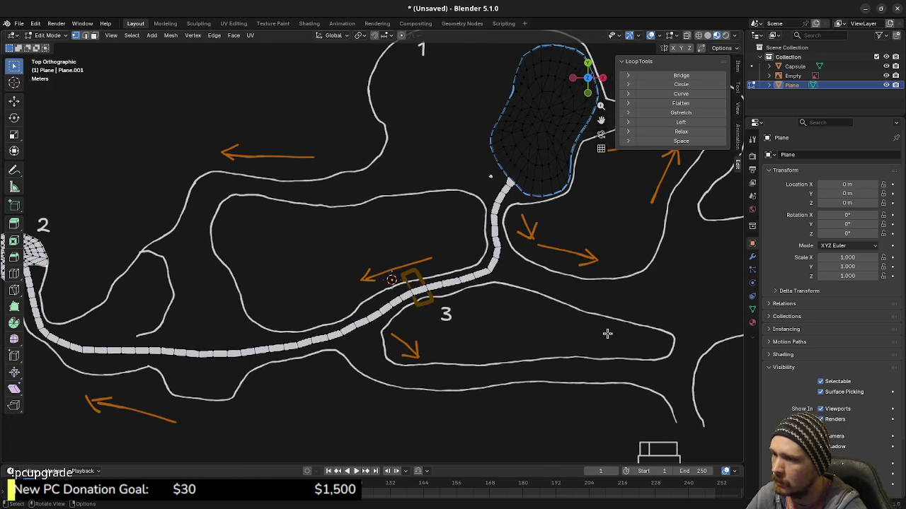
middle_click_drag(587, 331, 470, 348, "shift")
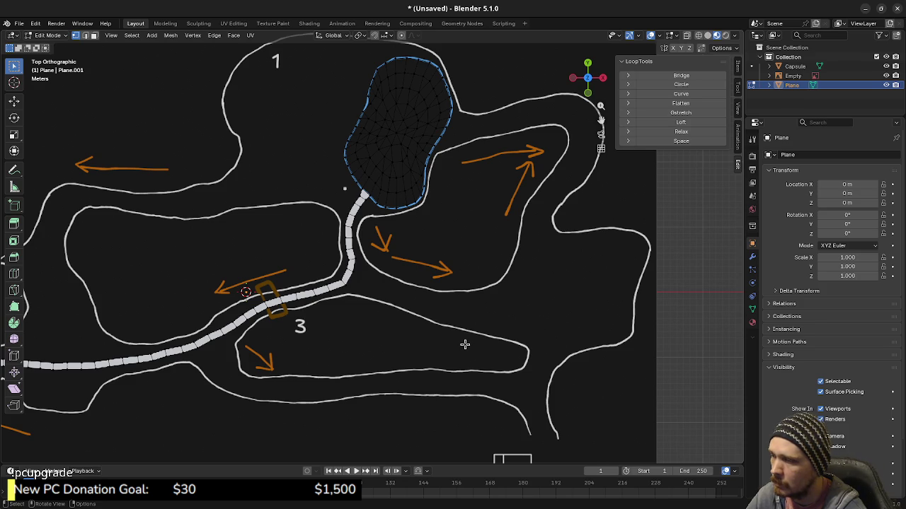
middle_click_drag(388, 355, 564, 340, "shift")
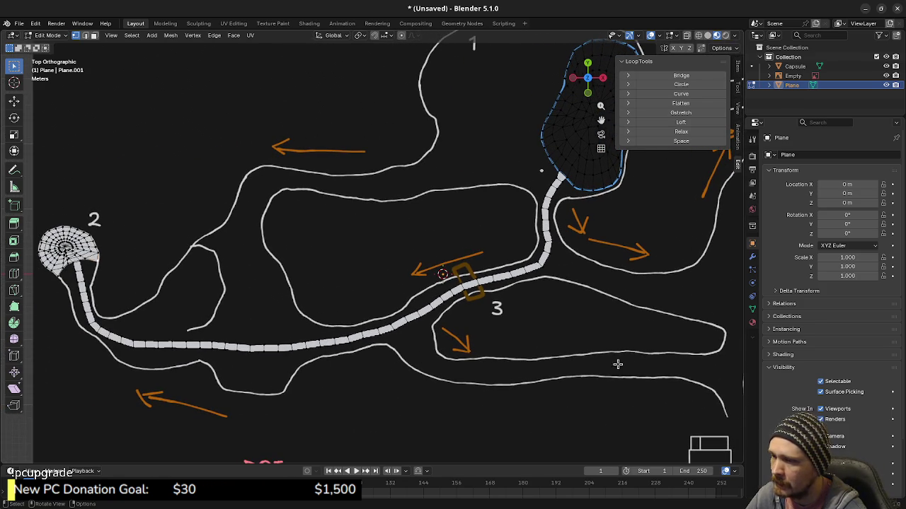
scroll(581, 358, "up", 1)
scroll(542, 344, "up", 1)
scroll(455, 356, "up", 1)
scroll(566, 370, "up", 1)
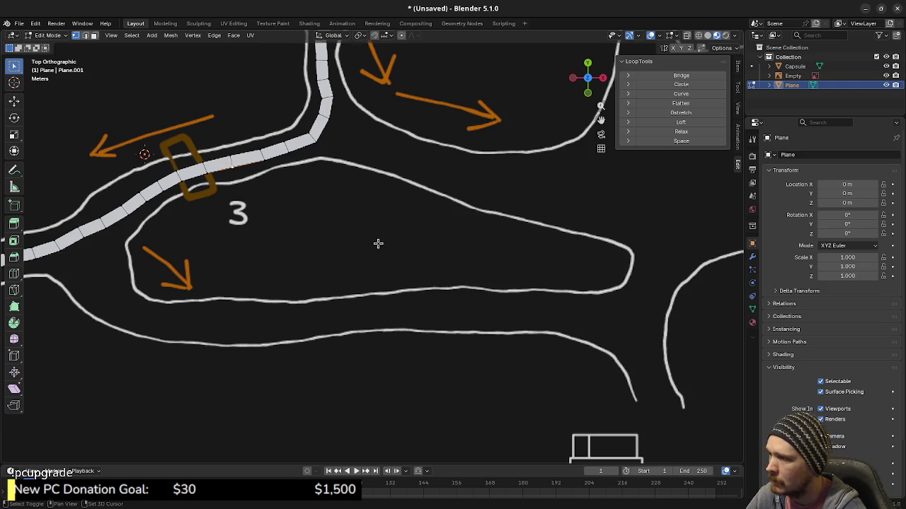
Move the duplicated geometry onto the lower path near point 3
key("g")
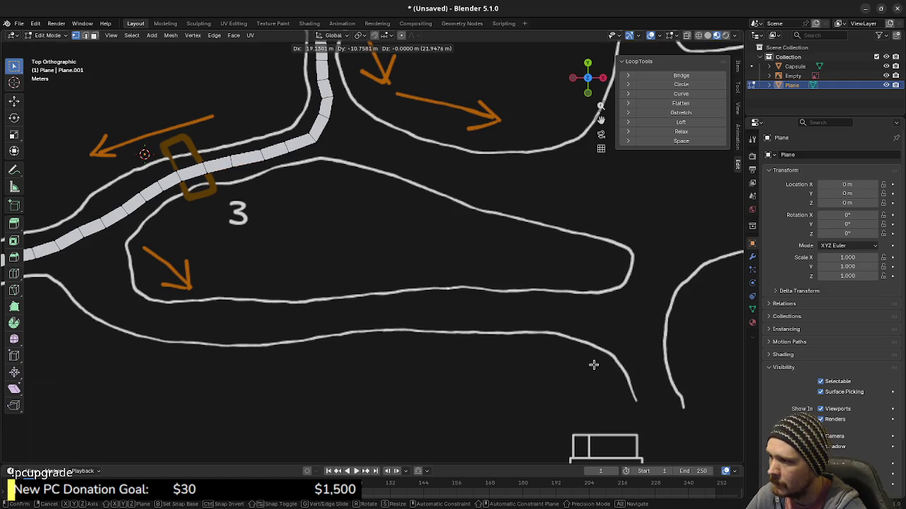
left_click(594, 365)
scroll(497, 355, "up", 1)
scroll(519, 366, "up", 1)
middle_click_drag(520, 366, 514, 320, "shift")
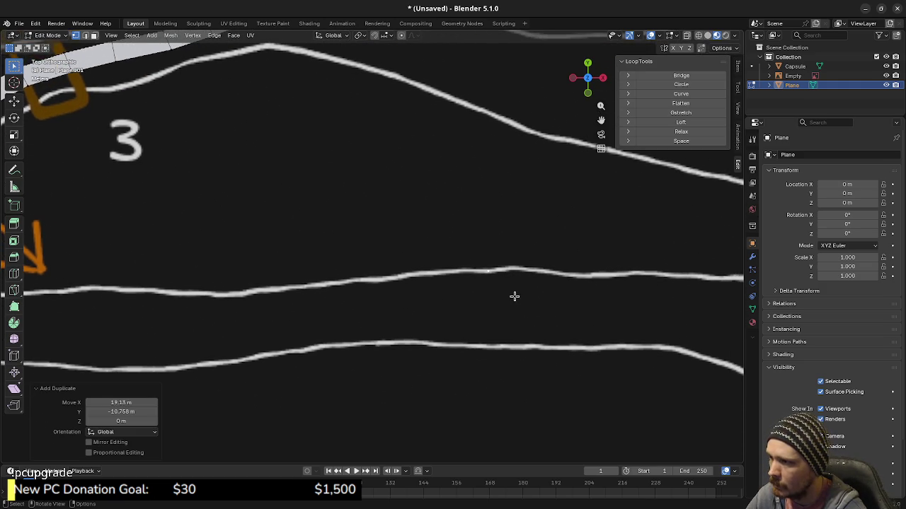
Extrude vertices across the lower path's width, clear stray vertices, and fill a quad face
key("e")
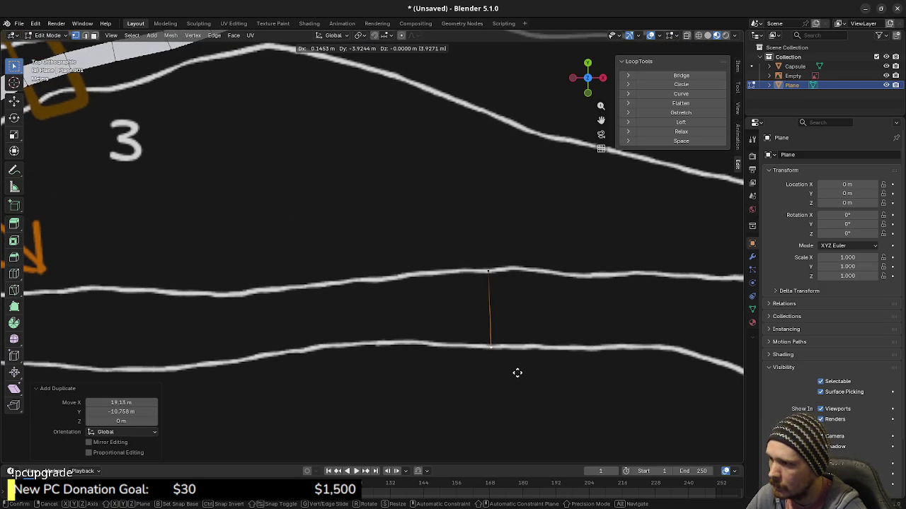
left_click(516, 371)
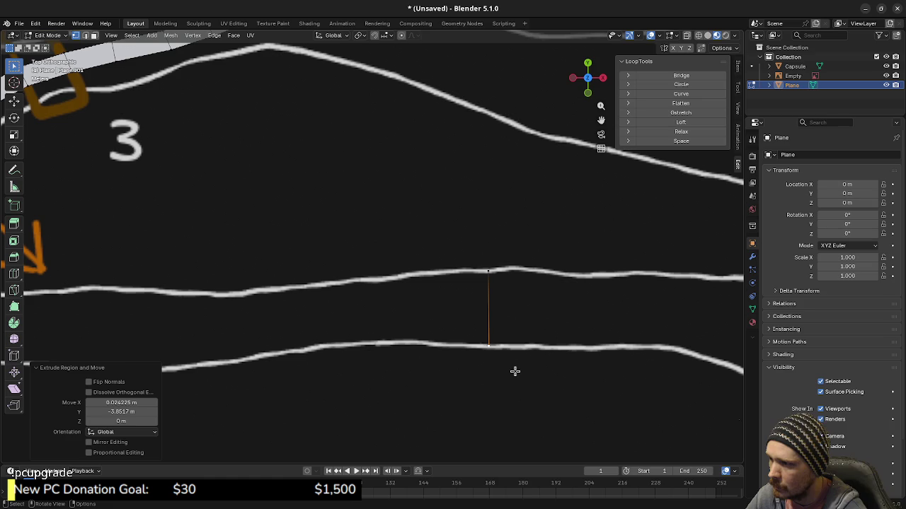
left_click(487, 271)
key("e")
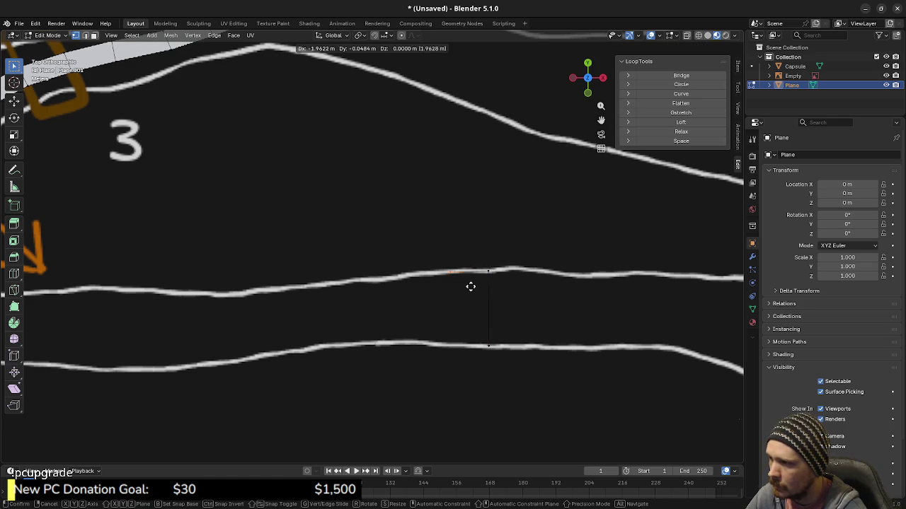
left_click(463, 285)
key("e")
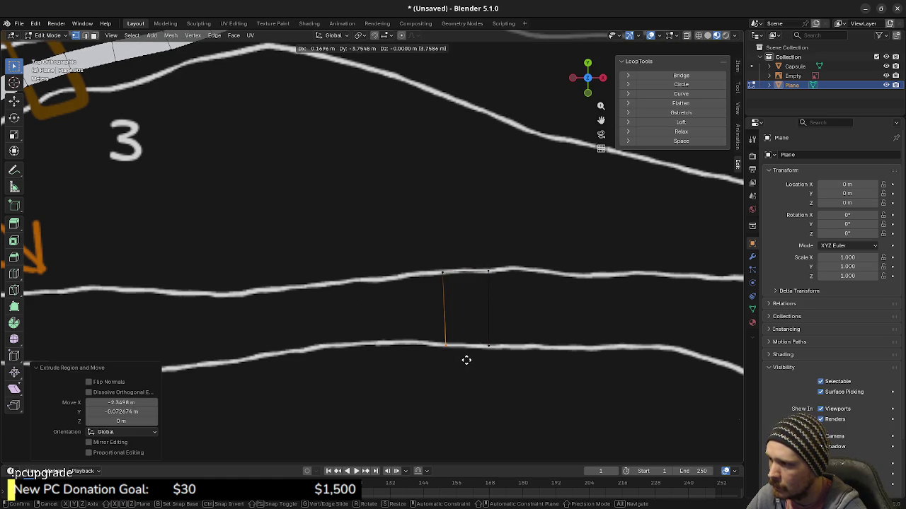
right_click(465, 359)
key("x")
left_click(511, 359)
left_click_drag(439, 338, 544, 372)
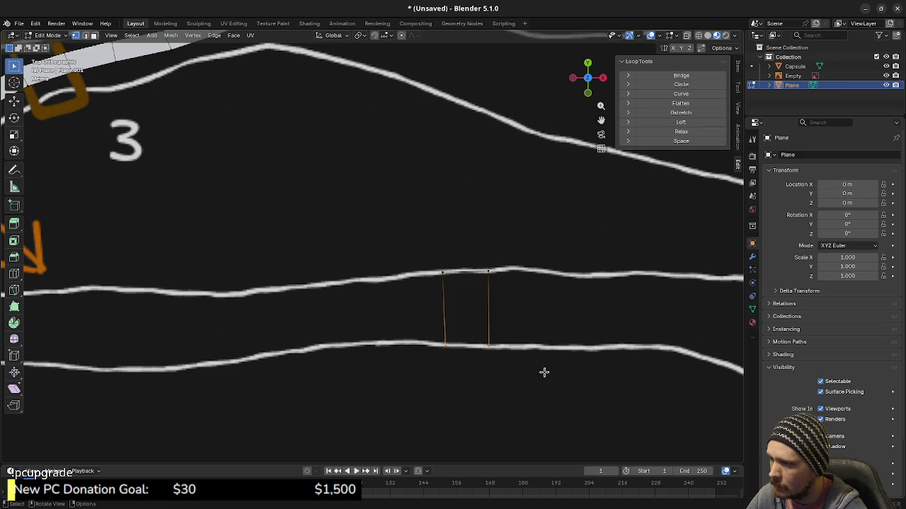
left_click_drag(430, 248, 506, 354)
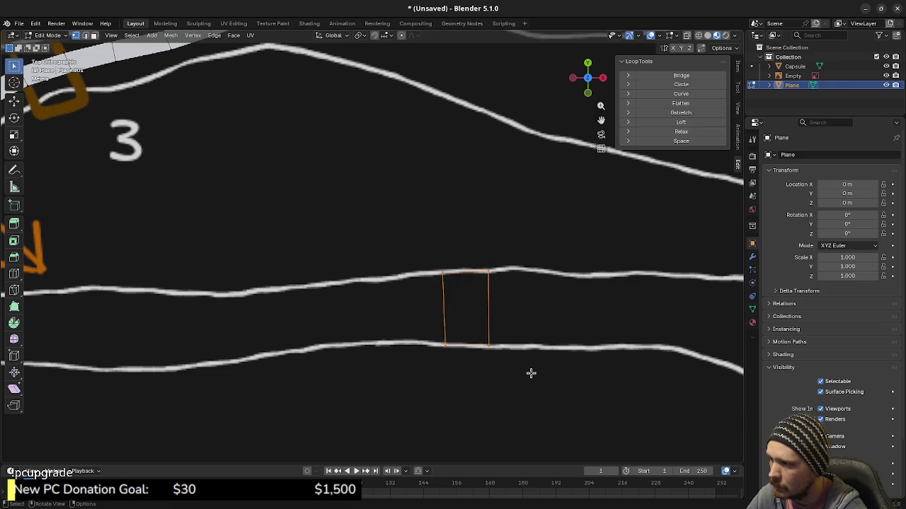
key("f")
Extrude the quad's left edge along the path, widening the patch into two columns
left_click_drag(423, 259, 476, 375)
key("e")
left_click(395, 270)
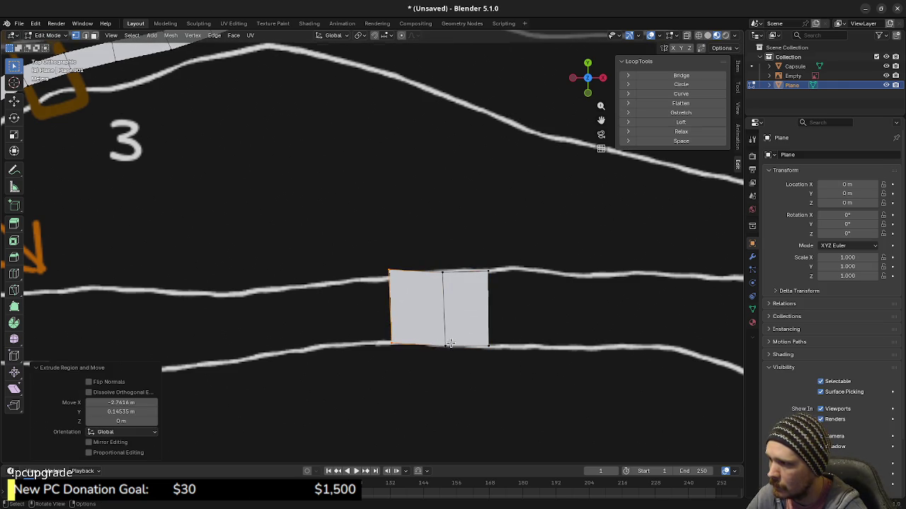
key("g")
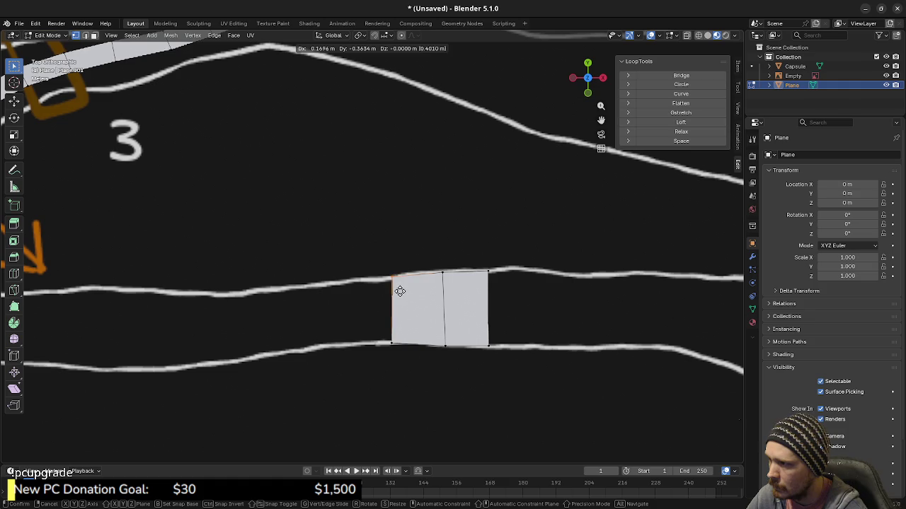
left_click(400, 291)
Add two horizontal loop cuts across the patch and slide the upper cut upward
key("ctrl+r")
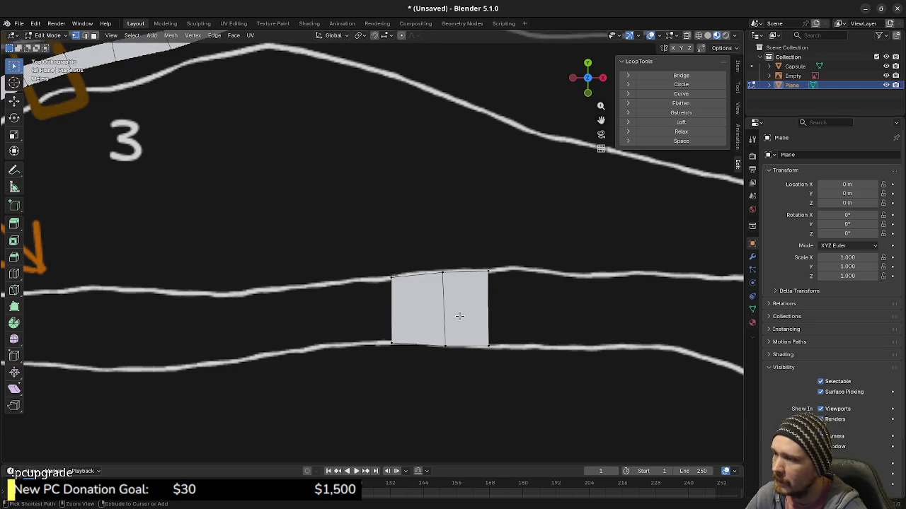
scroll(461, 315, "up", 1)
left_click(461, 316)
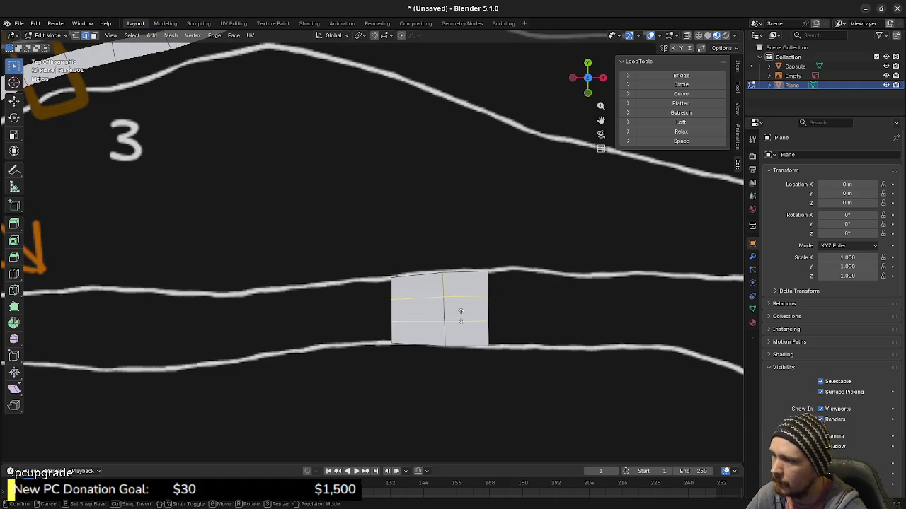
right_click(463, 311)
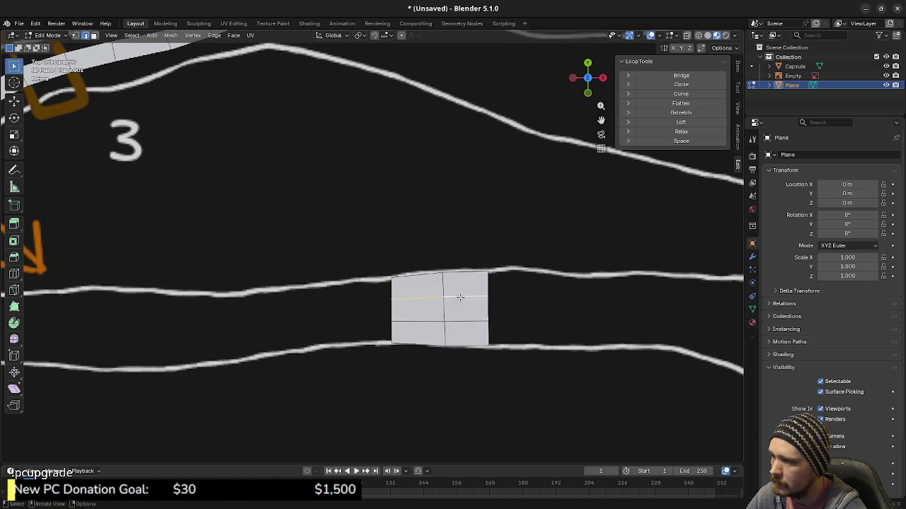
key("g")
key("g")
left_click(460, 286)
Edge-slide the plane's lower edge onto the sketch's lower path line, then select everything
left_click(462, 323)
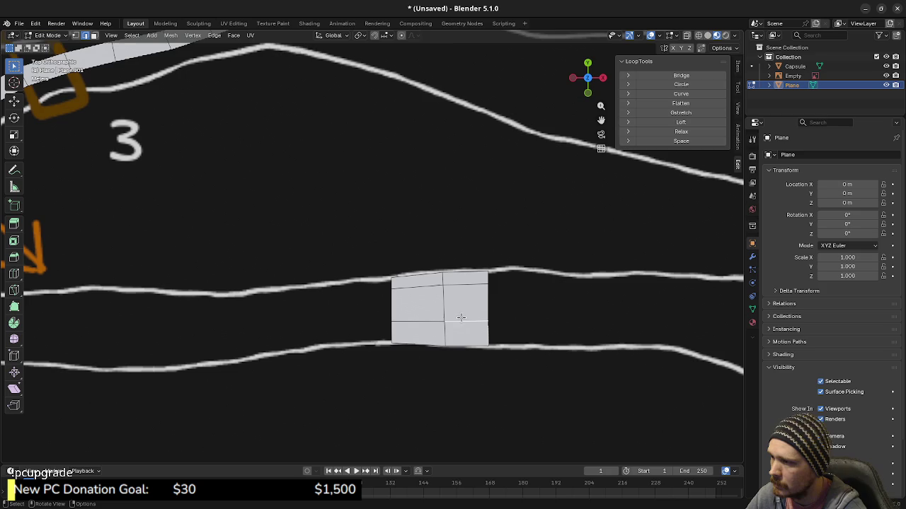
left_click(427, 322, "shift")
key("g")
key("g")
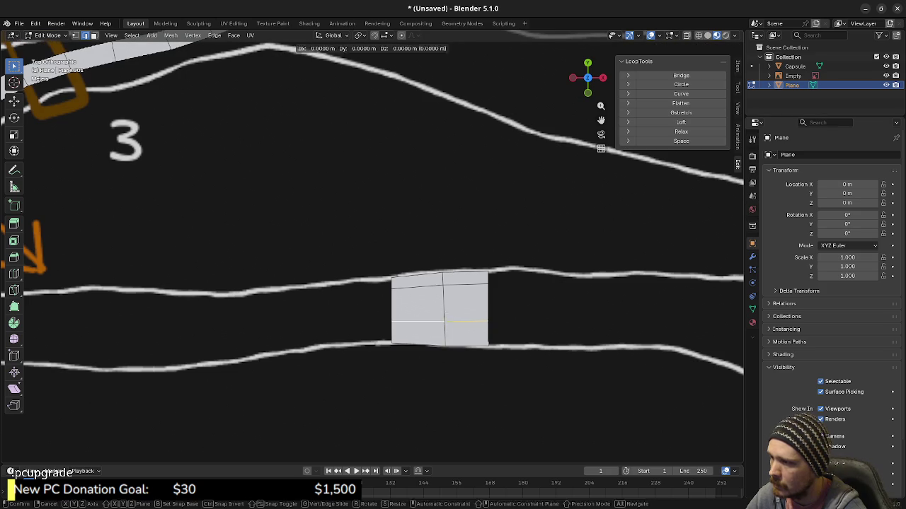
left_click(447, 332)
key("a")
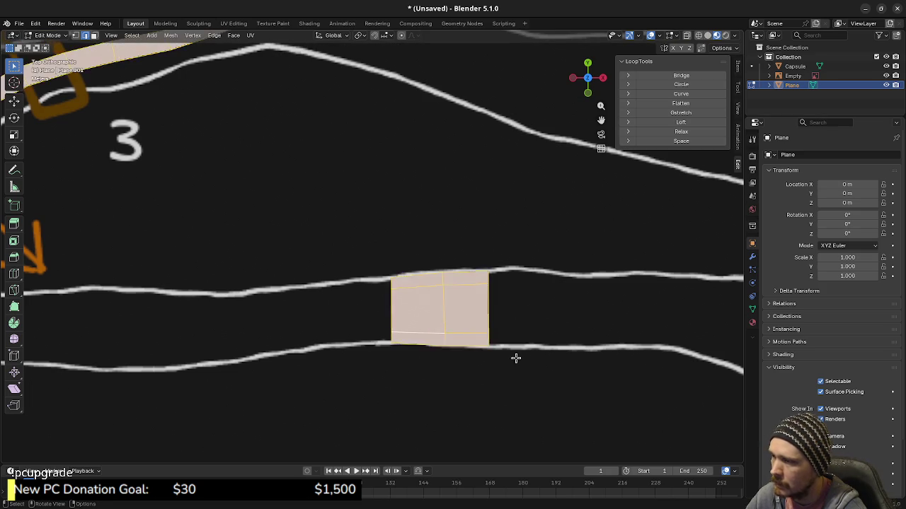
middle_click_drag(516, 358, 505, 323)
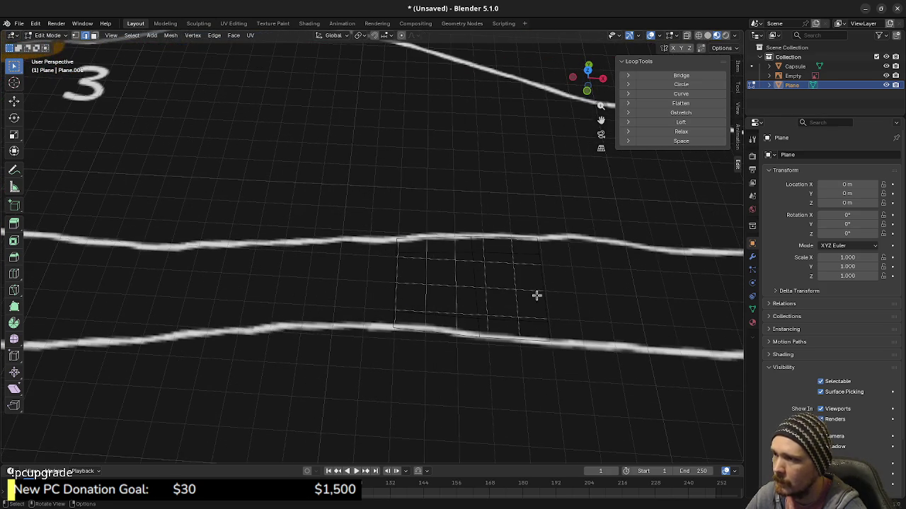
Hide the reference sketch and sink two faces of the plane by 0.121 m
left_click(886, 76)
key("3")
left_click(503, 291)
left_click(433, 284, "shift")
mouse_move(433, 283)
middle_mouse_down()
mouse_move(547, 242)
mouse_move(495, 299)
middle_mouse_up()
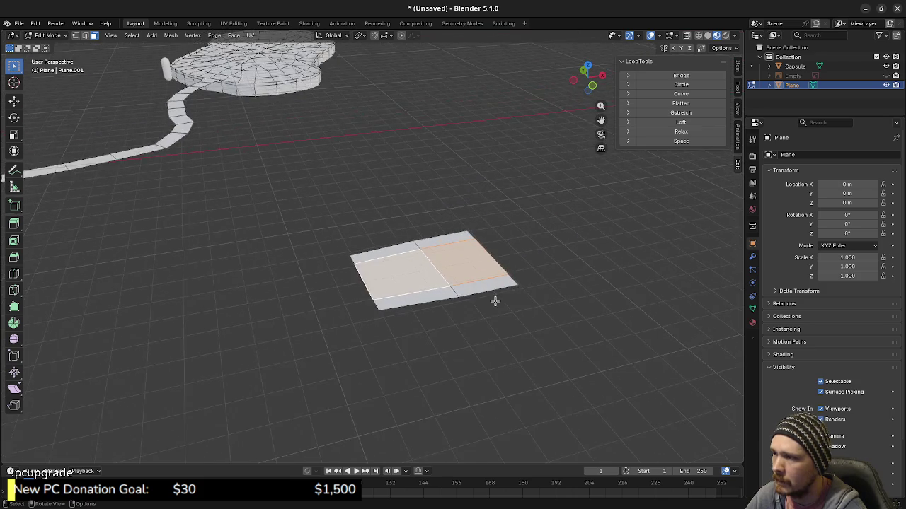
key("g")
key("z")
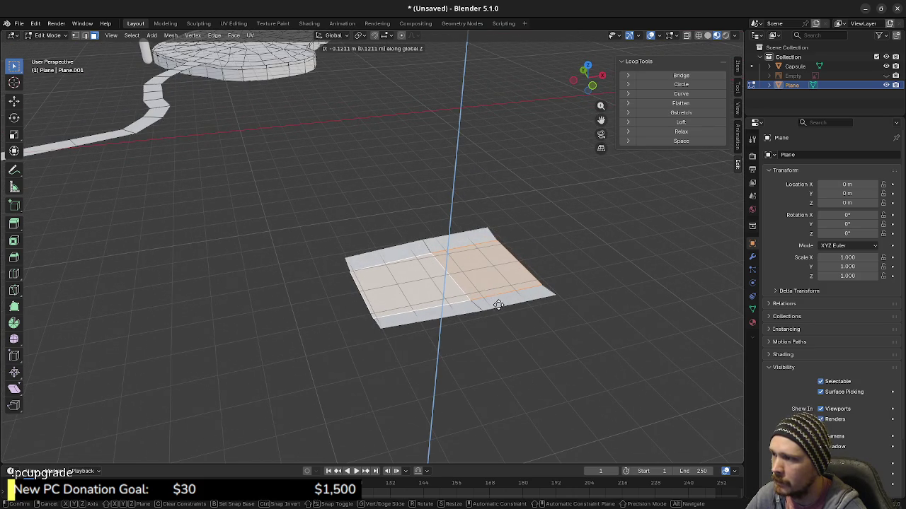
left_click(496, 303)
Raise the plane's left edge vertically to 0.41 m
mouse_move(496, 303)
middle_mouse_down()
mouse_move(399, 253)
mouse_move(406, 298)
middle_mouse_up()
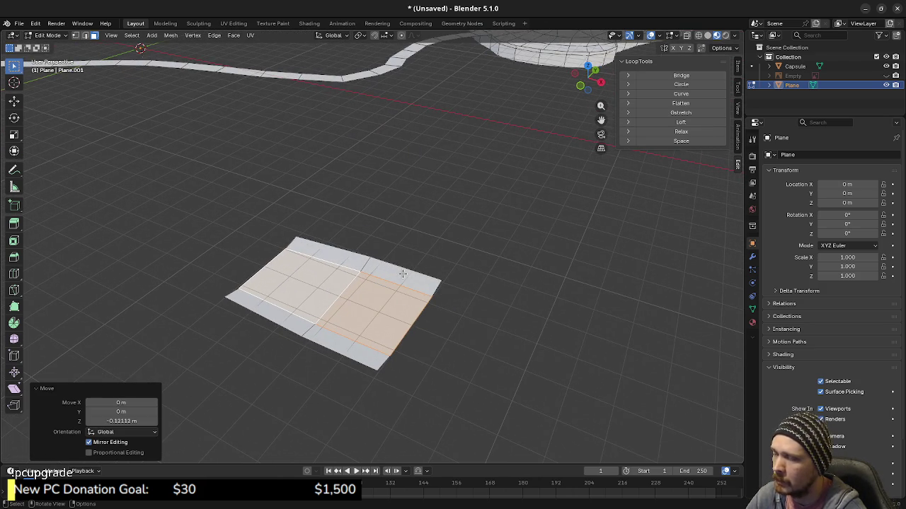
mouse_move(396, 318)
middle_mouse_down()
mouse_move(404, 328)
mouse_move(332, 307)
mouse_move(352, 319)
middle_mouse_up()
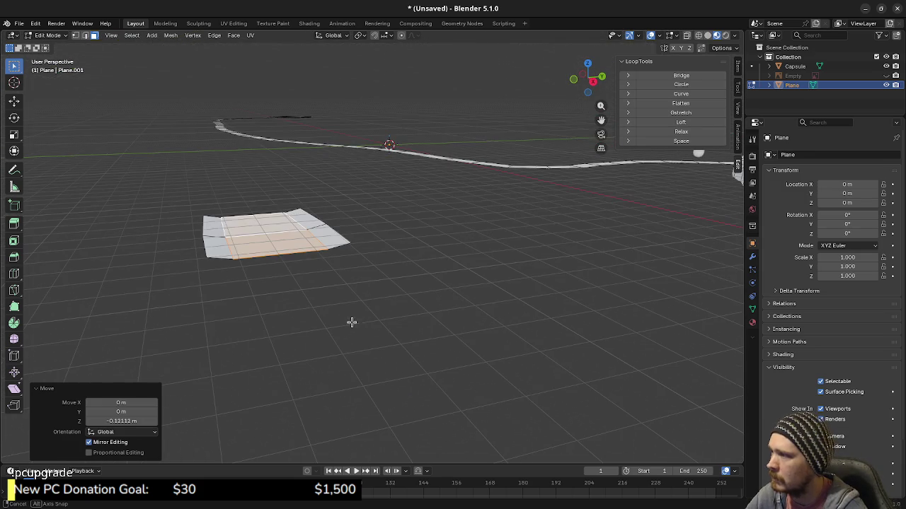
key("KP_7")
mouse_move(349, 282)
middle_mouse_down()
mouse_move(411, 313)
mouse_move(333, 263)
middle_mouse_up()
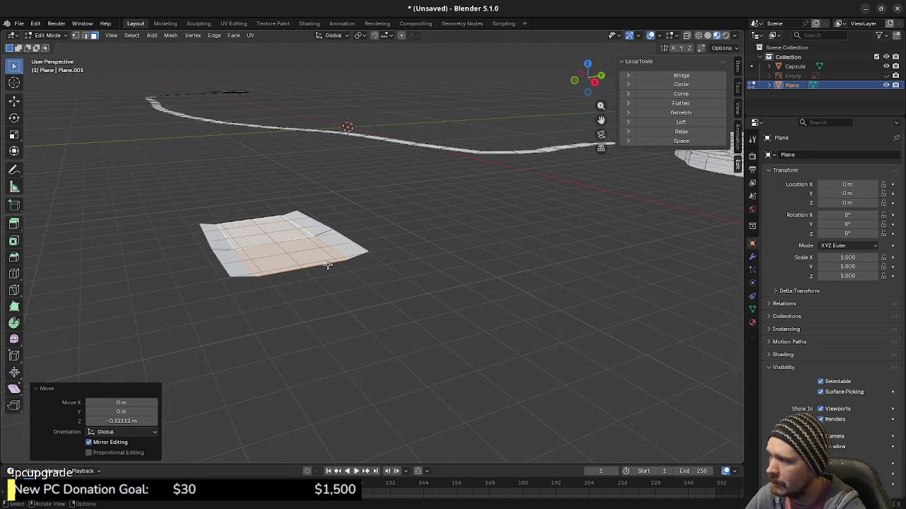
left_click(213, 254)
key("g")
key("z")
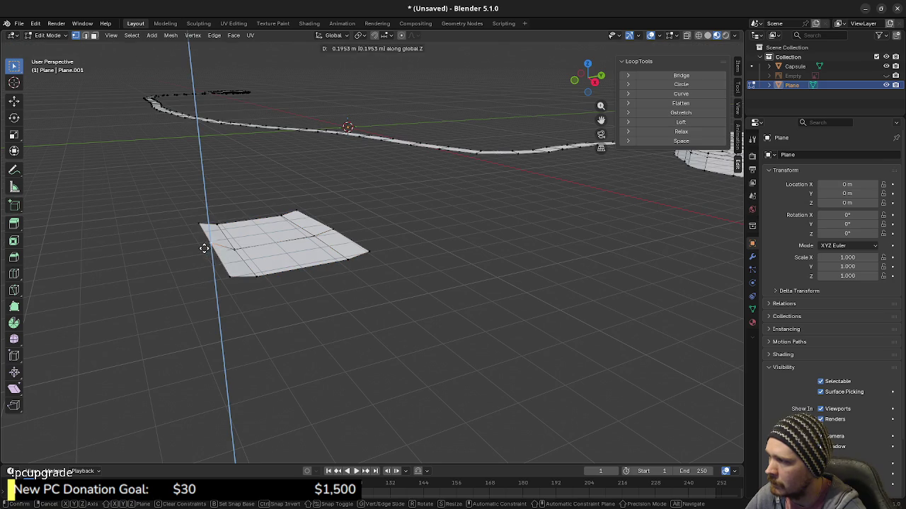
left_click(212, 249)
key("g")
key("z")
left_click(221, 253)
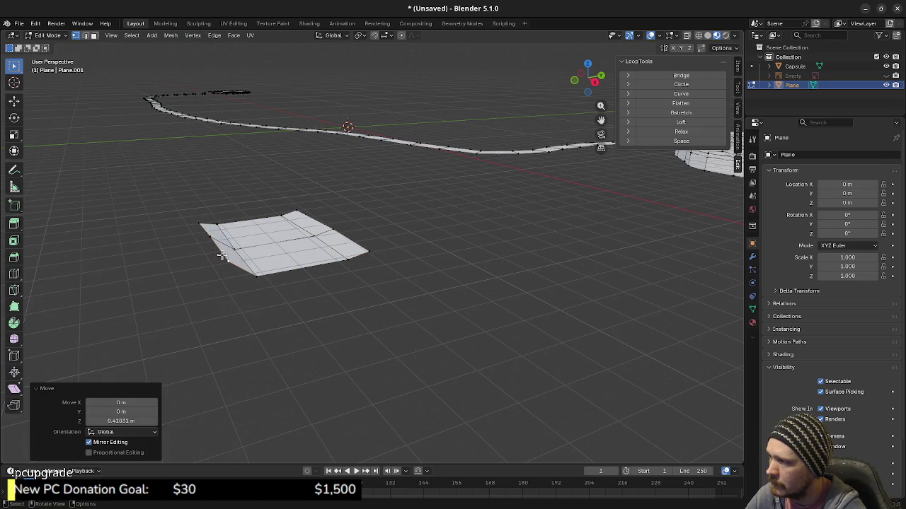
Lift one back corner of the plane vertically to about 0.89 m
left_click(332, 231)
key("g")
key("z")
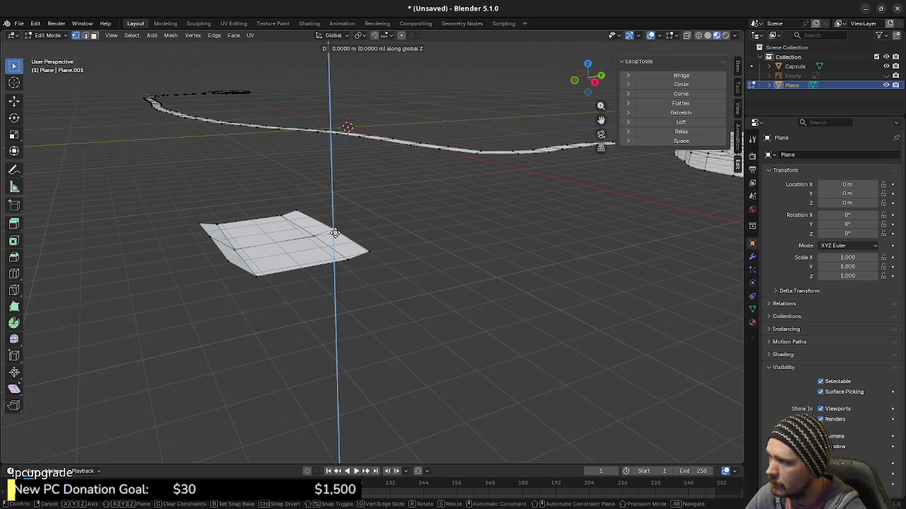
left_click(290, 210)
key("g")
key("z")
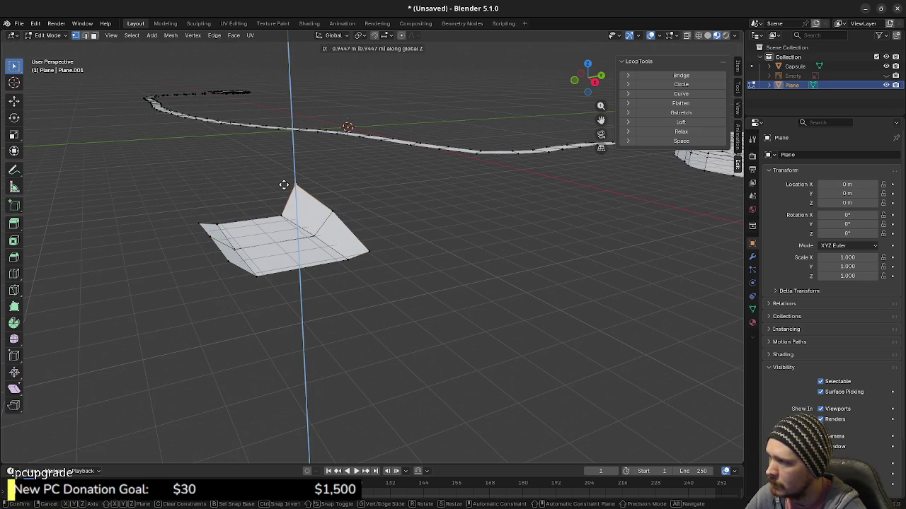
left_click(283, 189)
middle_click_drag(320, 241, 307, 232)
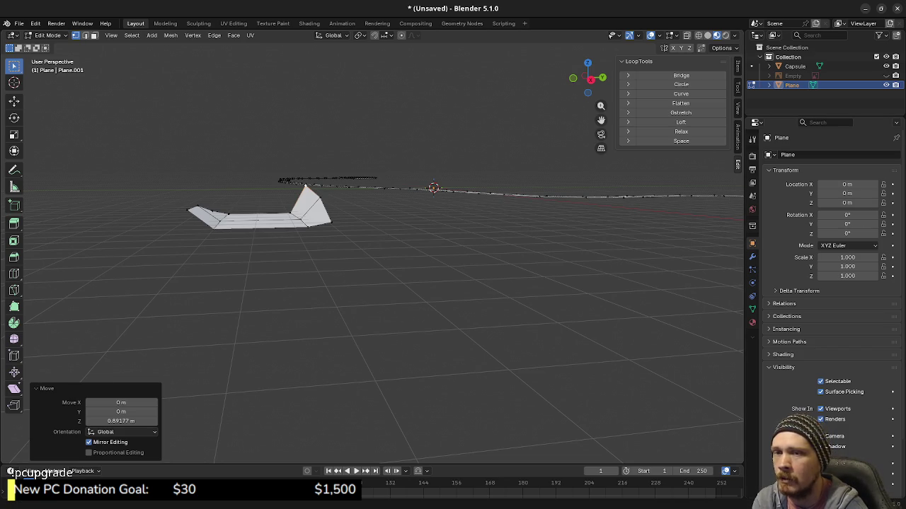
Alt-Tab out of Blender to pull up the Coagulation map reference image
key("alt+Tab")
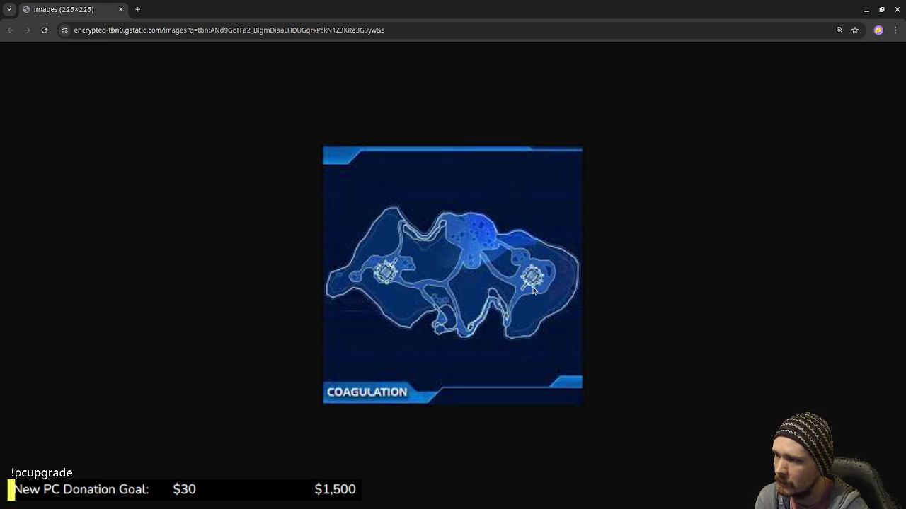
Restore the Coagulation map window from full screen and close it
mouse_move(516, 3)
left_mouse_down()
mouse_move(541, 407)
mouse_move(566, 184)
mouse_move(546, 375)
mouse_move(548, 113)
left_mouse_up()
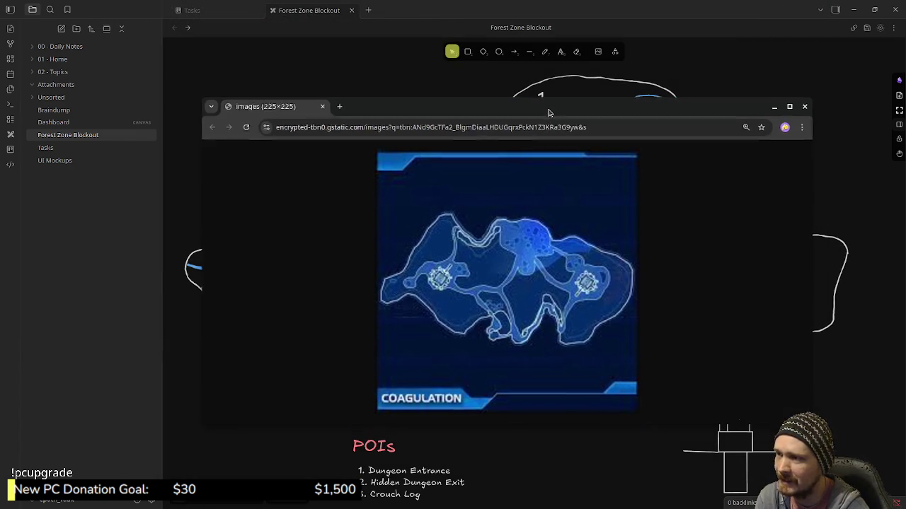
left_click(804, 106)
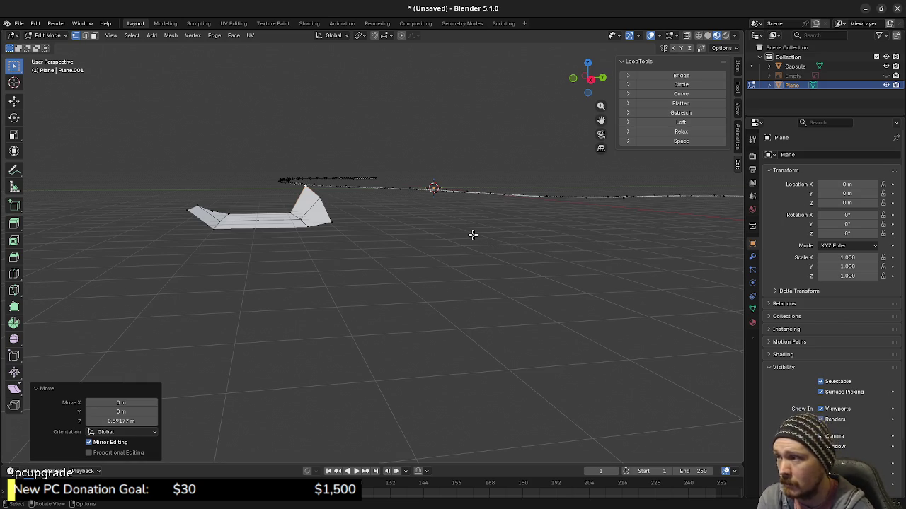
Return to top view and unhide the reference sketch Empty in the outliner
key("KP_7")
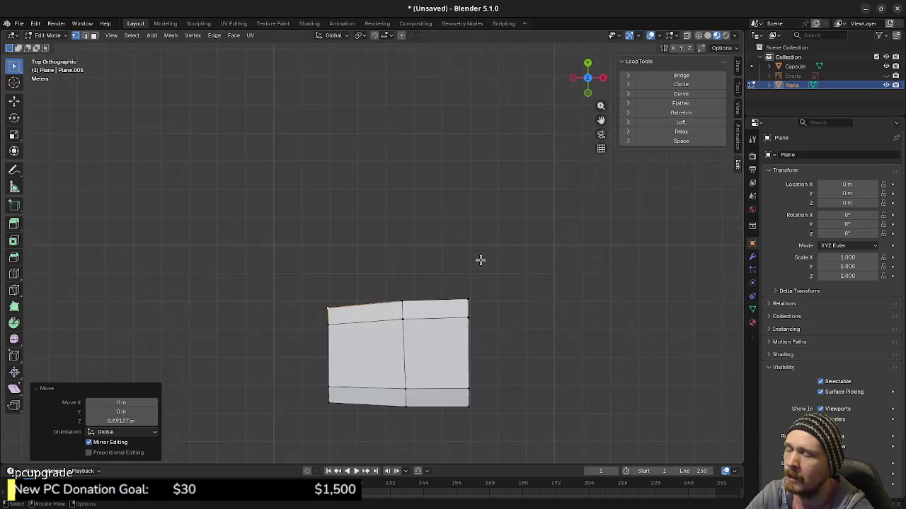
scroll(488, 264, "down", 4)
scroll(489, 265, "down", 3)
scroll(488, 262, "down", 1)
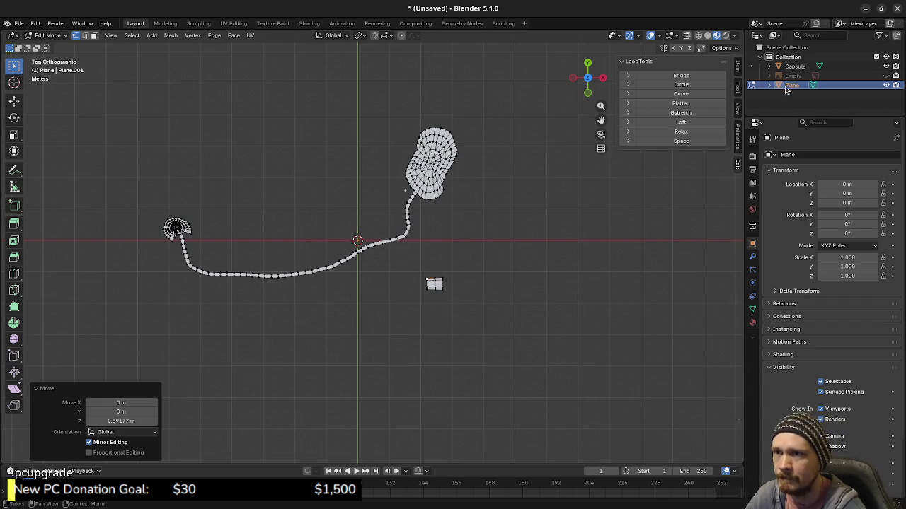
left_click(886, 76)
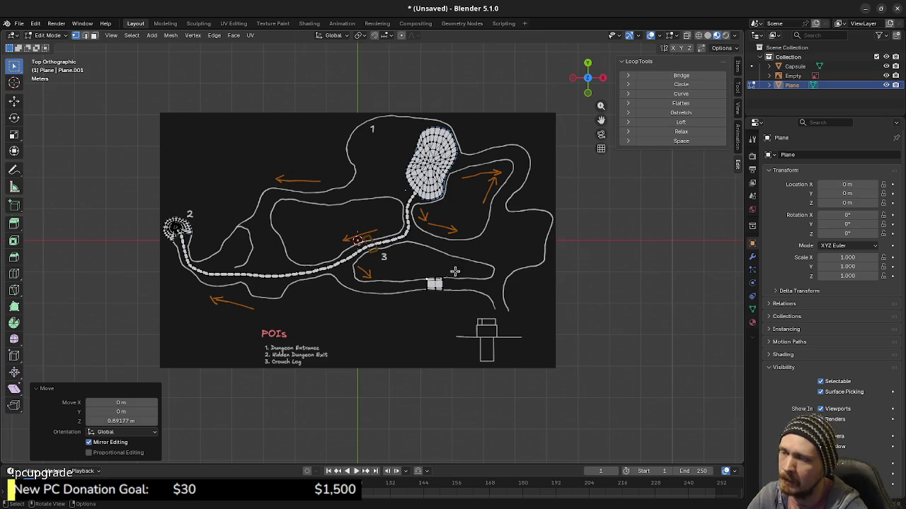
scroll(436, 300, "up", 3)
Box-select the small log piece and delete its vertices
middle_click_drag(488, 310, 519, 319)
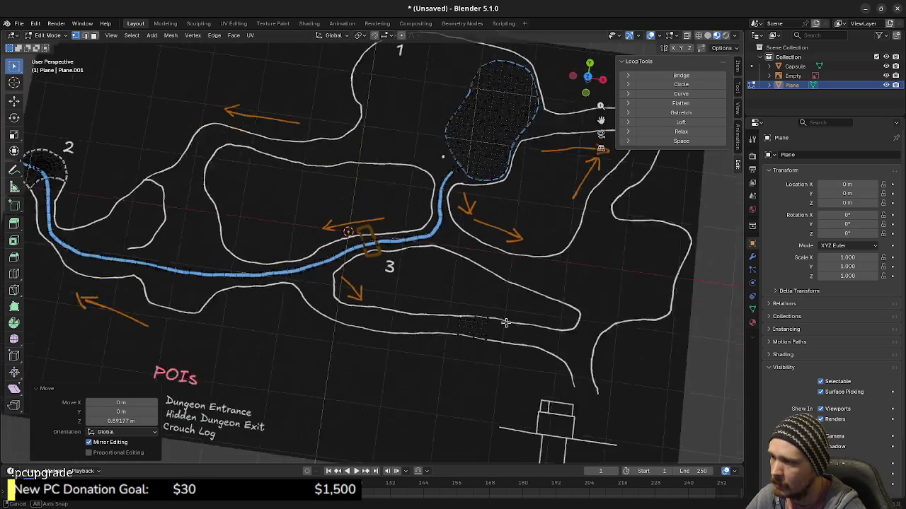
key("KP_7")
left_click_drag(455, 283, 516, 332)
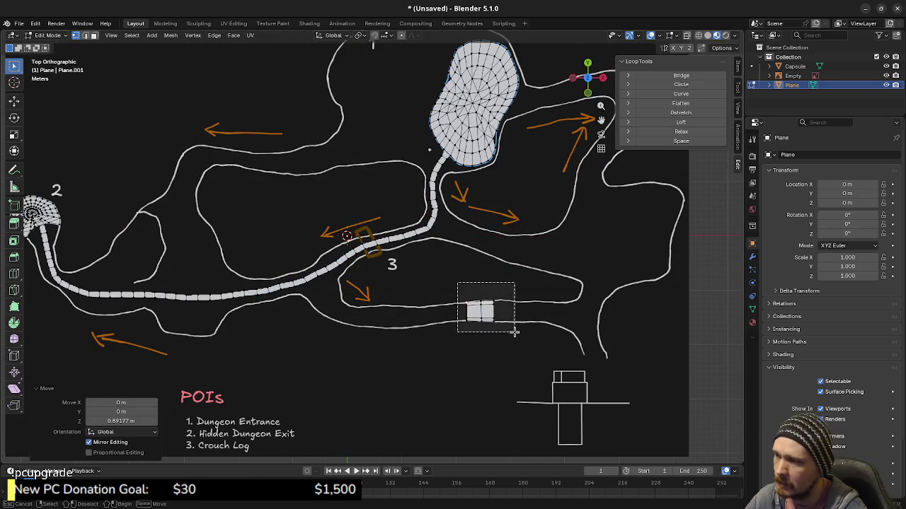
key("x")
left_click(514, 343)
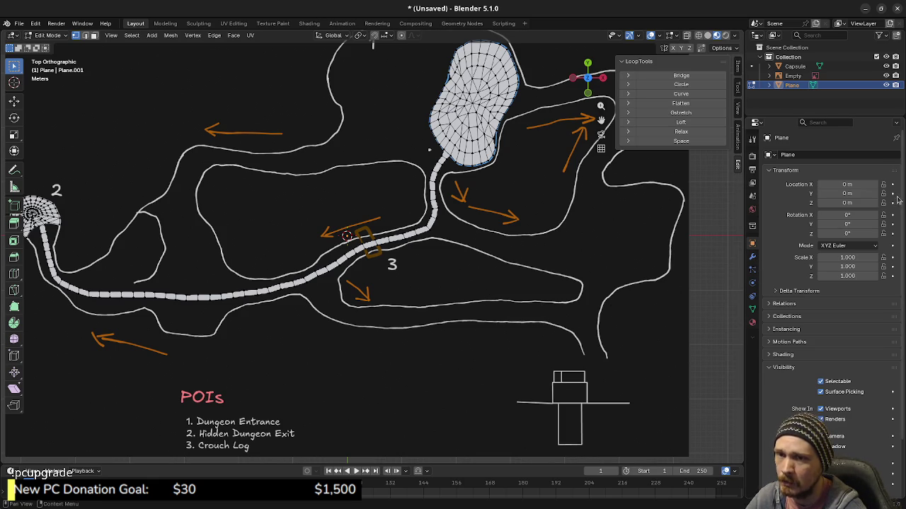
Alt-Tab from Blender to the Godot editor showing test_zone_wilderness.tscn
key("alt+Tab")
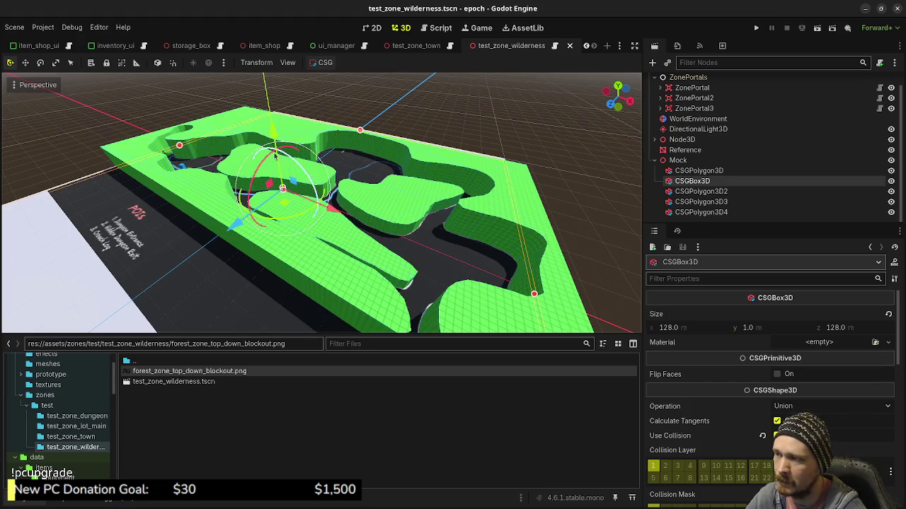
Minimise Godot to reveal Blender's top-down path mesh over the forest sketch
left_click(865, 9)
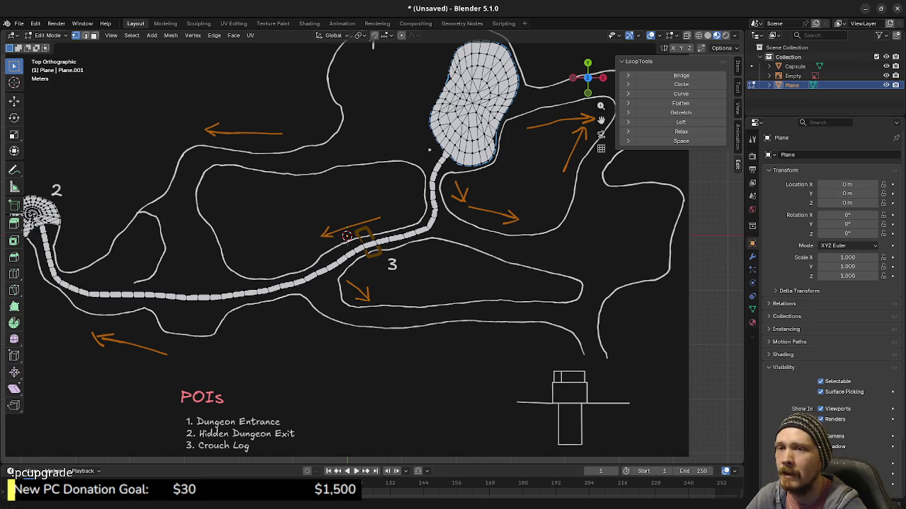
Alt-Tab back to Godot to compare against the test_zone_wilderness CSG blockout
key("alt+Tab")
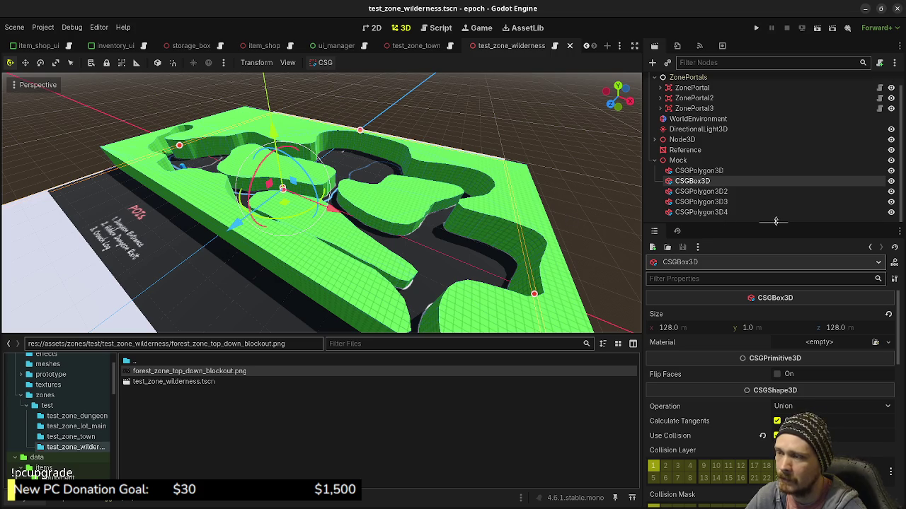
Zoom in on the Godot CSG terrain, then minimise Godot to return to Blender
scroll(437, 277, "up", 2)
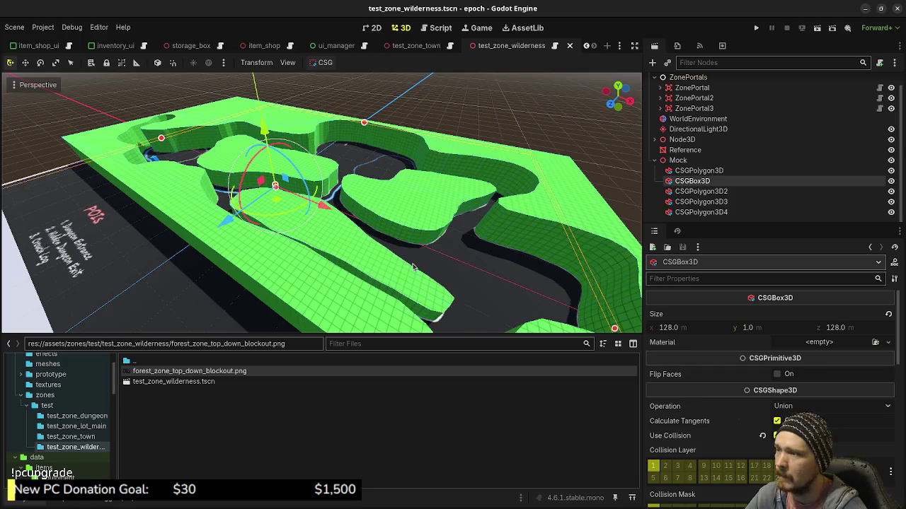
left_click(866, 9)
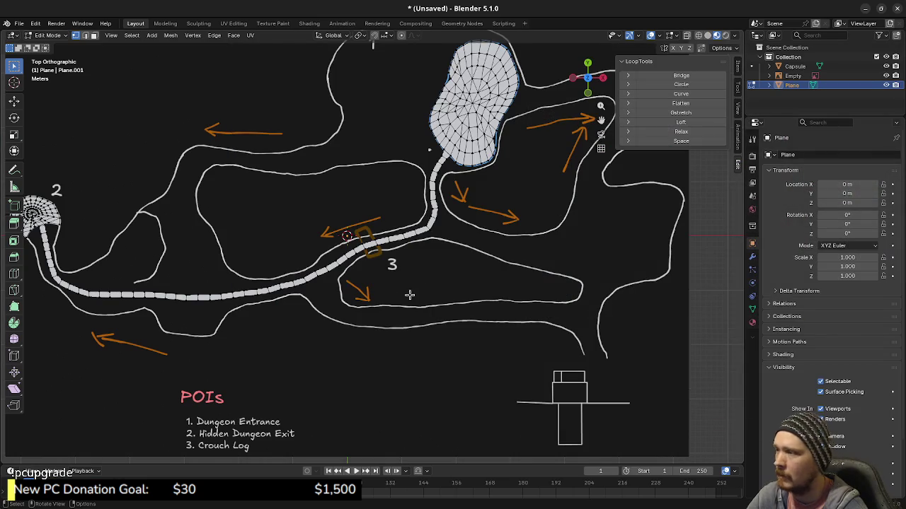
Duplicate a path vertex onto the lower path line below area 3, offset 16.57 m X and -10.779 m Y
middle_click_drag(350, 301, 434, 299, "shift")
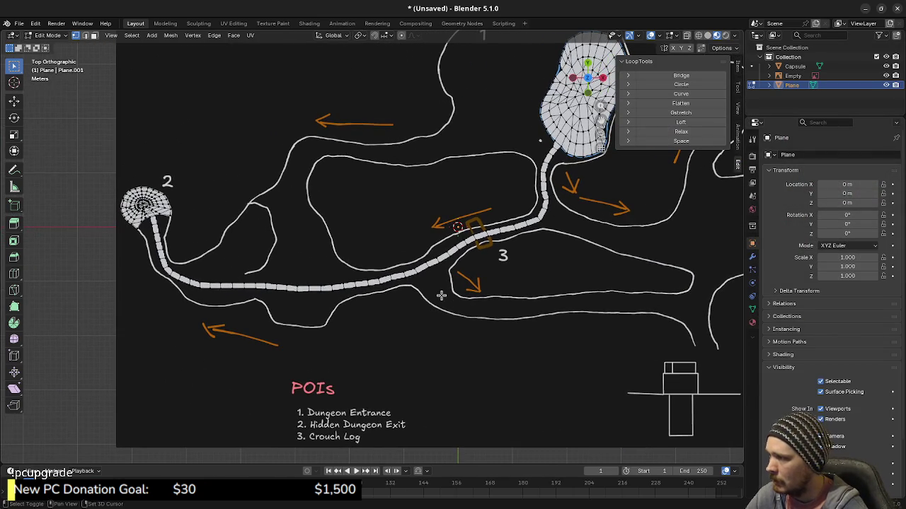
middle_click_drag(550, 327, 492, 332)
key("KP_7")
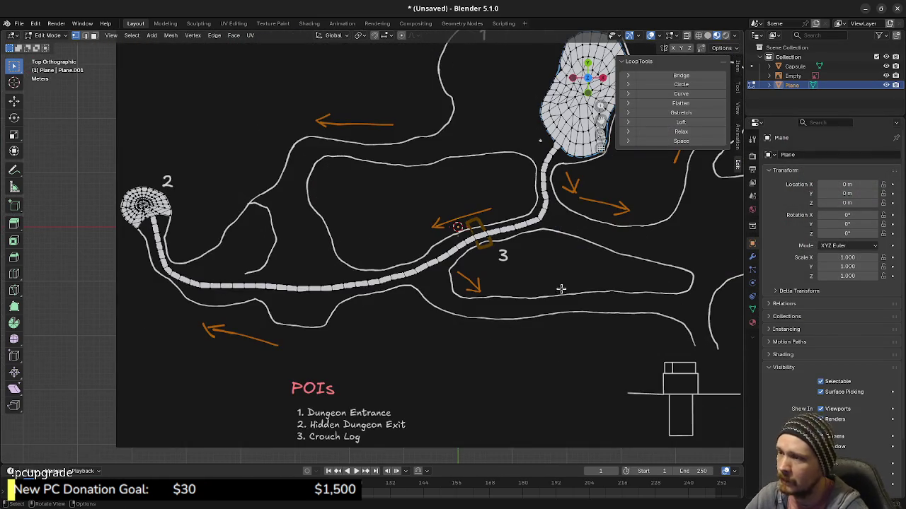
scroll(602, 289, "up", 5)
middle_click_drag(602, 289, 344, 256, "shift")
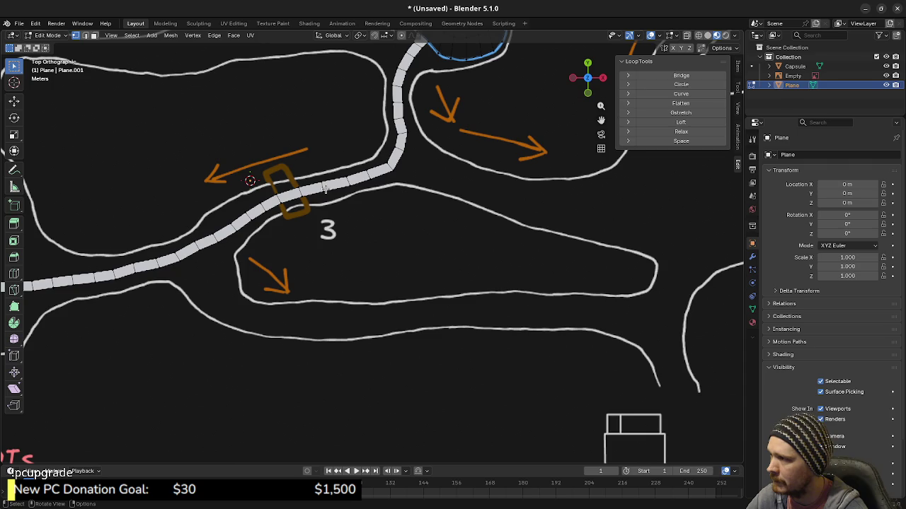
scroll(364, 220, "up", 2)
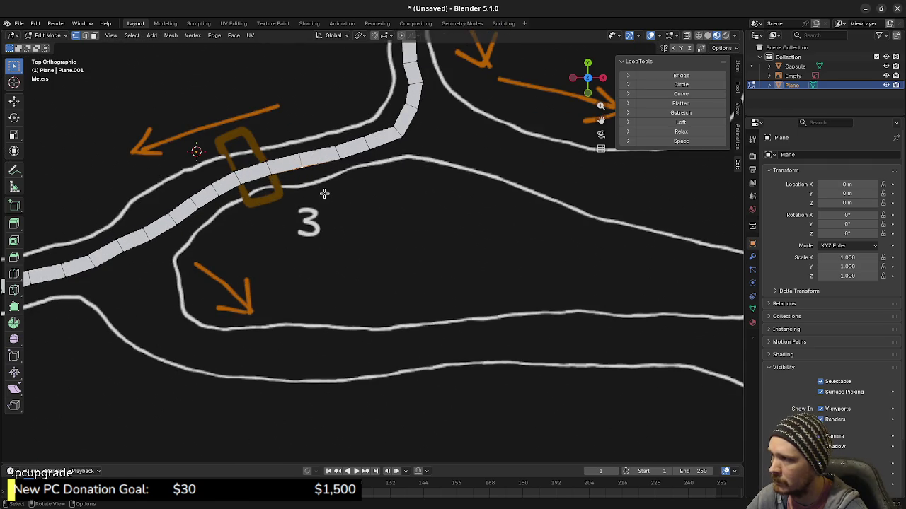
key("g")
right_click(501, 283)
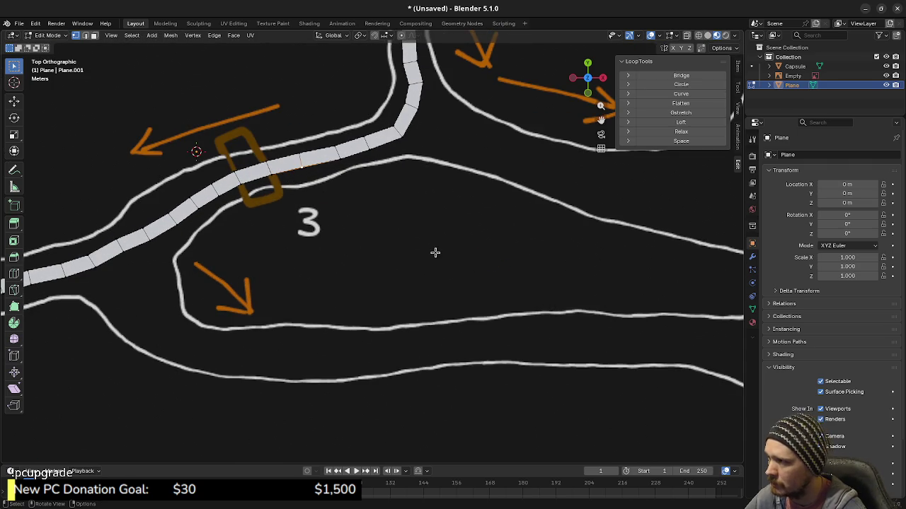
key("shift+d")
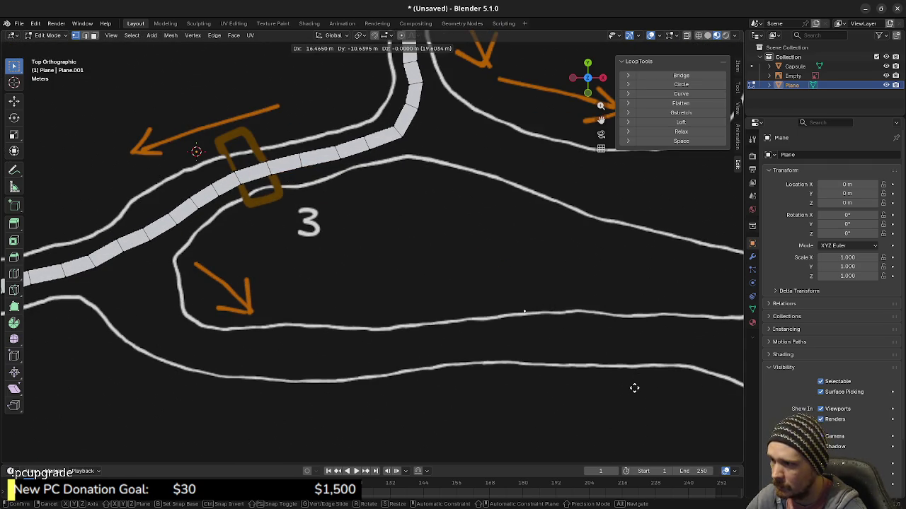
left_click(634, 387)
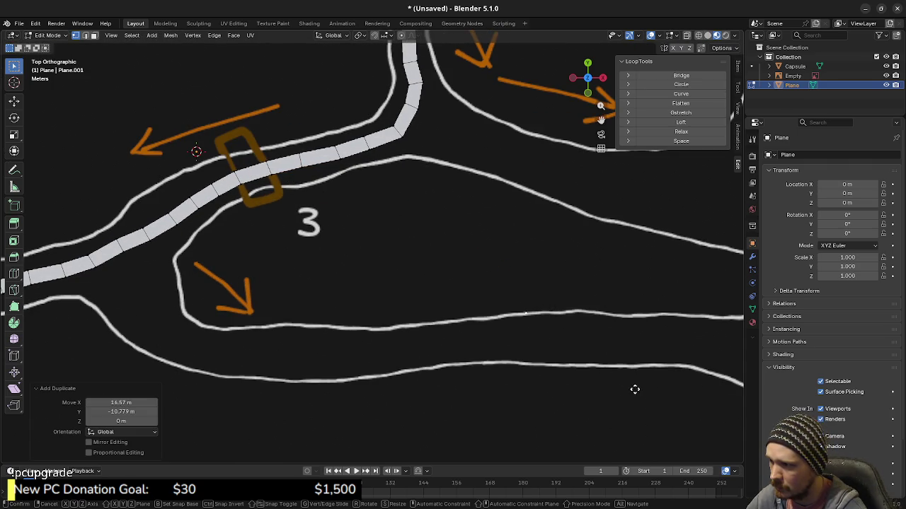
middle_click_drag(584, 340, 508, 300, "shift")
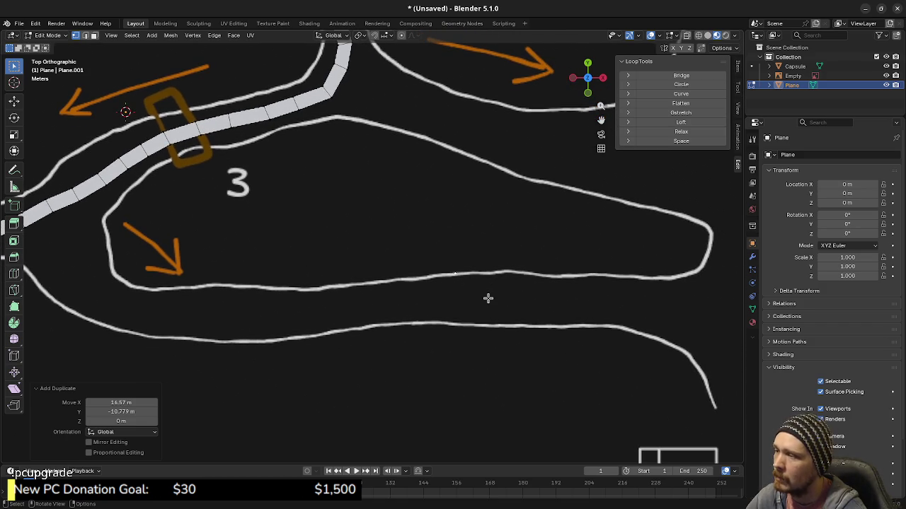
scroll(495, 315, "up", 1)
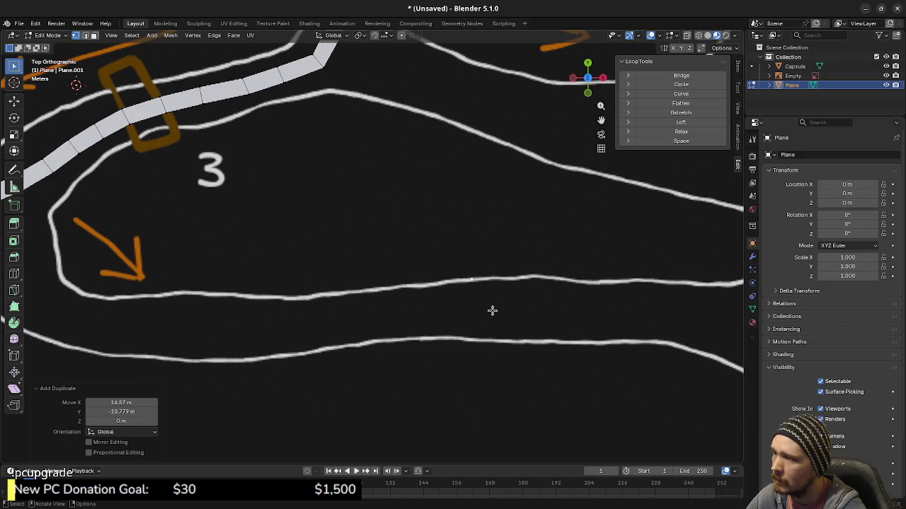
Extrude two edges across the lower path, delete the stray vertex, and fill the first face between them
key("e")
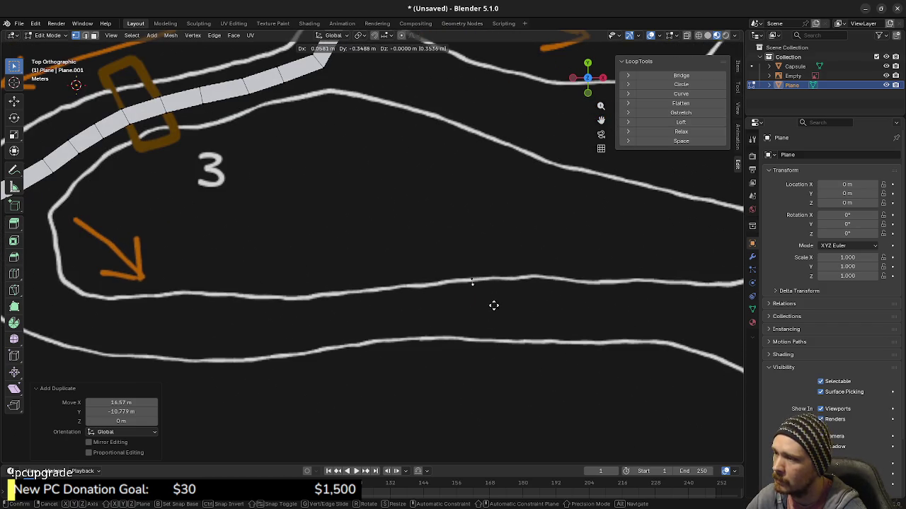
left_click(495, 351)
key("e")
left_click(454, 347)
key("e")
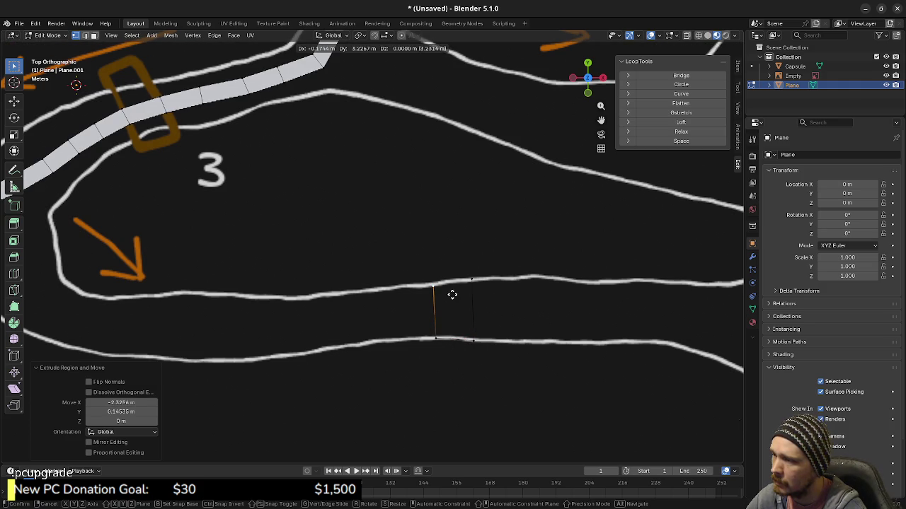
key("Escape")
key("x")
left_click(444, 284)
left_click_drag(412, 250, 502, 291)
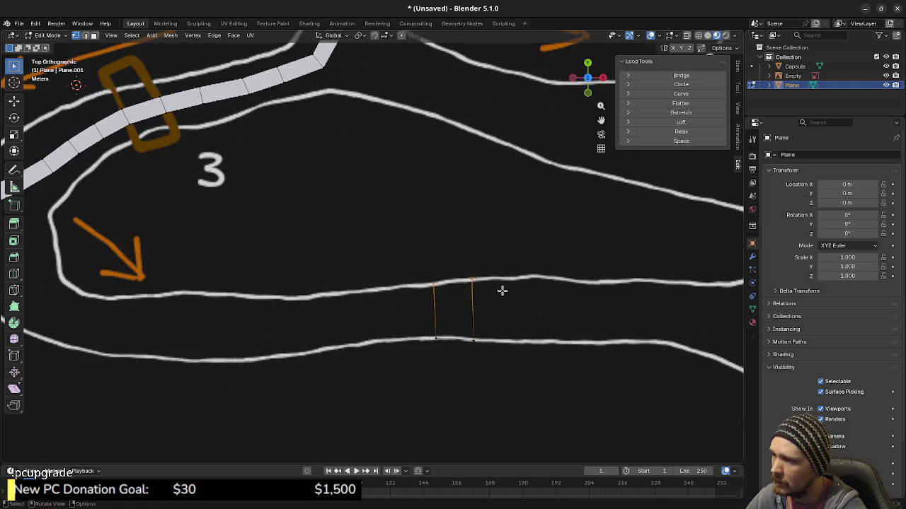
left_click_drag(414, 255, 496, 380)
key("f")
Extrude the strip's left edge into six faces in roughly 3 m steps, reaching the junction
left_click_drag(418, 257, 459, 366)
middle_click_drag(453, 366, 571, 358, "shift")
key("e")
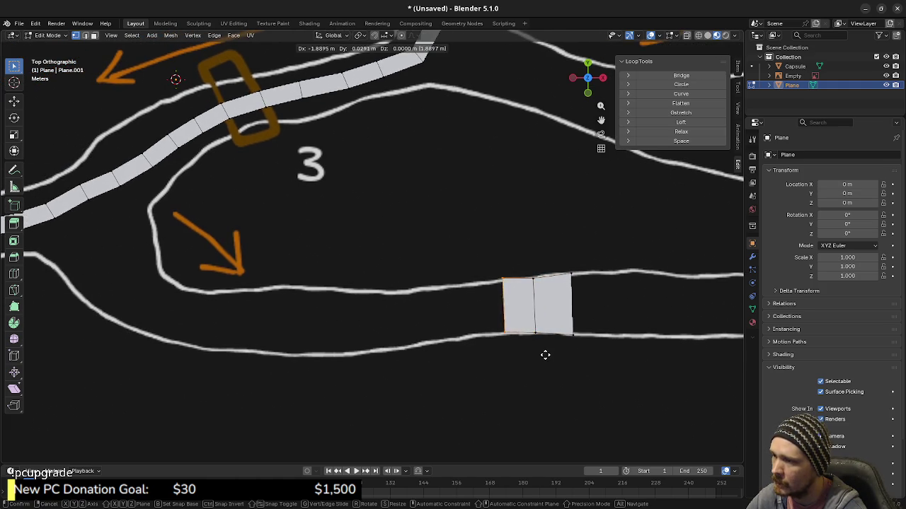
left_click(529, 359)
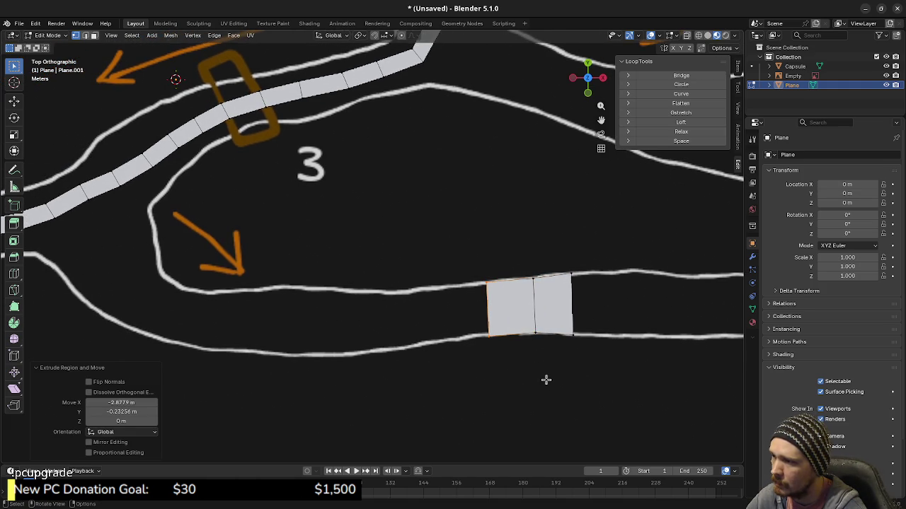
key("e")
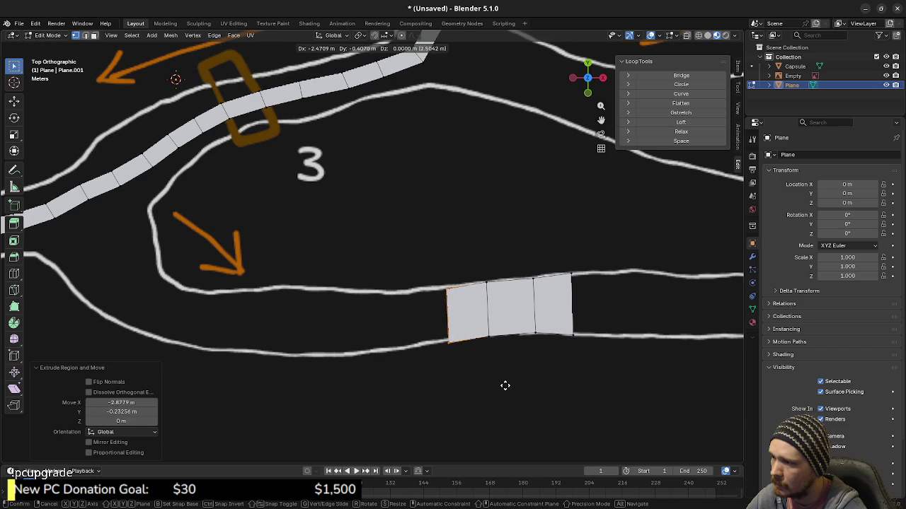
left_click(502, 385)
key("e")
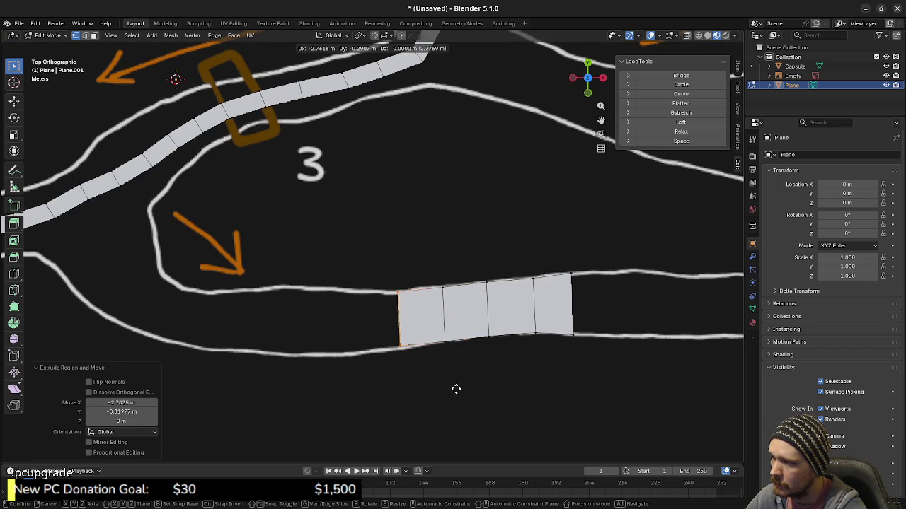
left_click(401, 390)
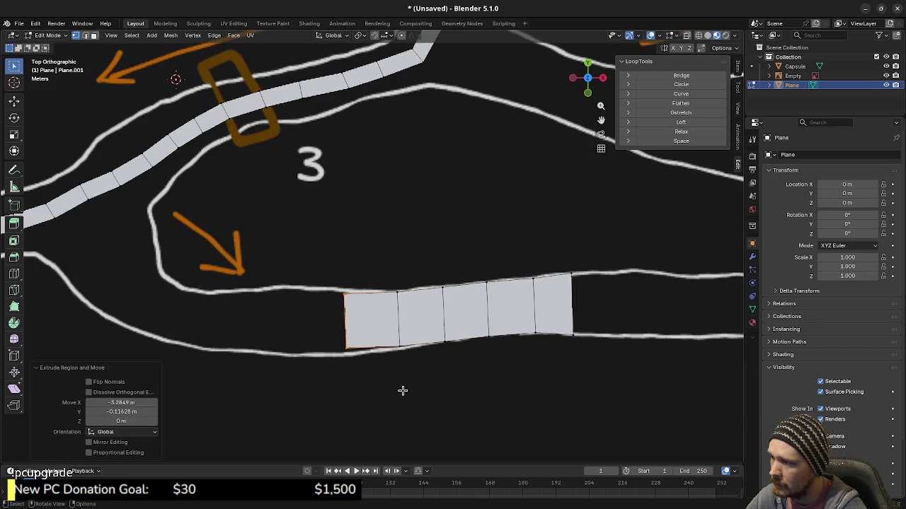
key("e")
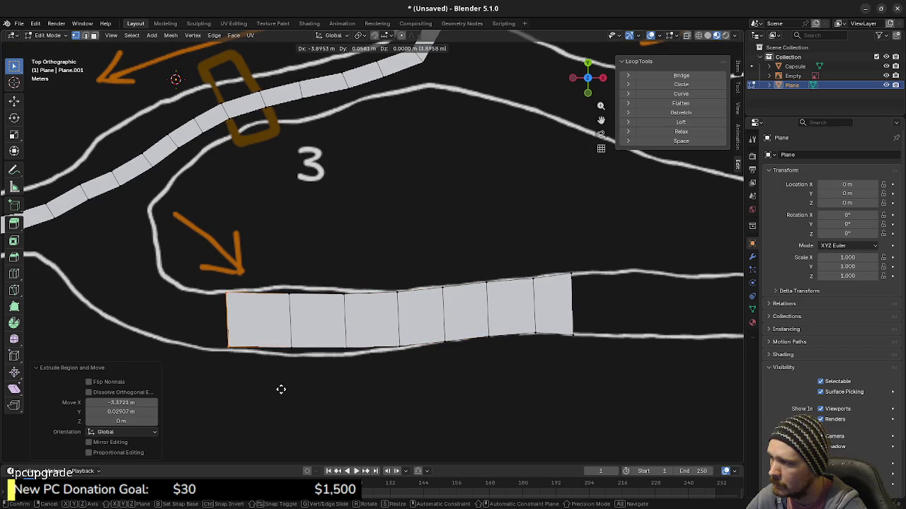
left_click(280, 390)
key("e")
left_click(231, 384)
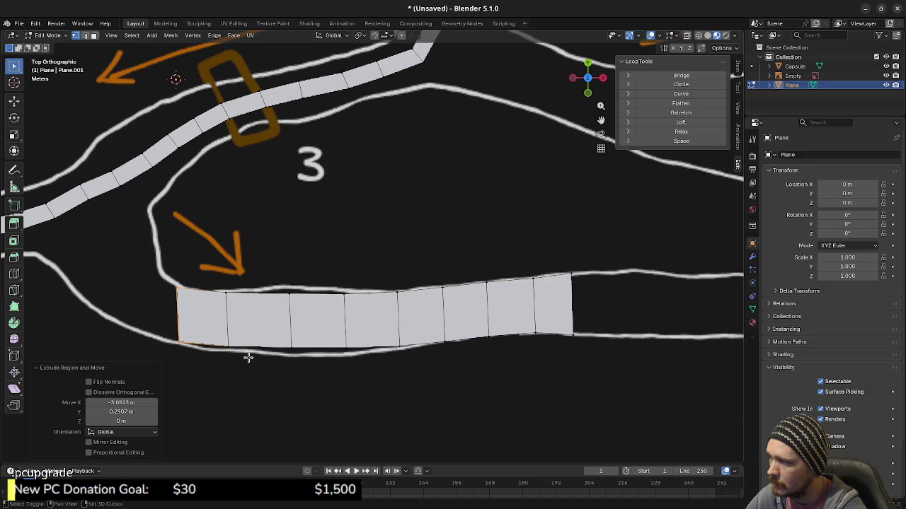
middle_click_drag(247, 358, 345, 373, "shift")
key("e")
left_click(296, 355)
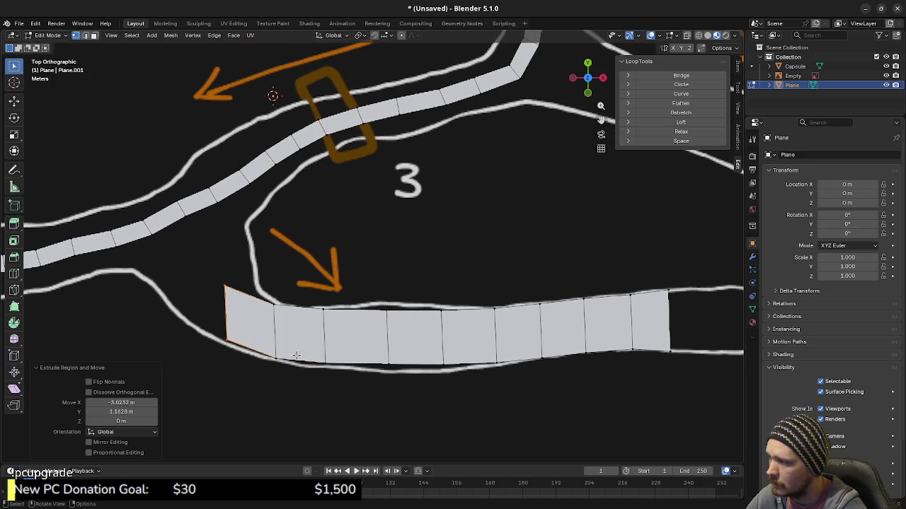
Extrude the strip's right end edge into five more faces toward the path's end
middle_click_drag(557, 384, 308, 363, "shift")
left_click_drag(405, 252, 439, 338)
key("e")
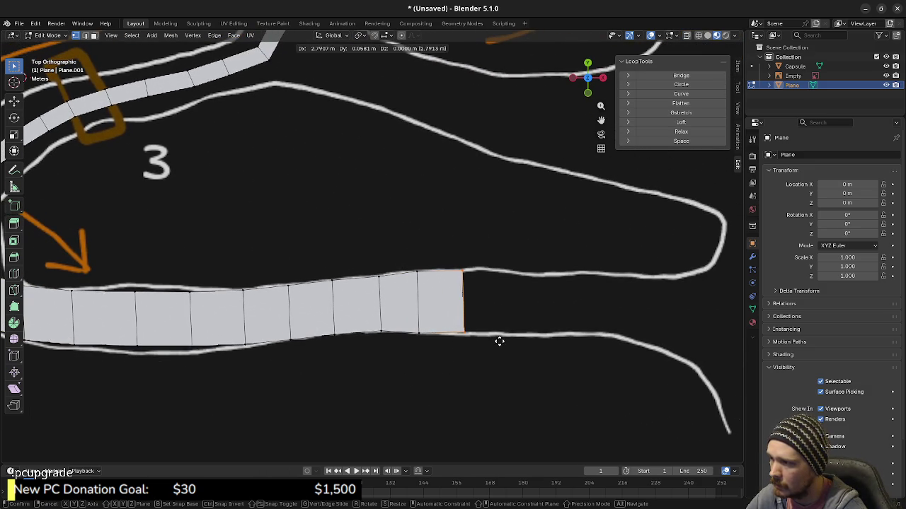
left_click(500, 342)
left_click(549, 344)
key("e")
left_click(595, 344)
key("e")
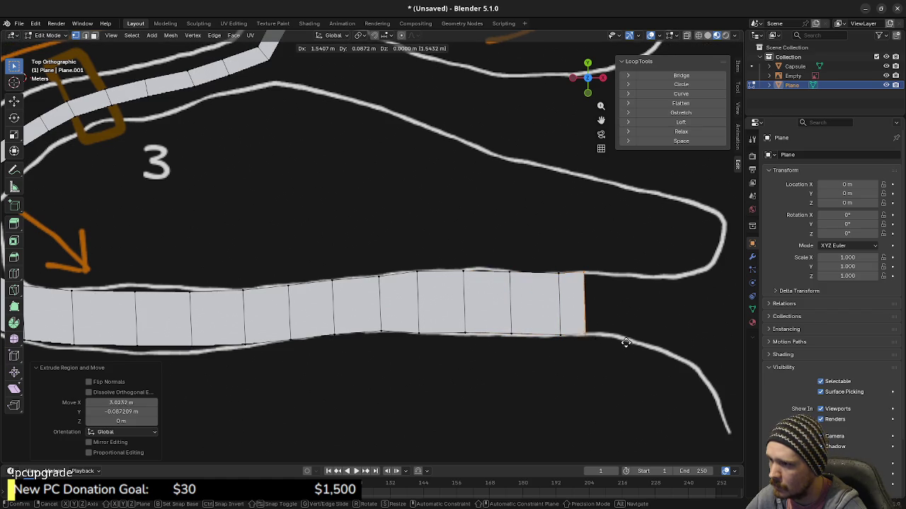
left_click(638, 343)
key("e")
left_click(697, 352)
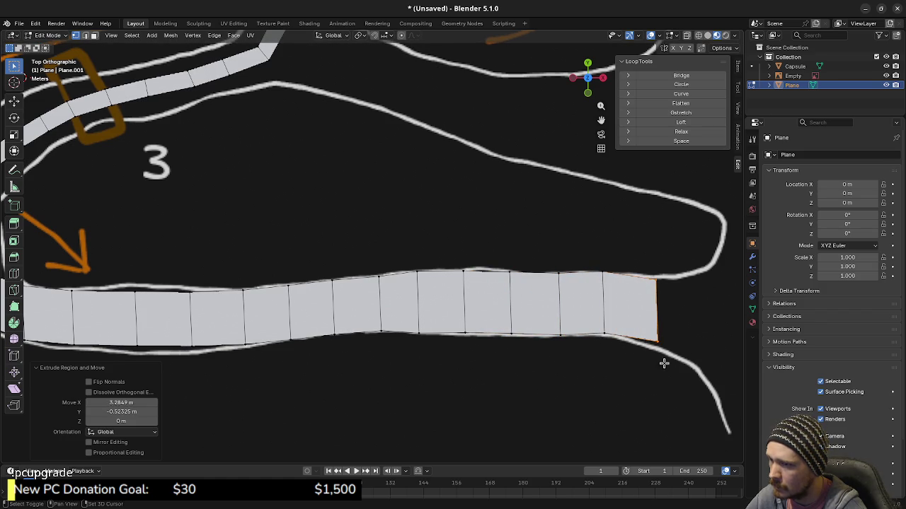
Rotate and widen the strip's end edge to follow the path's curving end
middle_click_drag(672, 360, 526, 350, "shift")
key("r")
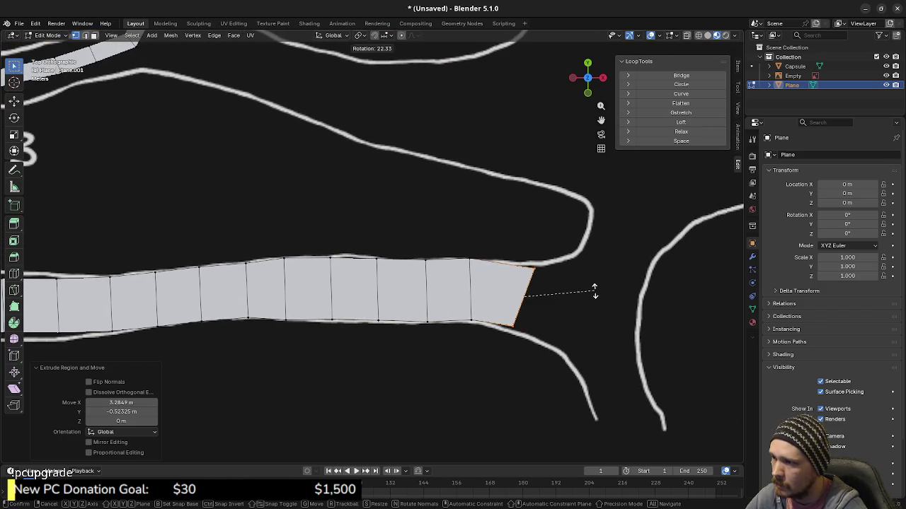
left_click(590, 279)
key("s")
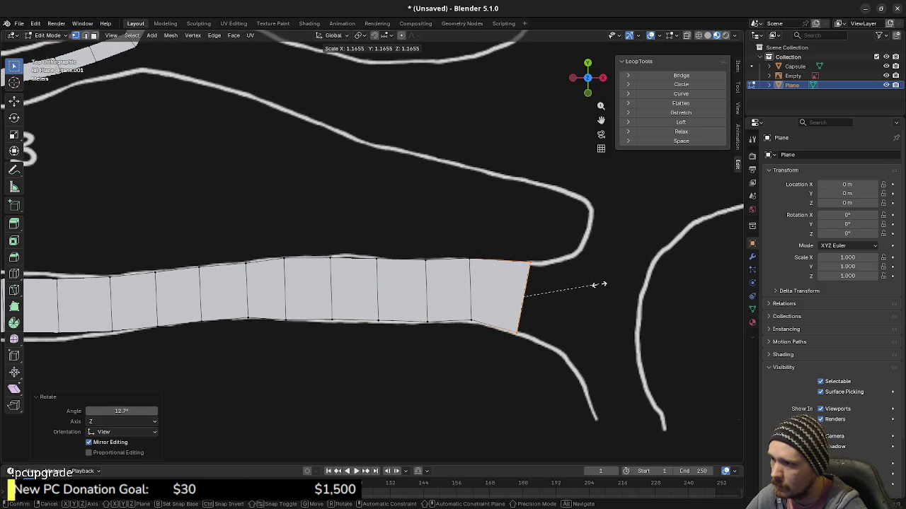
left_click(600, 285)
Move and rotate four inner cross edges so they line up with the path
left_click(487, 326)
key("g")
left_click(492, 317)
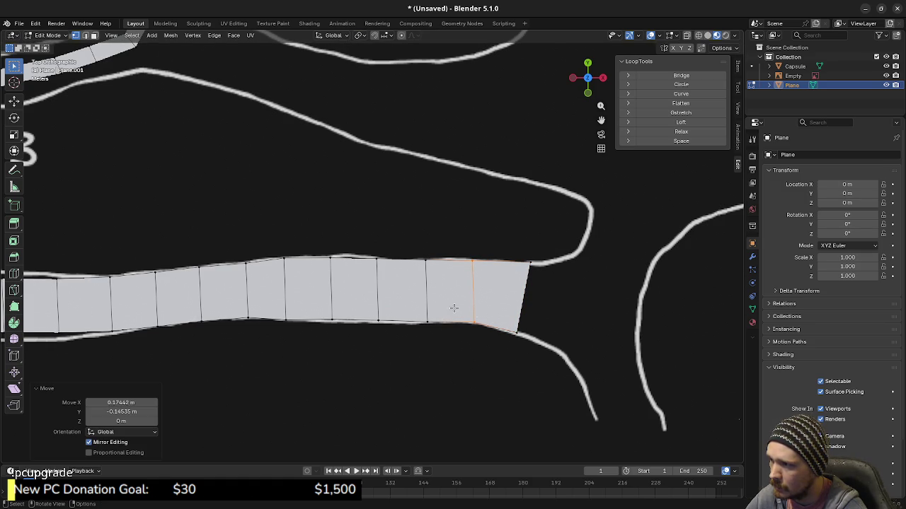
left_click(375, 253)
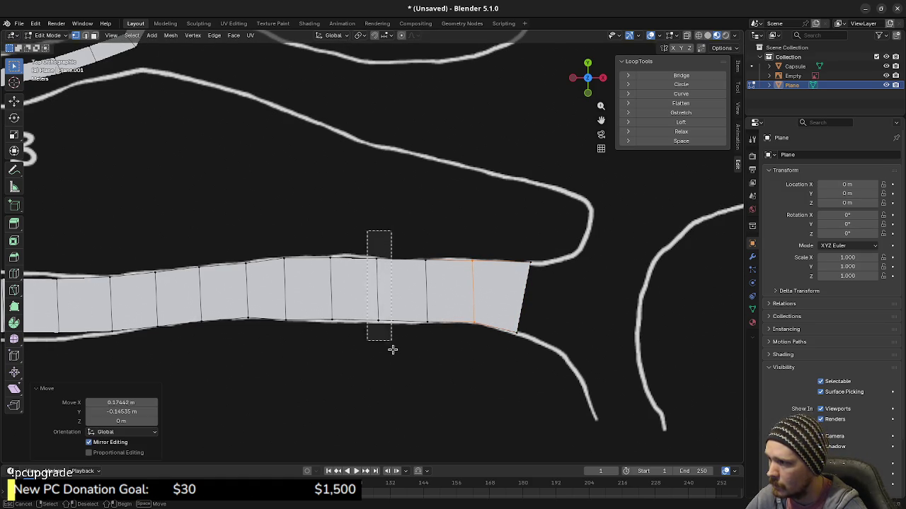
key("r")
left_click(441, 276)
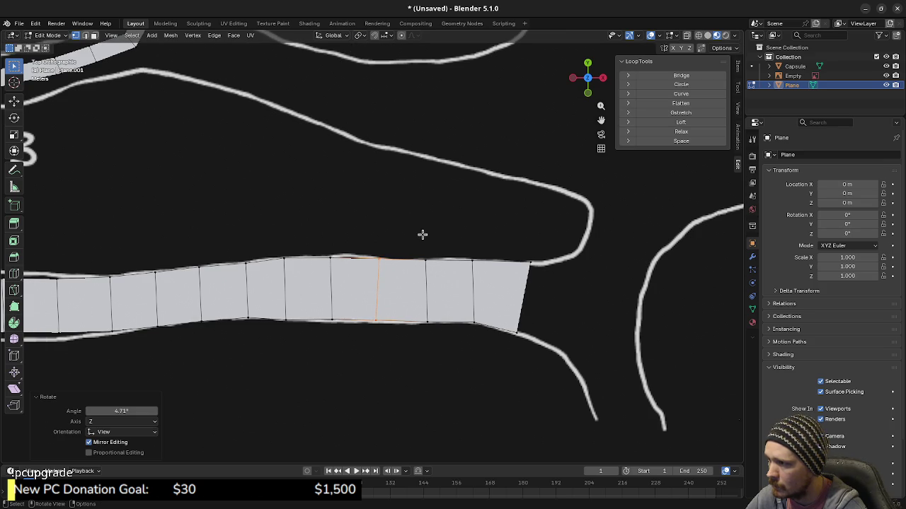
left_click(430, 315)
key("r")
left_click(478, 309)
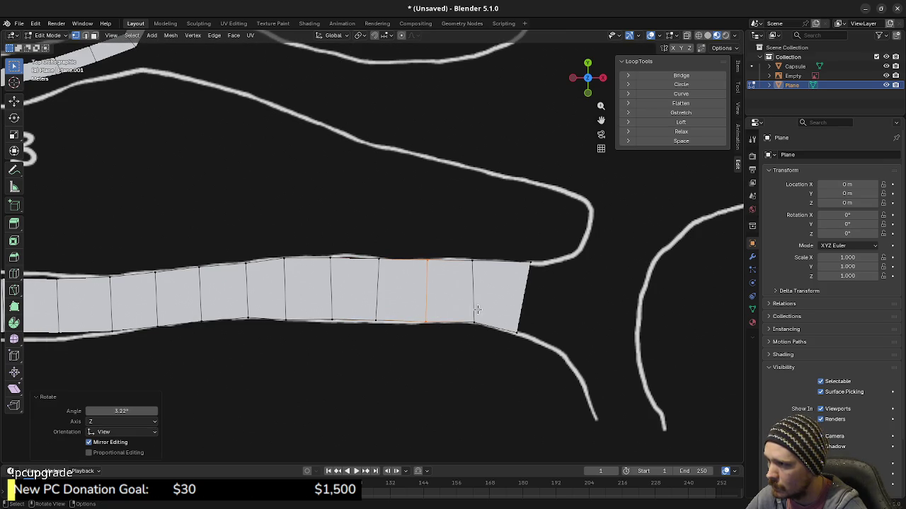
left_click(329, 253)
key("g")
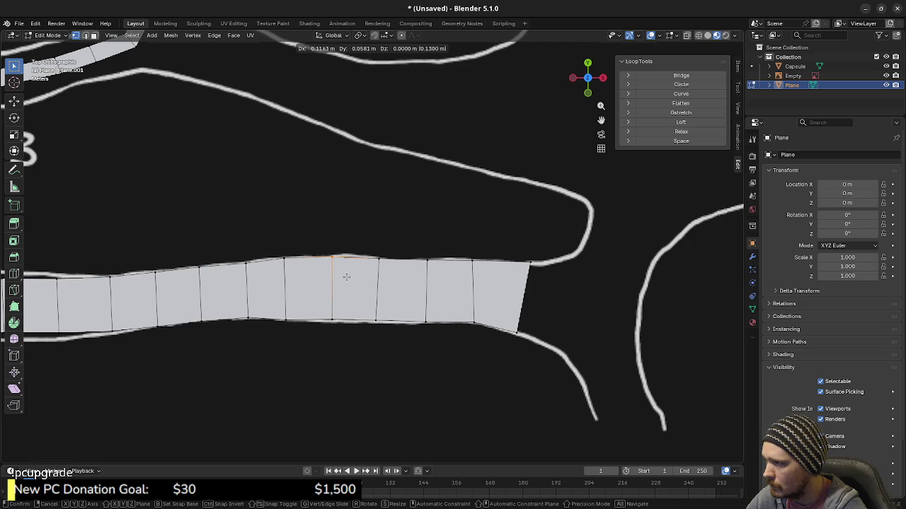
left_click(346, 277)
Move bottom and top vertices onto the path's lower and upper outline lines
left_click(331, 321)
key("g")
left_click(343, 339)
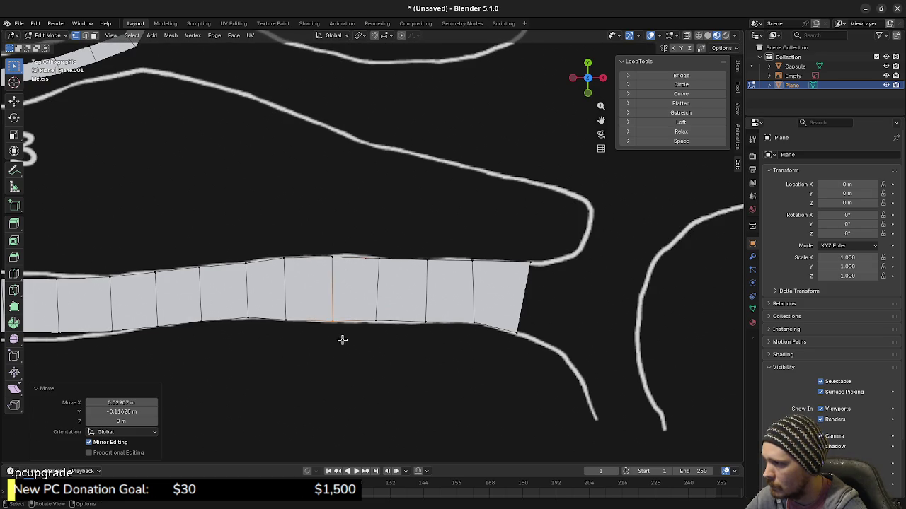
left_click(376, 257, "shift")
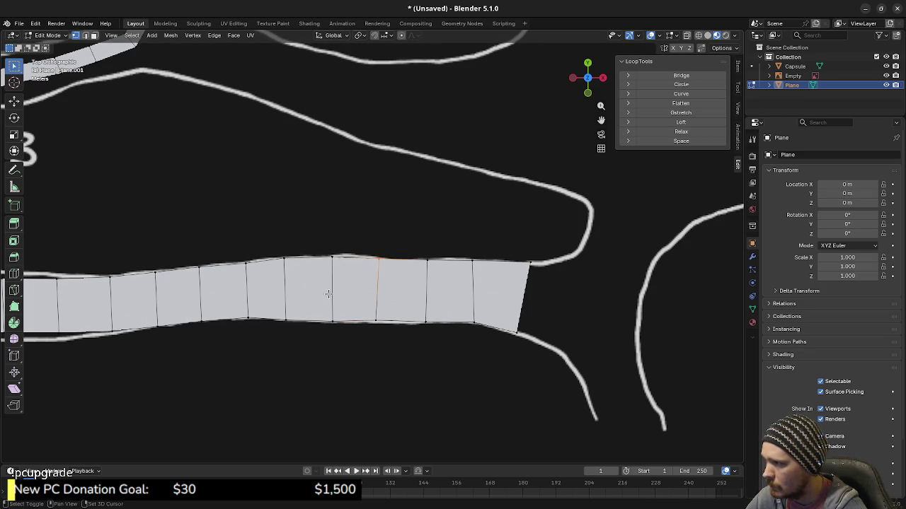
middle_click_drag(328, 293, 437, 296, "shift")
middle_click_drag(323, 290, 376, 301, "shift")
left_click(279, 320)
left_click_drag(291, 344, 287, 334)
left_click(283, 270)
left_click_drag(286, 278, 288, 281)
Snap the next top and bottom vertices along the strip onto the traced outline
middle_click_drag(274, 304, 372, 307, "shift")
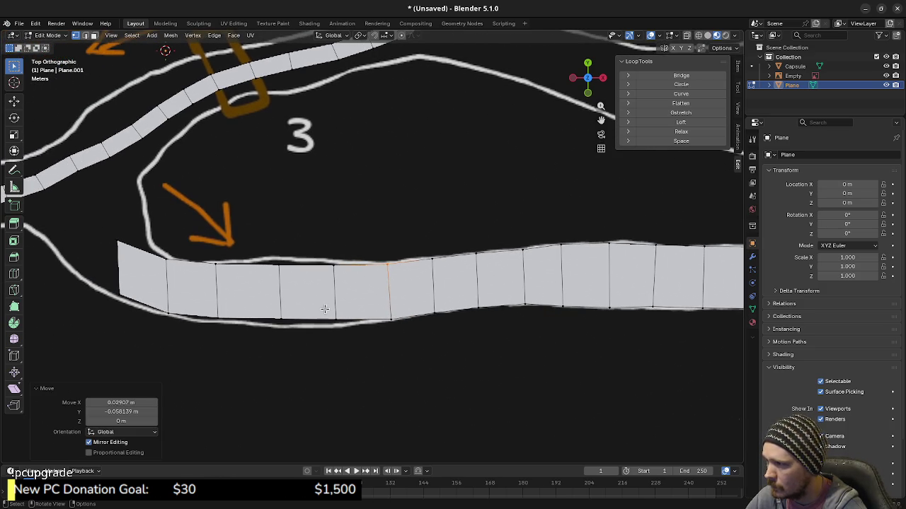
left_click(332, 320)
key("g")
left_click(364, 318)
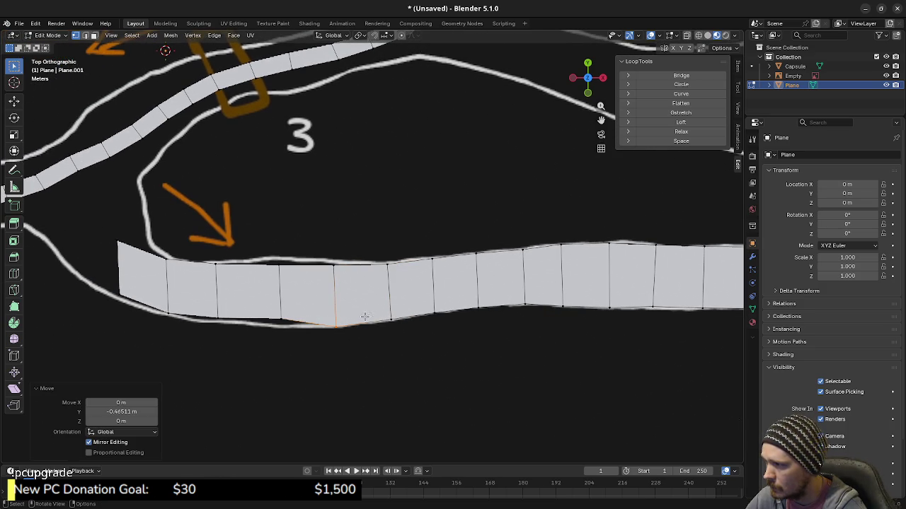
left_click(338, 272)
key("g")
left_click(348, 275)
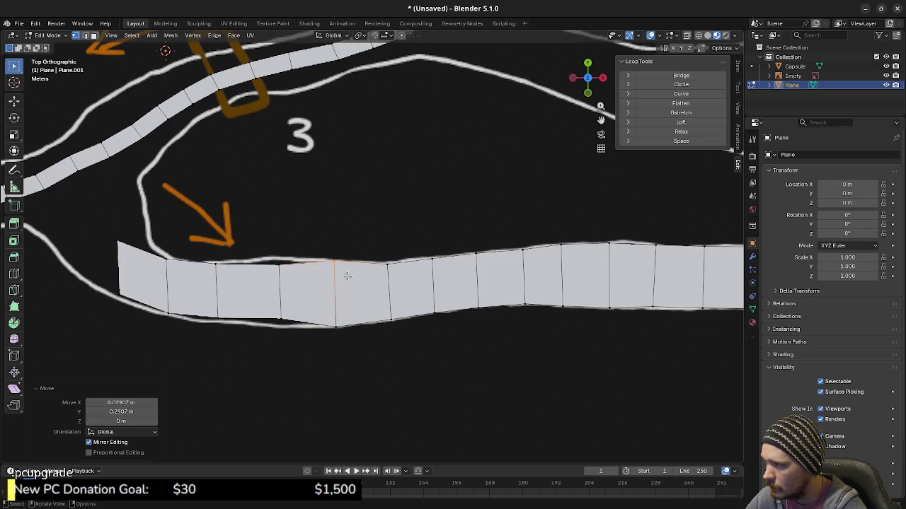
left_click(280, 261)
key("g")
left_click(286, 267)
key("b")
left_click_drag(283, 333, 283, 338)
key("g")
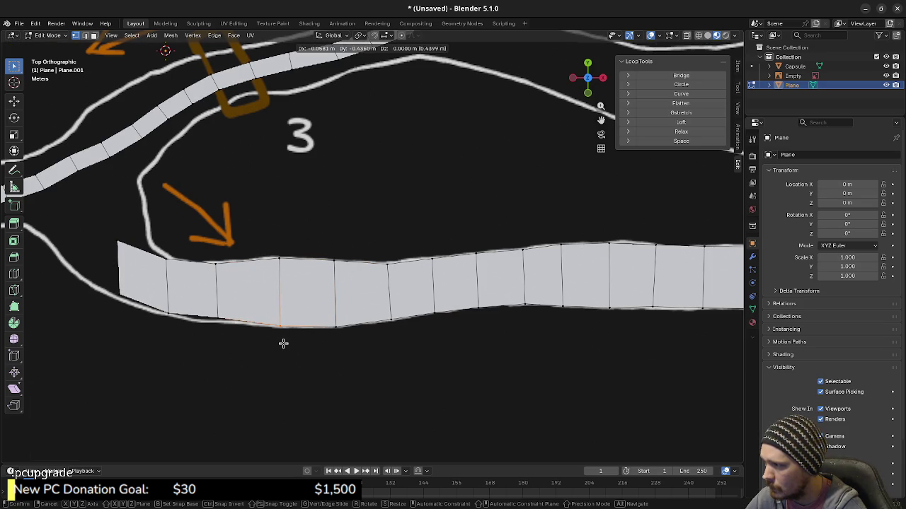
left_click(283, 343)
Shift two more bottom vertices leftward onto the path's lower line
left_click(208, 261)
left_click(210, 312)
key("g")
left_click(232, 338)
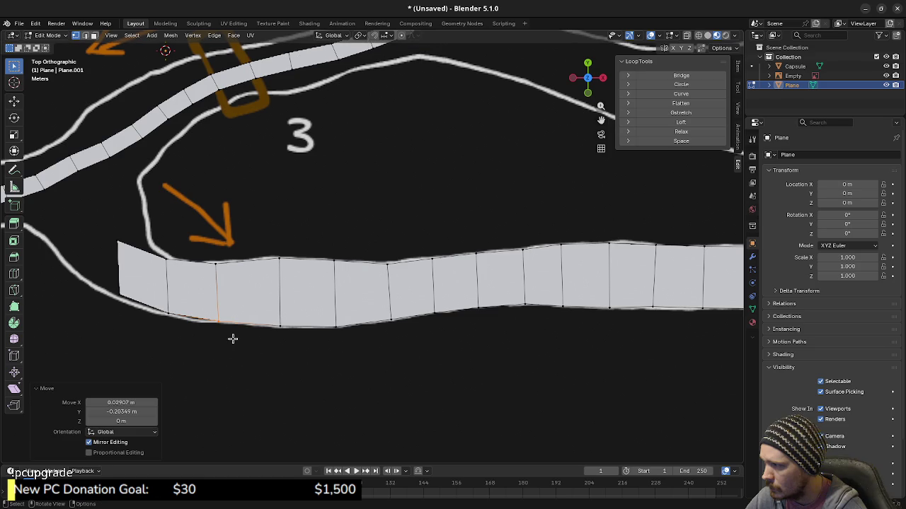
left_click(169, 316)
key("g")
left_click(183, 327)
Angle the strip's left-end corners into the bend, then select the left end edge
middle_click_drag(184, 328, 279, 364, "shift")
left_click(262, 297)
key("g")
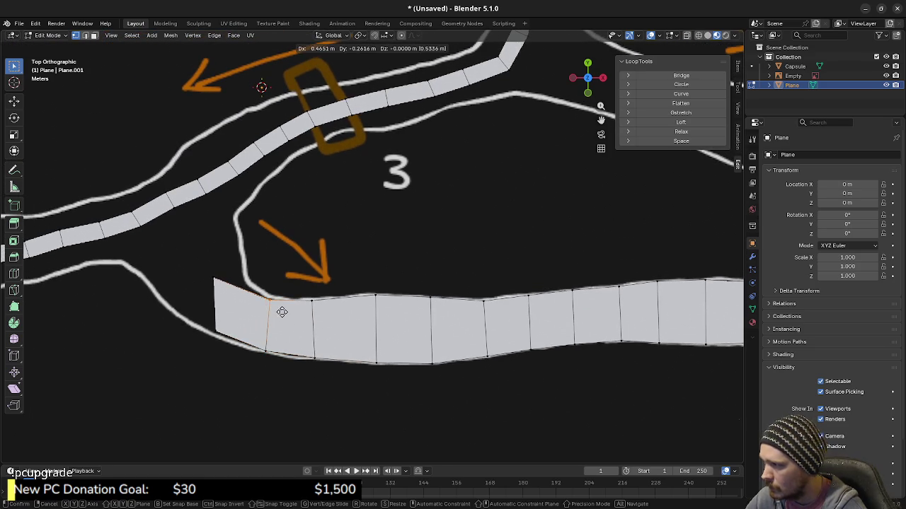
left_click(284, 308)
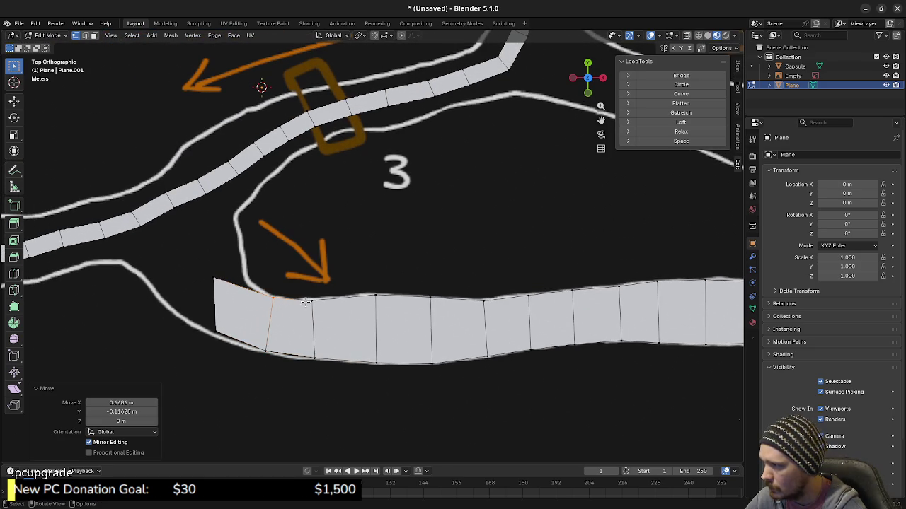
left_click(211, 328)
key("g")
left_click(217, 322)
left_click(214, 279)
key("g")
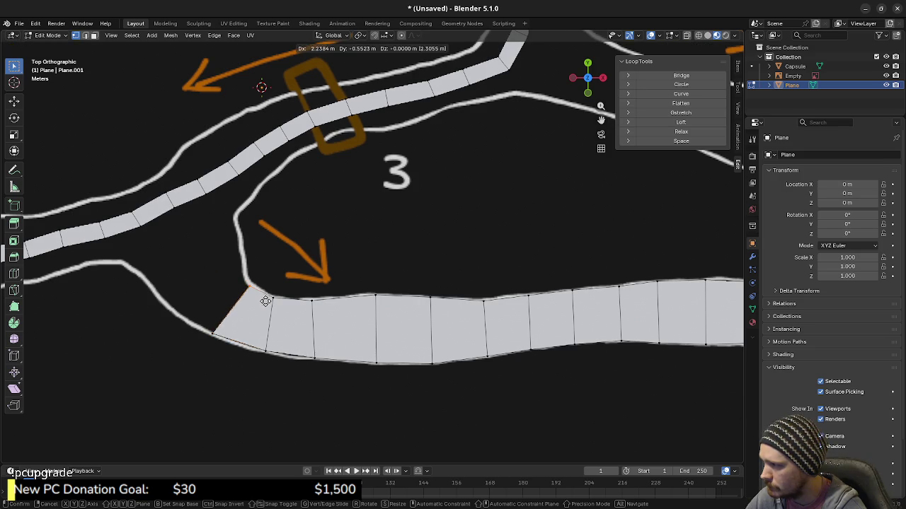
left_click(266, 301)
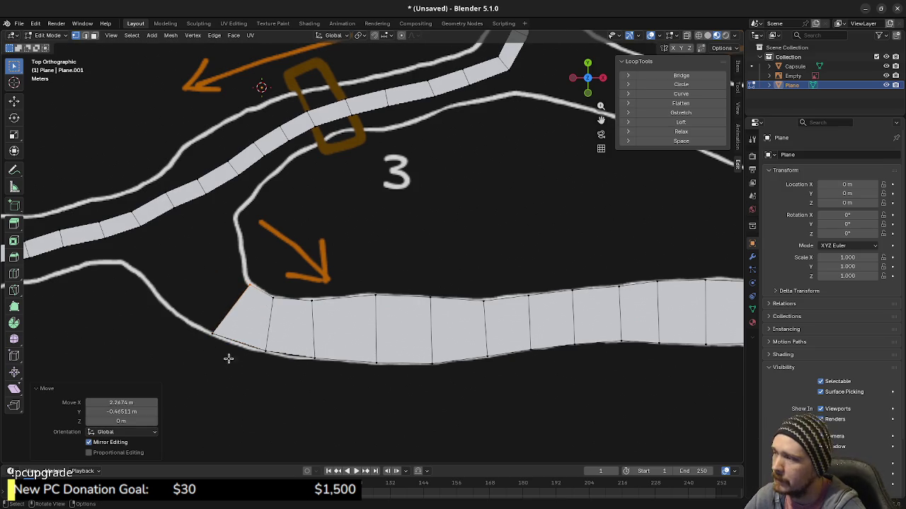
left_click(262, 326)
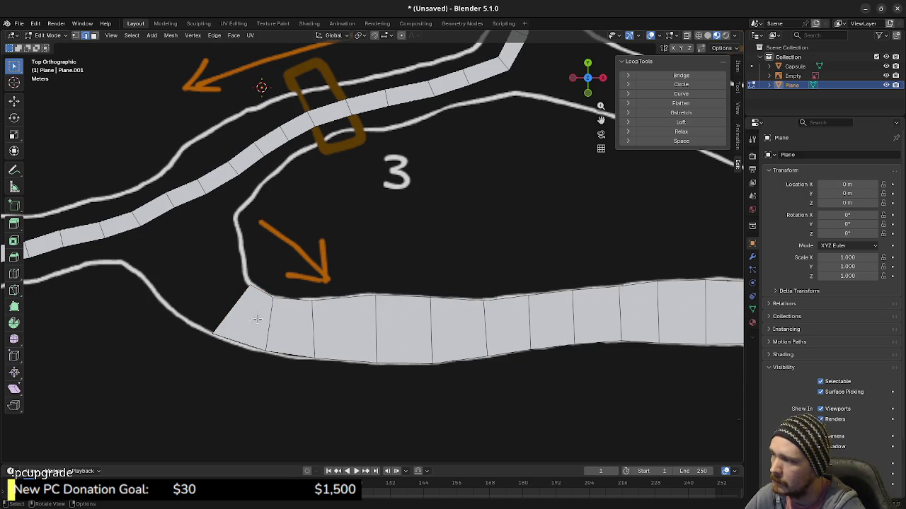
left_click_drag(251, 263, 223, 320)
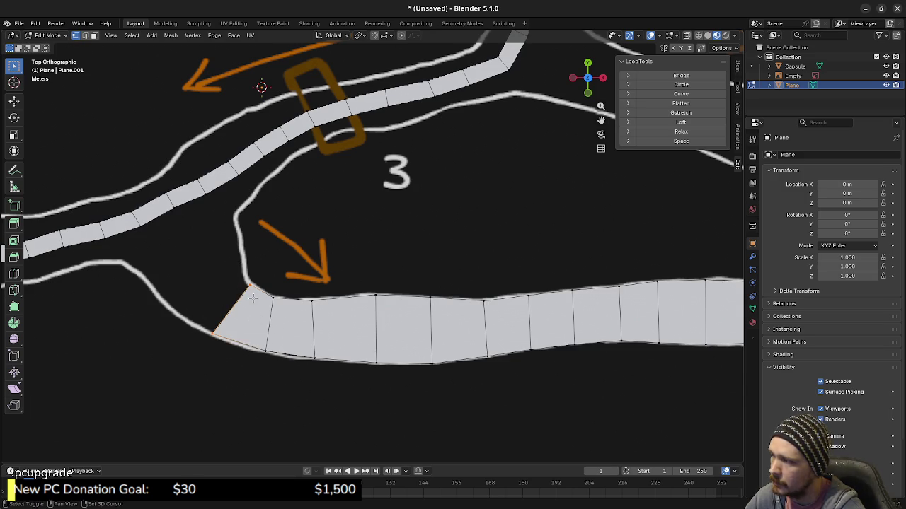
Extrude a new face from the left end edge, rotating it toward the bend and fitting its corner to the outline
key("e")
left_click(234, 291)
key("r")
left_click(250, 282)
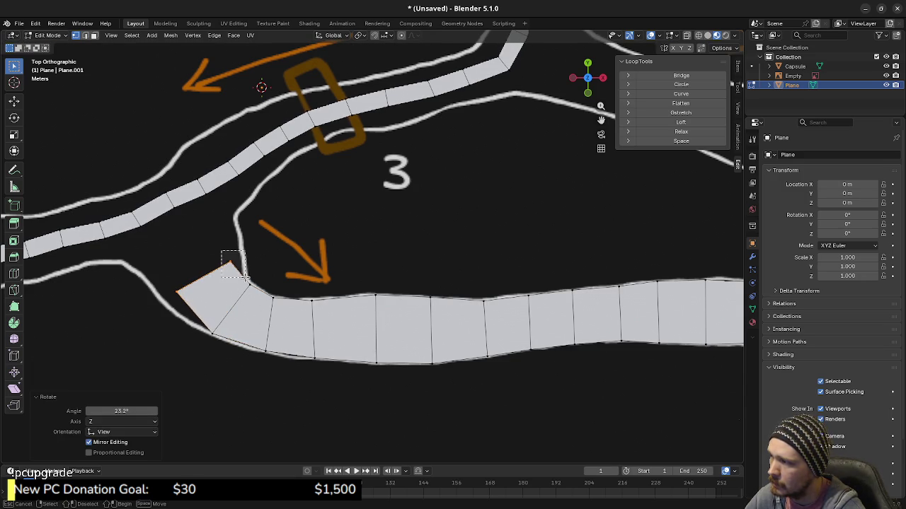
key("g")
left_click(256, 271)
left_click(178, 289)
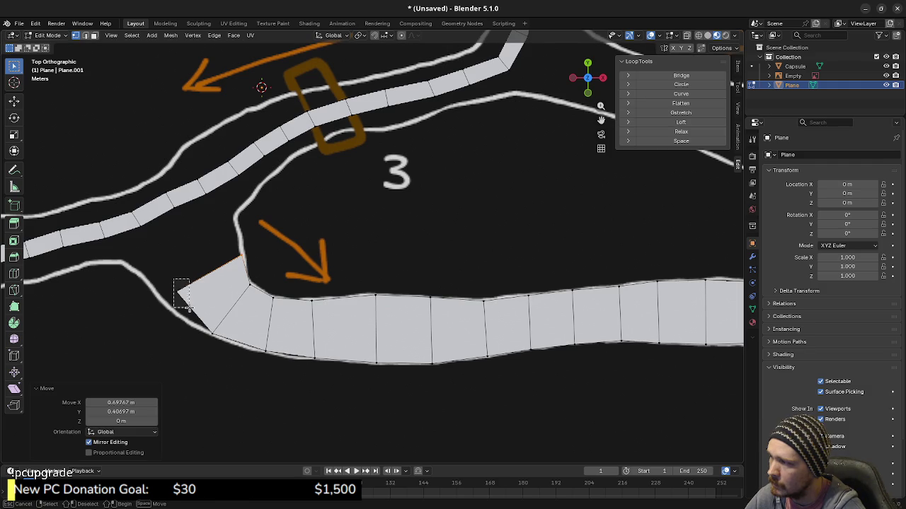
key("g")
left_click(173, 316)
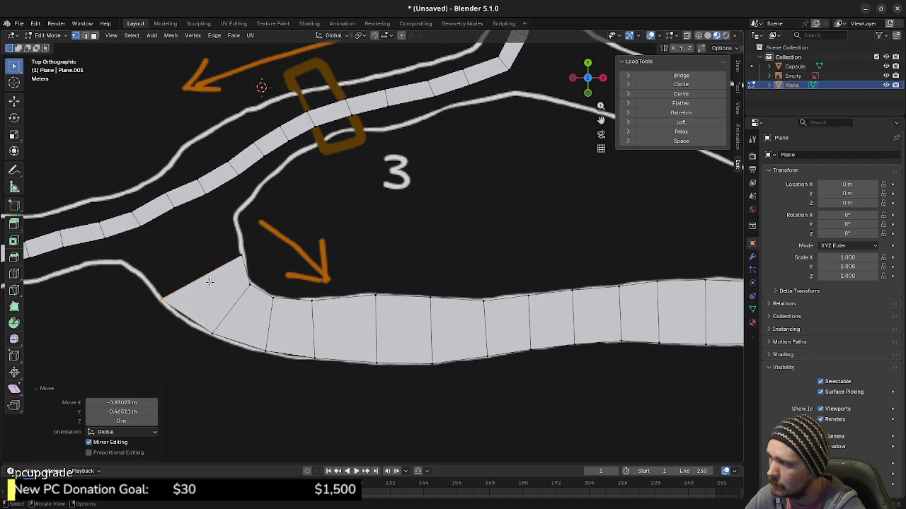
left_click(221, 288)
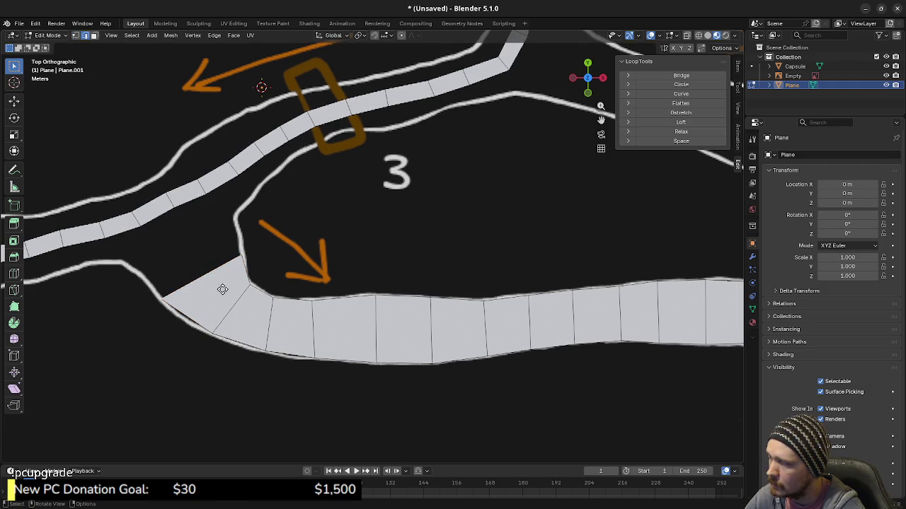
Extrude another face up-left and move its end vertices to meet the upper path at the junction
key("e")
left_click(228, 235)
left_click(210, 222)
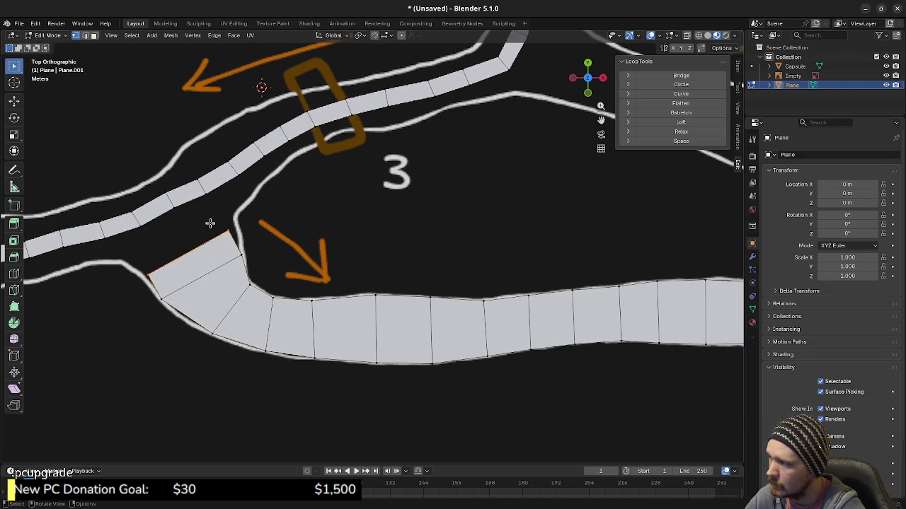
left_click(250, 235)
key("g")
left_click(148, 281)
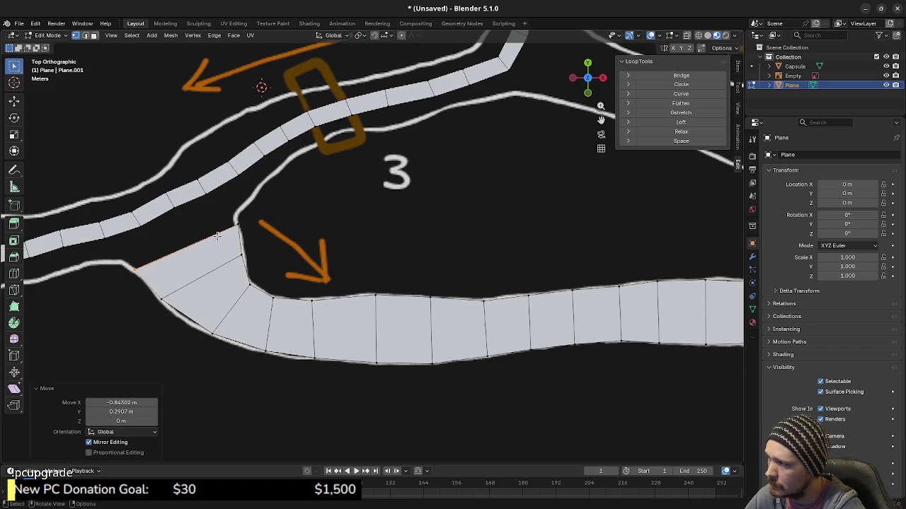
key("g")
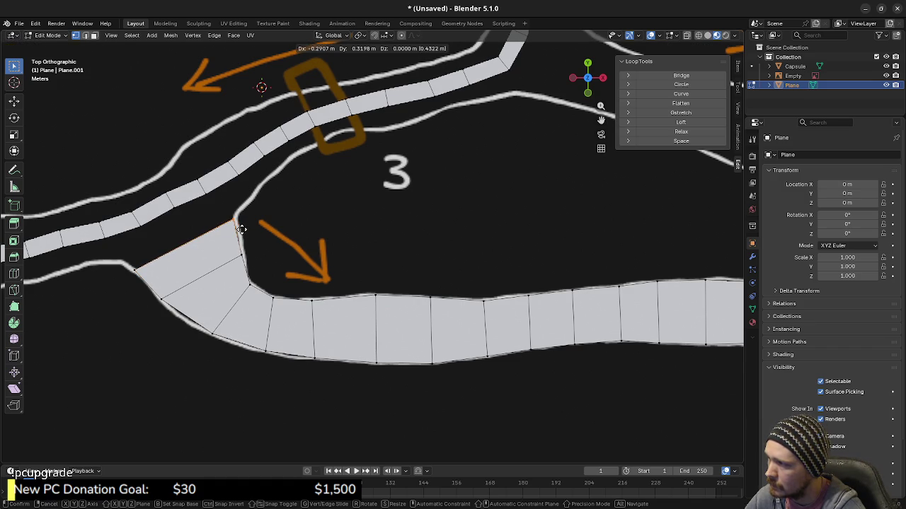
left_click(242, 229)
middle_click_drag(88, 282, 206, 301, "shift")
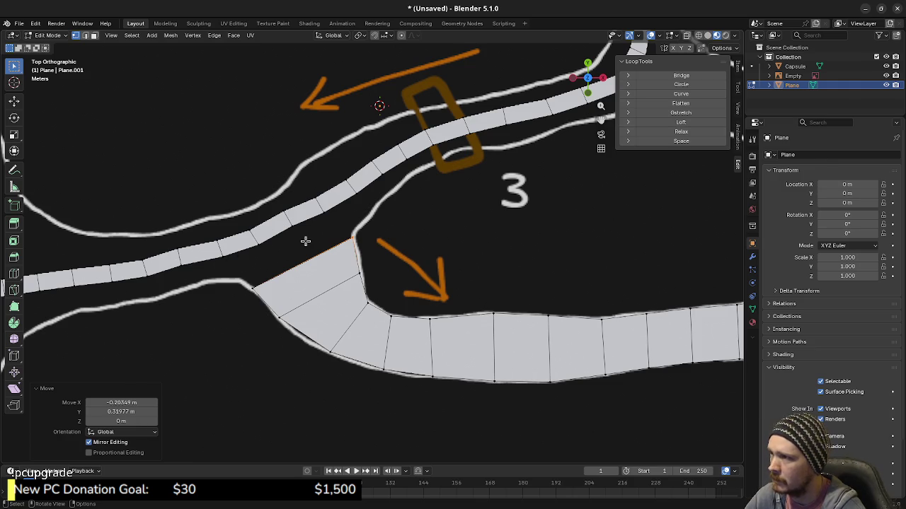
Duplicate a lower-strip face onto the upper-right branch path and rotate it to follow the branch
scroll(441, 309, "down", 2)
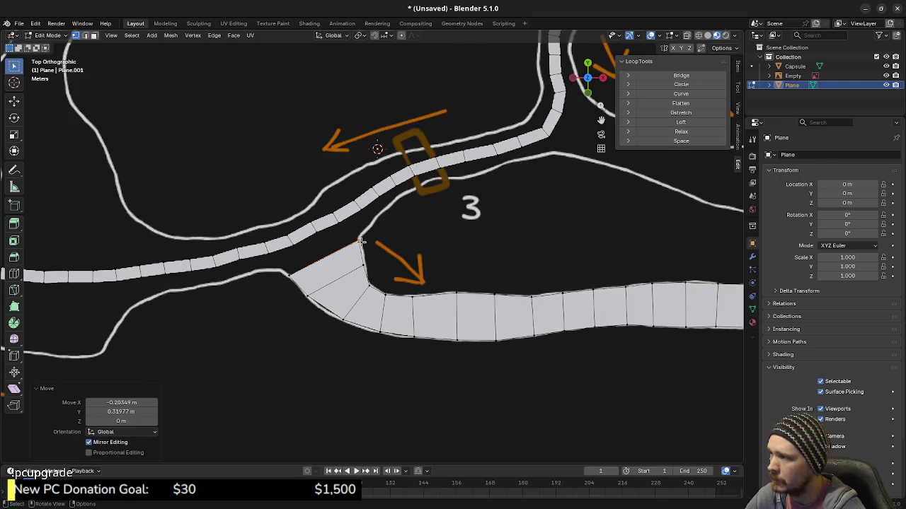
scroll(388, 271, "right", 1, "ctrl")
scroll(388, 271, "right", 1, "ctrl")
scroll(388, 271, "right", 1, "ctrl")
scroll(562, 289, "left", 2, "ctrl")
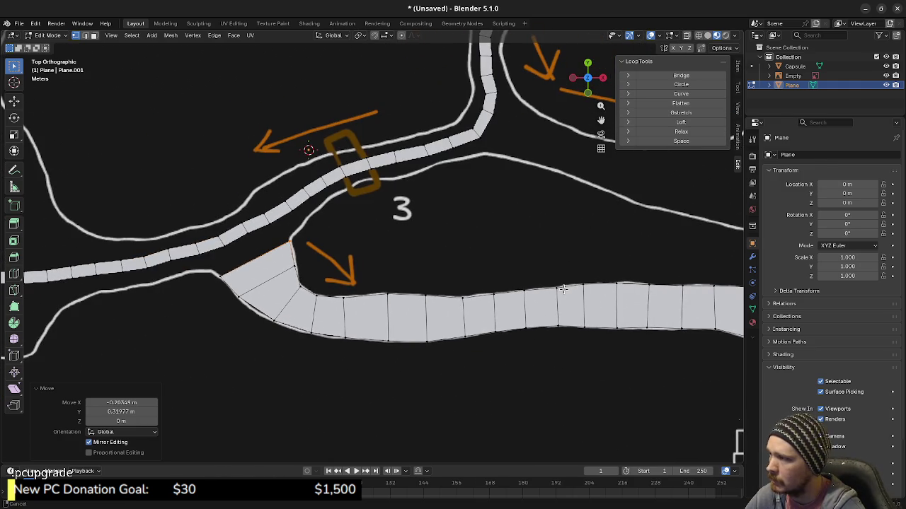
middle_click_drag(563, 288, 337, 295, "shift")
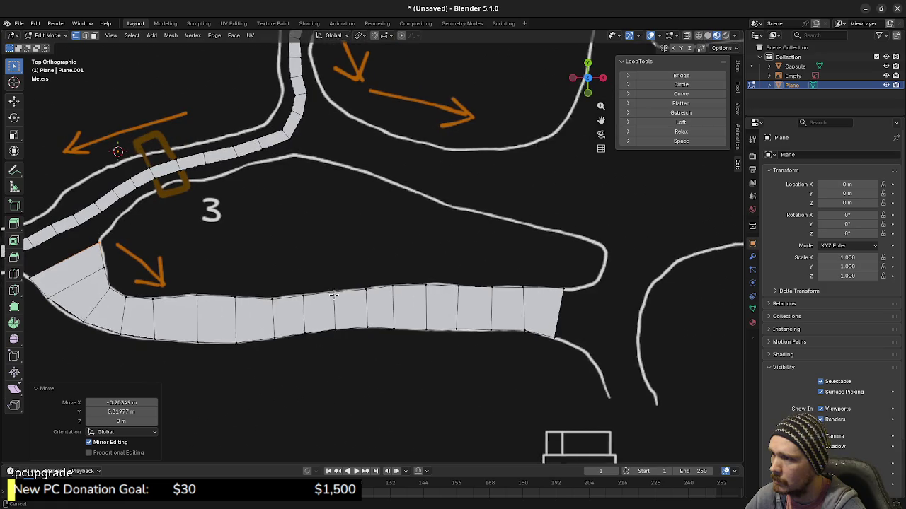
mouse_move(453, 276)
middle_mouse_down("shift")
mouse_move(384, 281)
mouse_move(421, 323)
middle_mouse_up("shift")
left_click_drag(312, 346, 372, 428)
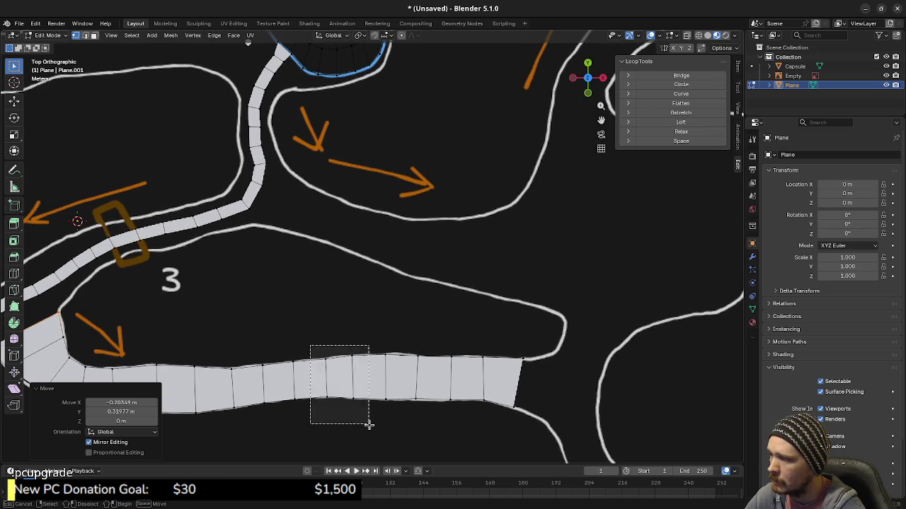
key("shift+d")
left_click(392, 246)
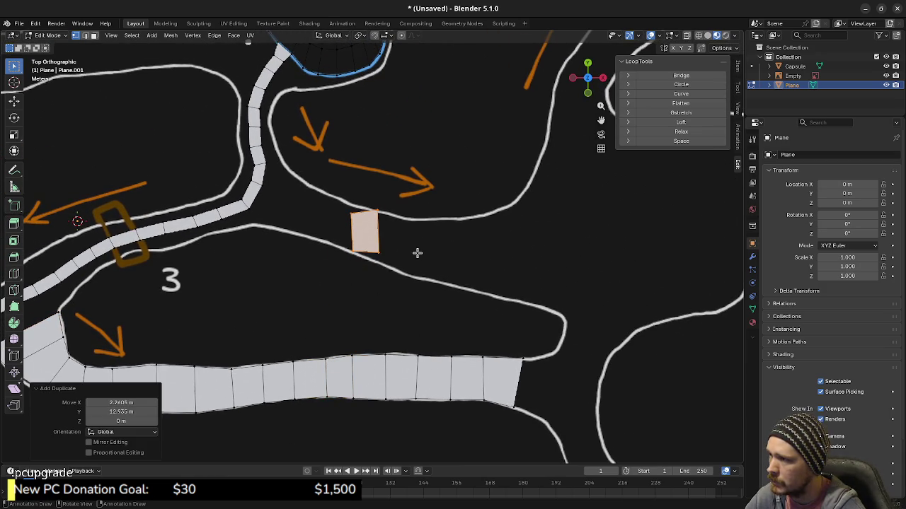
scroll(418, 253, "up", 2)
key("r")
left_click(439, 220)
Fit the copied face's left edge and right corners onto the branch path outlines
scroll(402, 243, "up", 3)
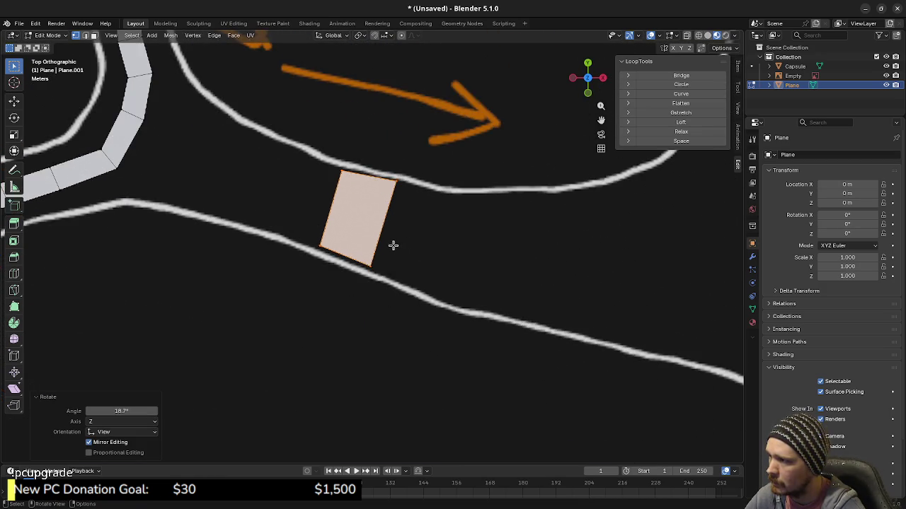
middle_click_drag(402, 244, 436, 298, "shift")
key("g")
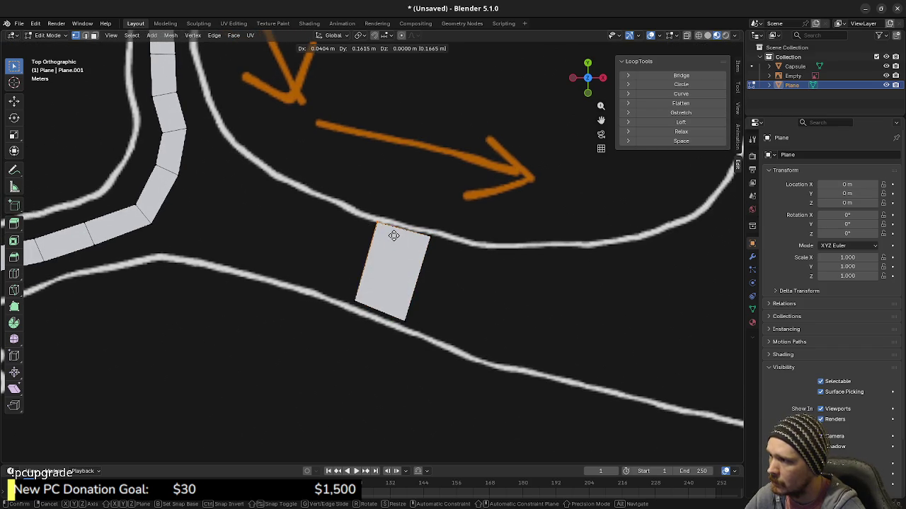
left_click(394, 236)
key("g")
left_click(355, 317)
key("g")
left_click(410, 350)
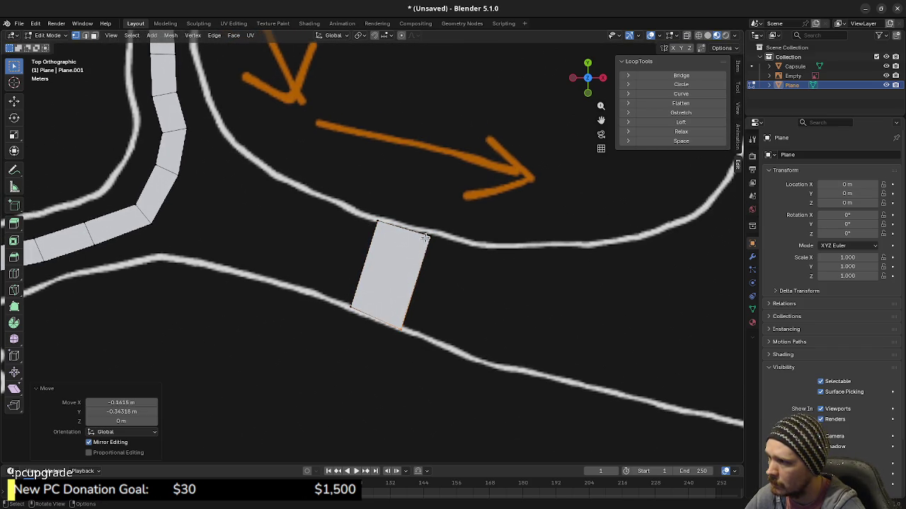
key("g")
left_click(441, 247)
key("2")
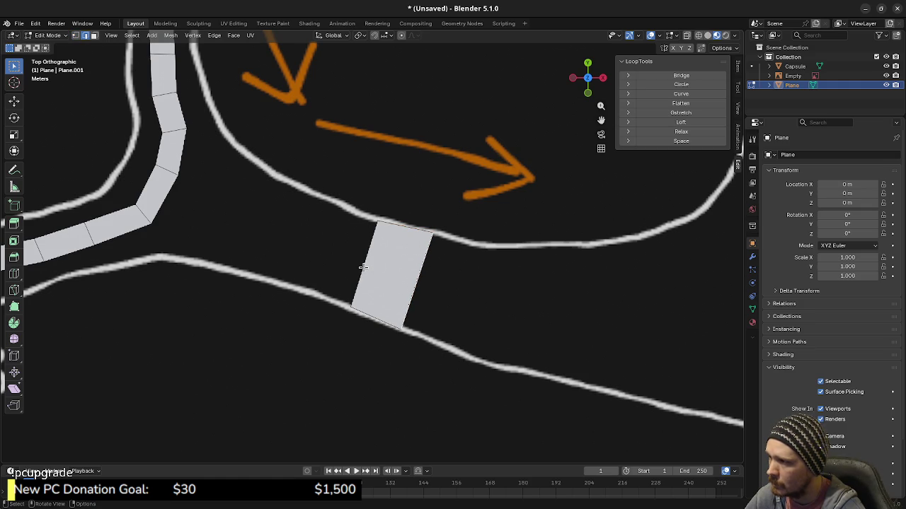
left_click(374, 265)
Extrude three faces leftward along the branch, cancelling an unwanted fourth extrusion
key("e")
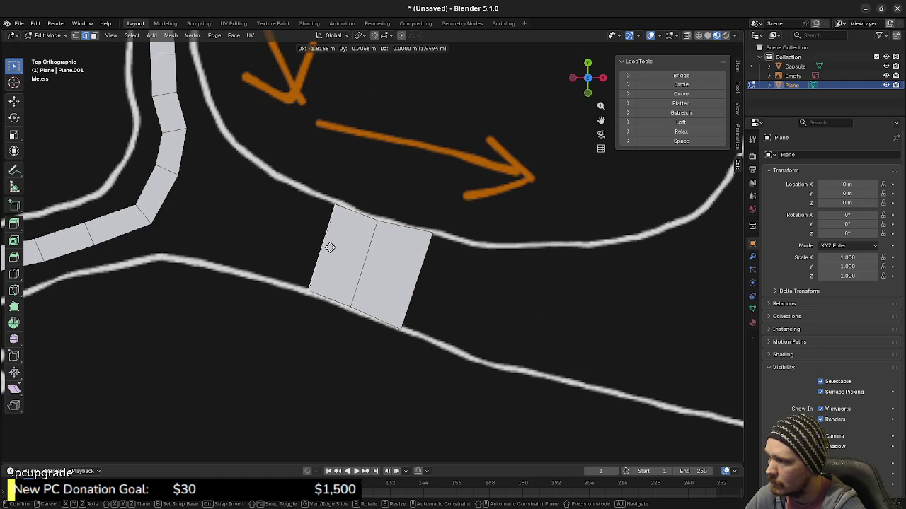
left_click(324, 245)
key("e")
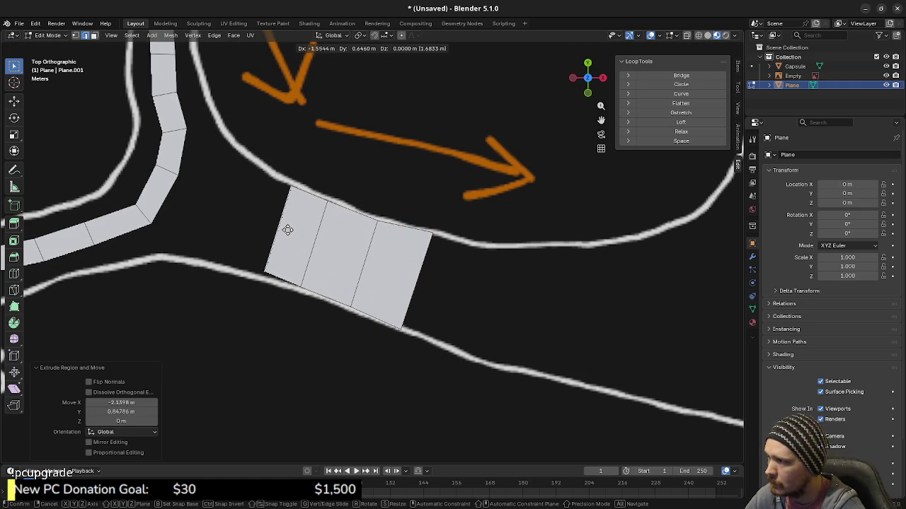
left_click(282, 228)
key("e")
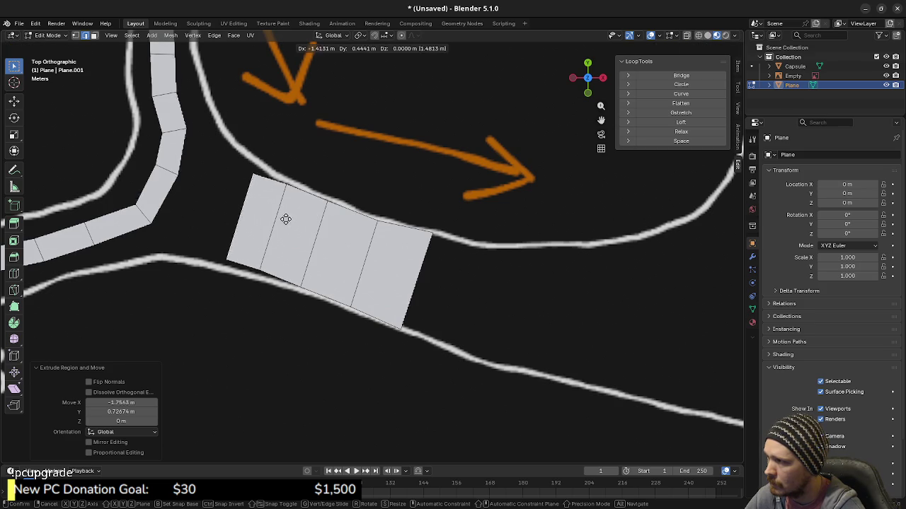
left_click(244, 204)
middle_click_drag(244, 205, 350, 241, "shift")
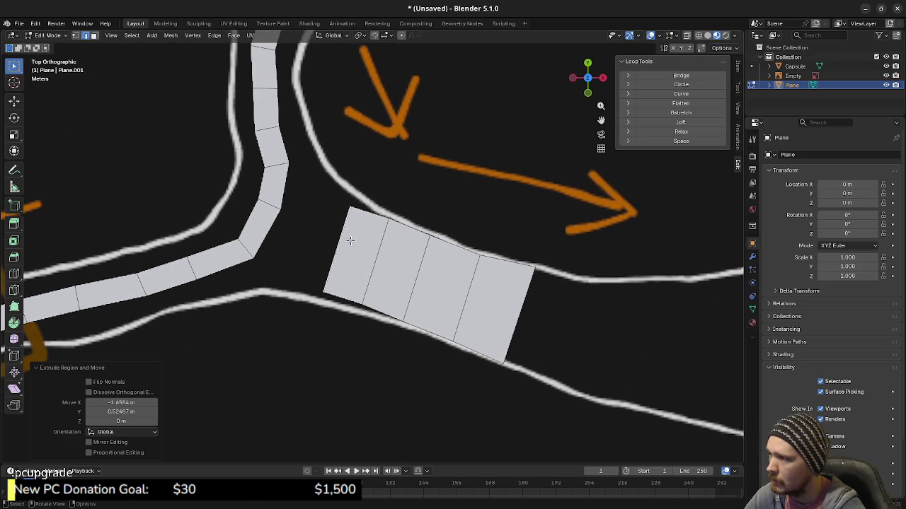
key("e")
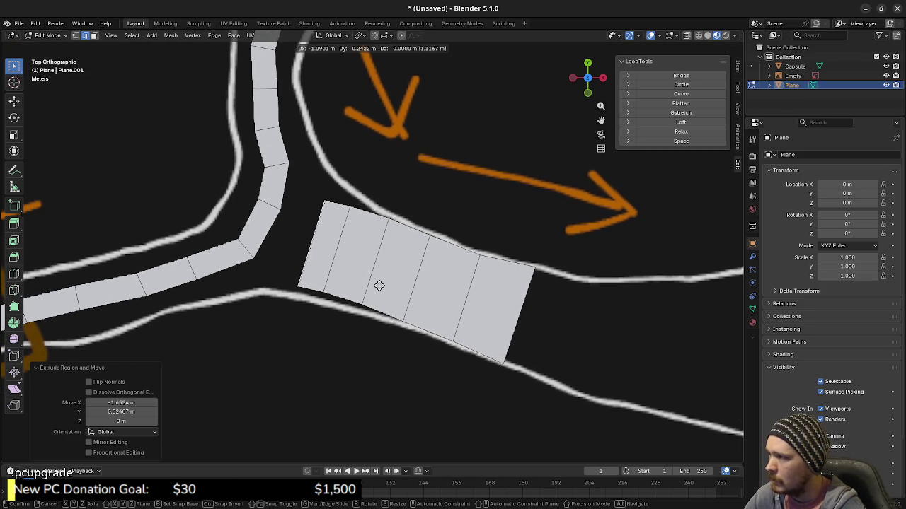
right_click(373, 283)
right_click(374, 283)
key("3")
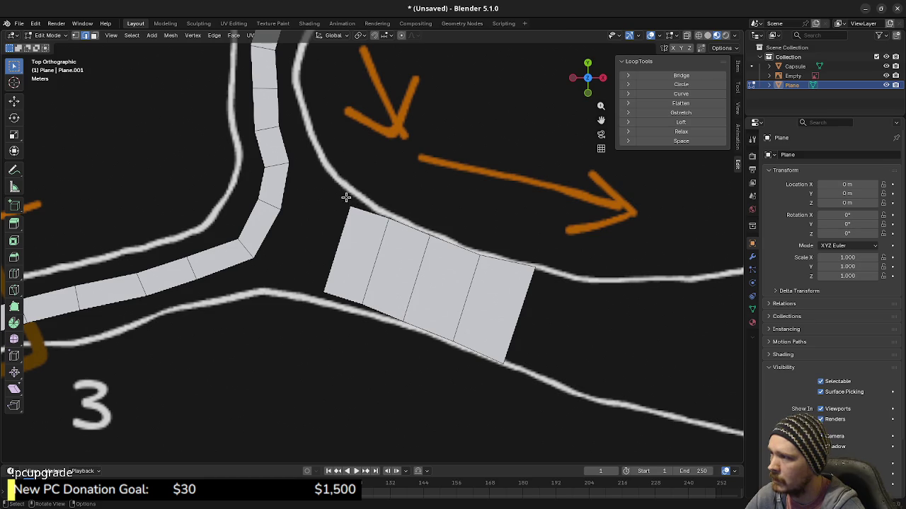
Snap the strip's left edge and second-column bottom vertex onto the road lines
key("g")
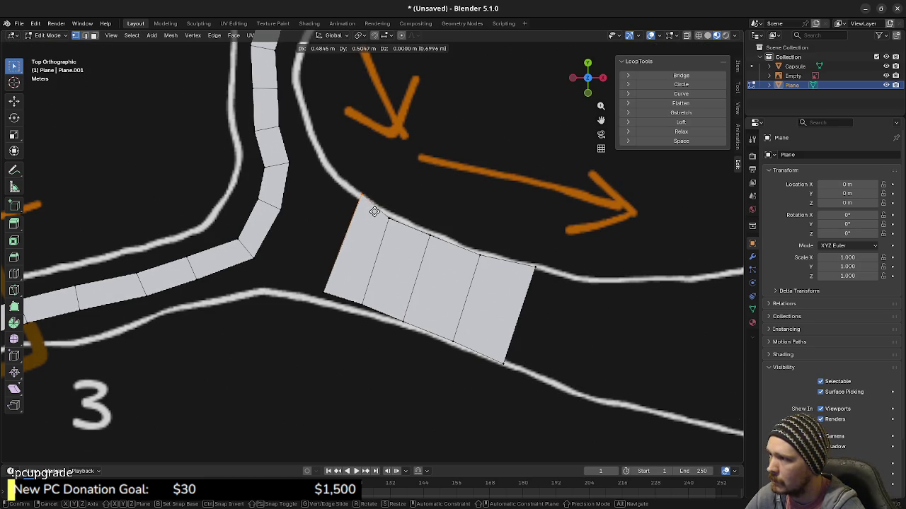
left_click(374, 212)
key("g")
left_click(329, 316)
left_click_drag(355, 291, 374, 320)
key("g")
left_click(375, 326)
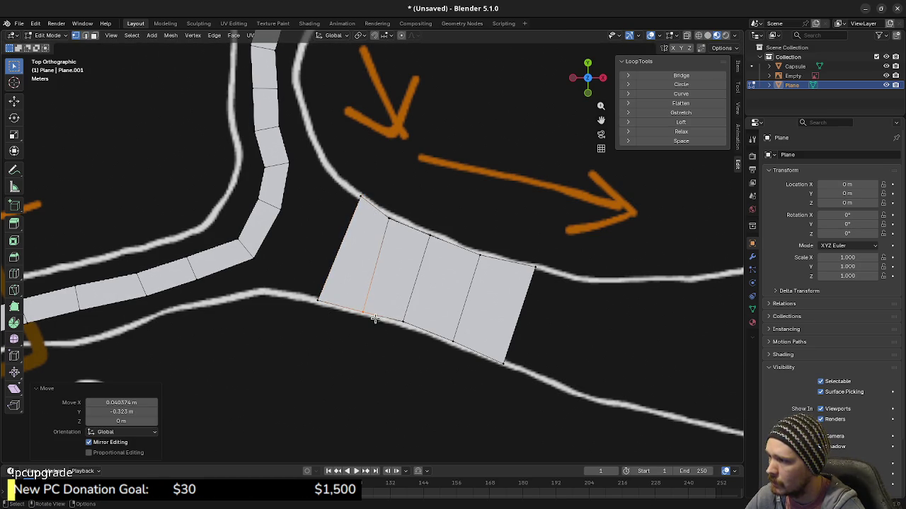
Align the remaining top and bottom column vertices with the upper and lower road lines
left_click(386, 219)
key("g")
left_click(395, 217)
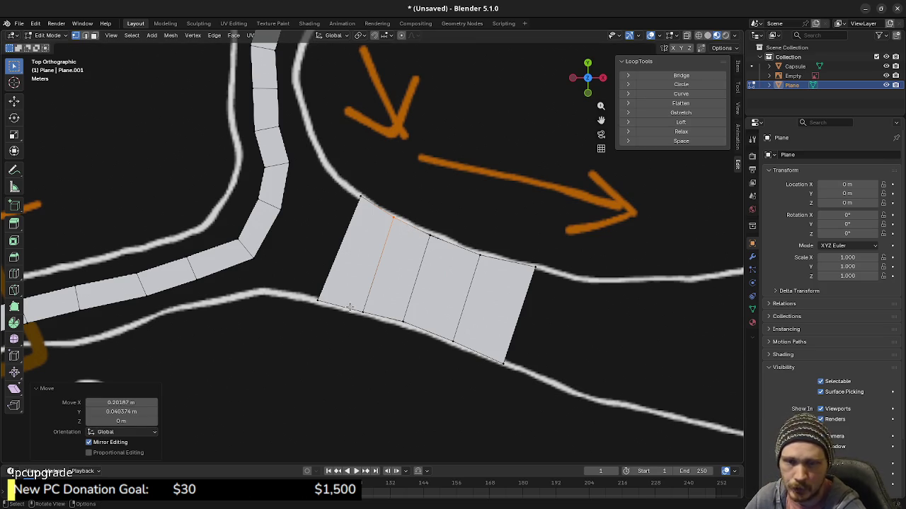
left_click(409, 328)
key("g")
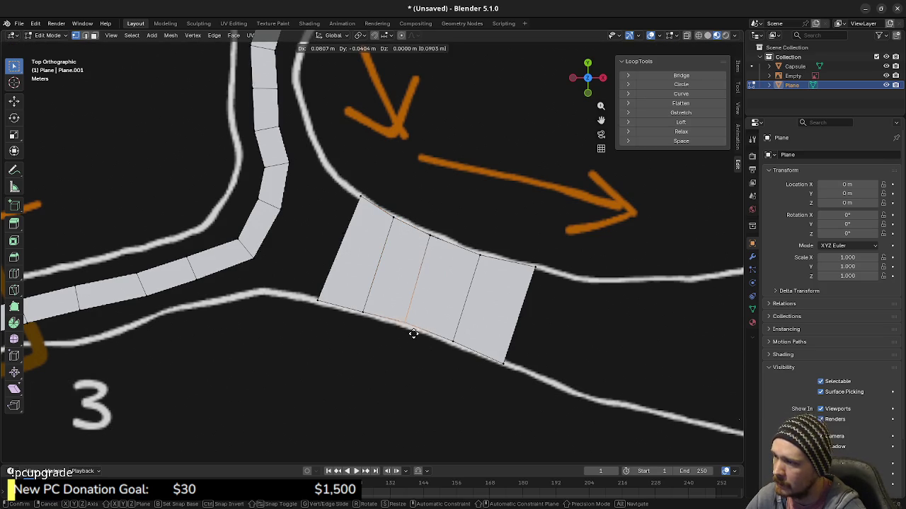
left_click(413, 334)
left_click(426, 232)
key("g")
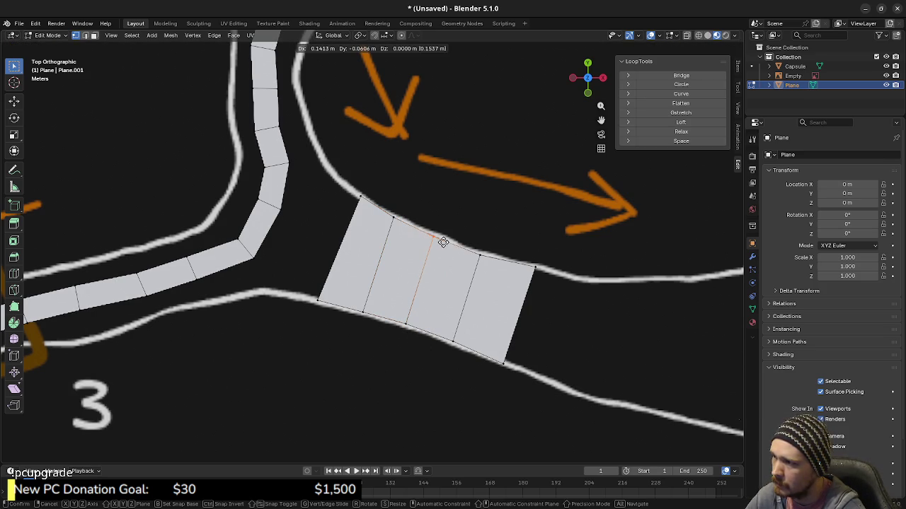
left_click(446, 242)
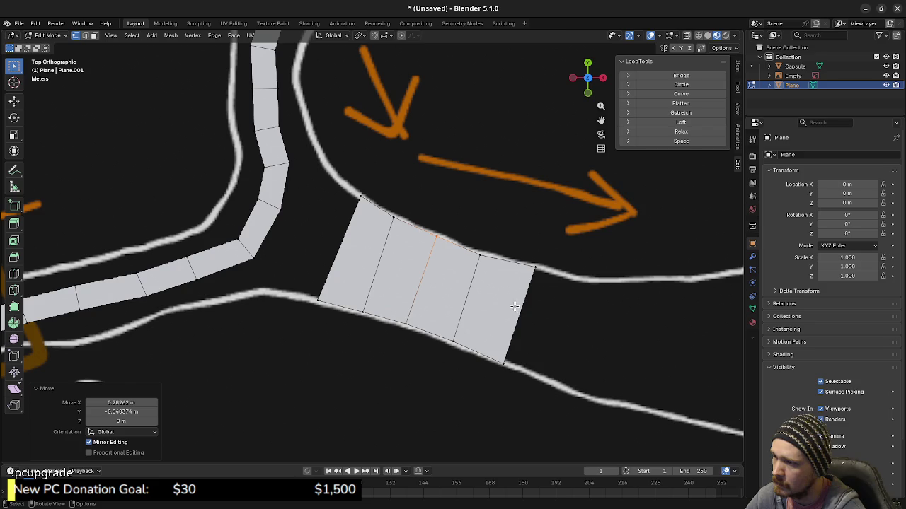
Extrude a new face from the strip's right edge and rotate the end edge into place
middle_click_drag(568, 358, 438, 328, "shift")
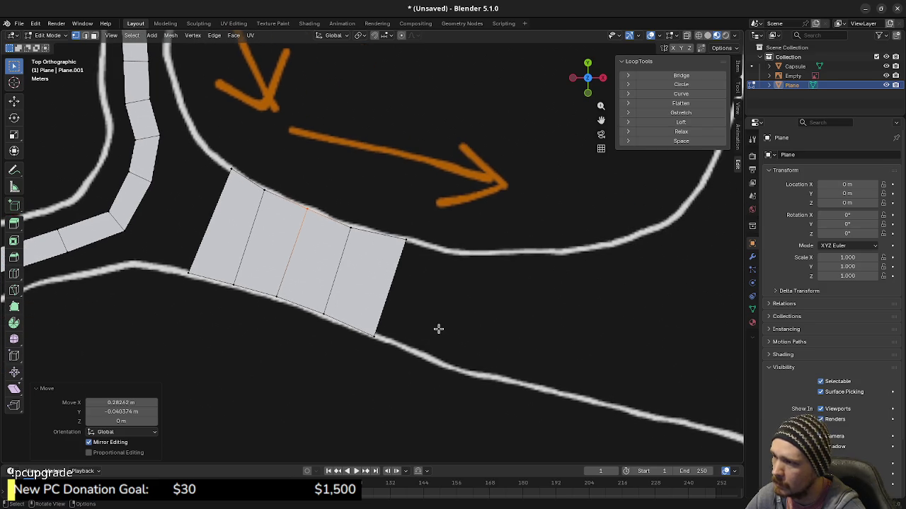
left_click(375, 346)
left_click(405, 241, "shift")
key("e")
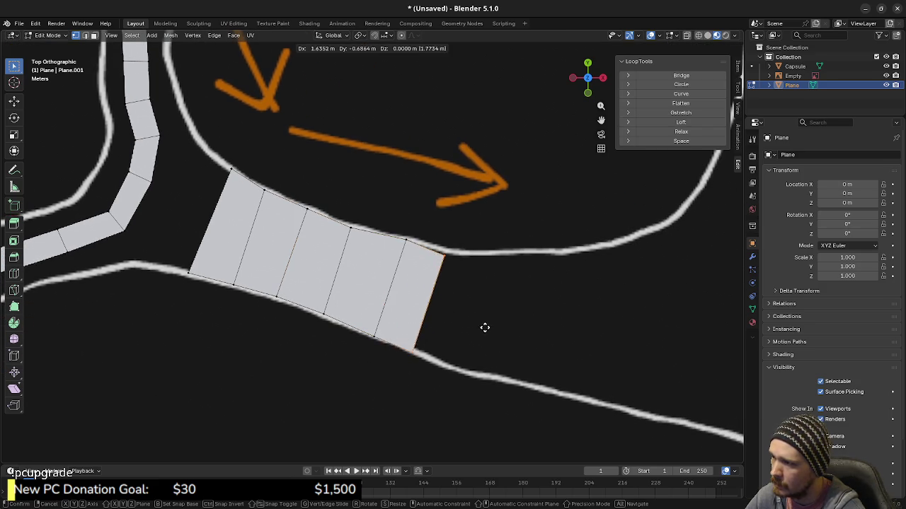
left_click(495, 329)
key("r")
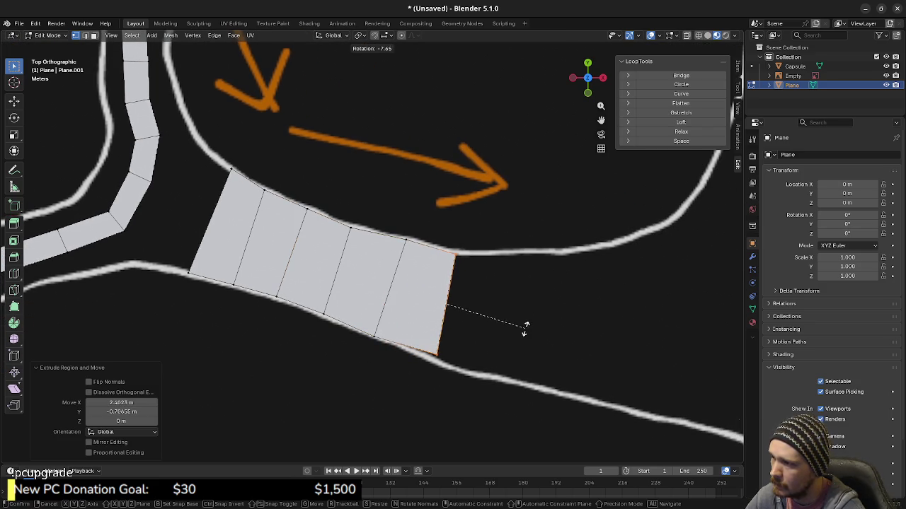
left_click(525, 329)
key("g")
left_click(524, 329)
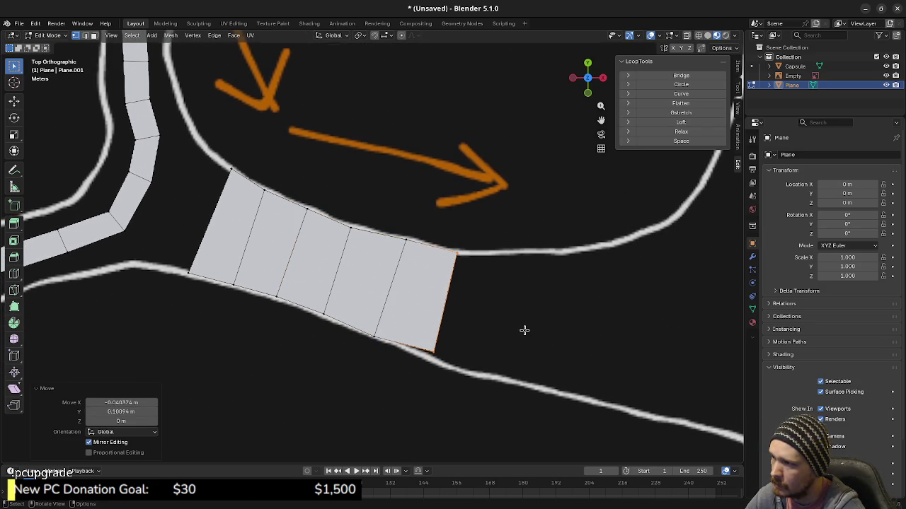
key("g")
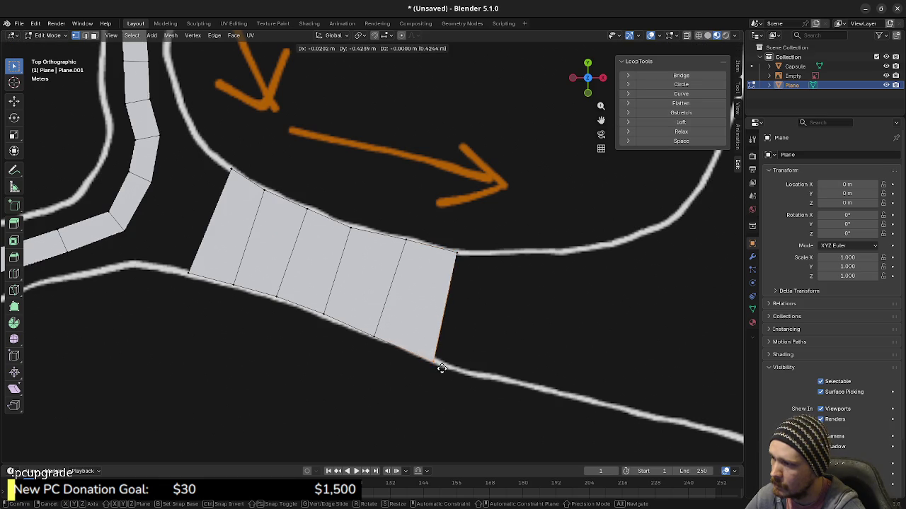
left_click(439, 364)
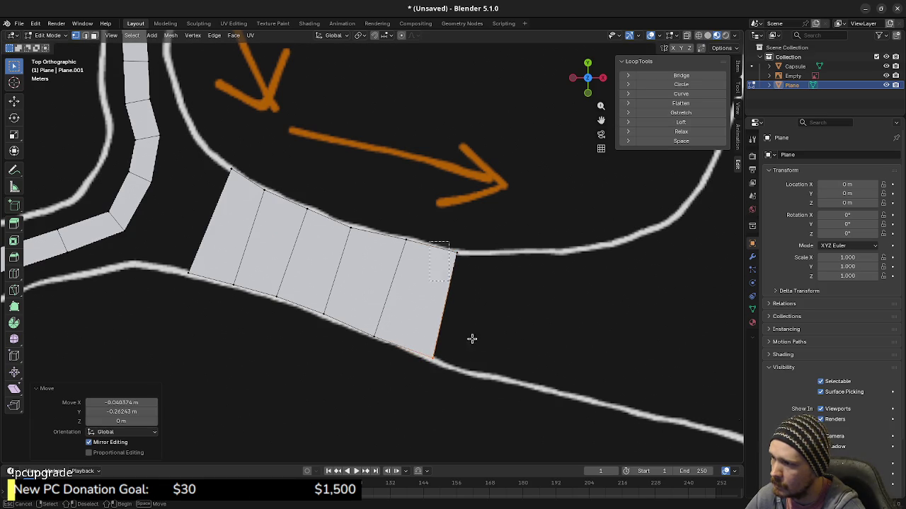
key("g")
right_click(520, 375)
Extrude another face further right and rotate its end edge -12.5° across the road
key("e")
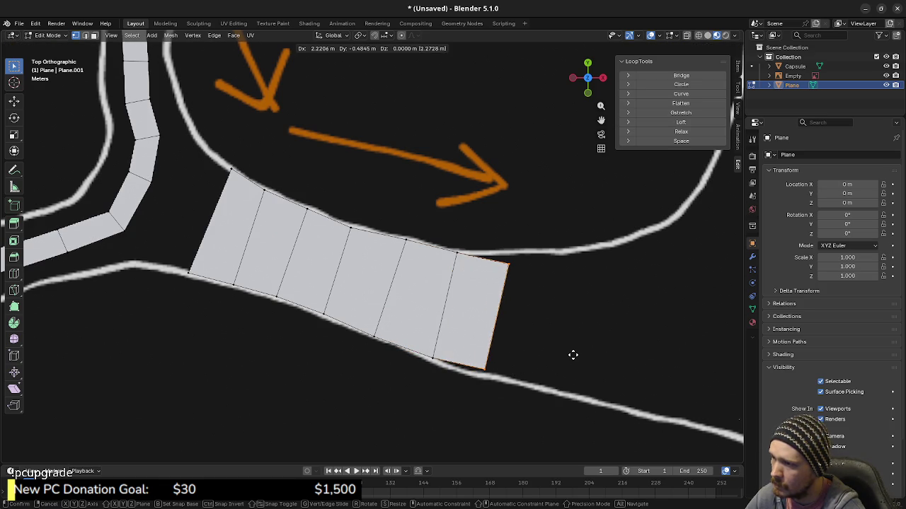
left_click(580, 357)
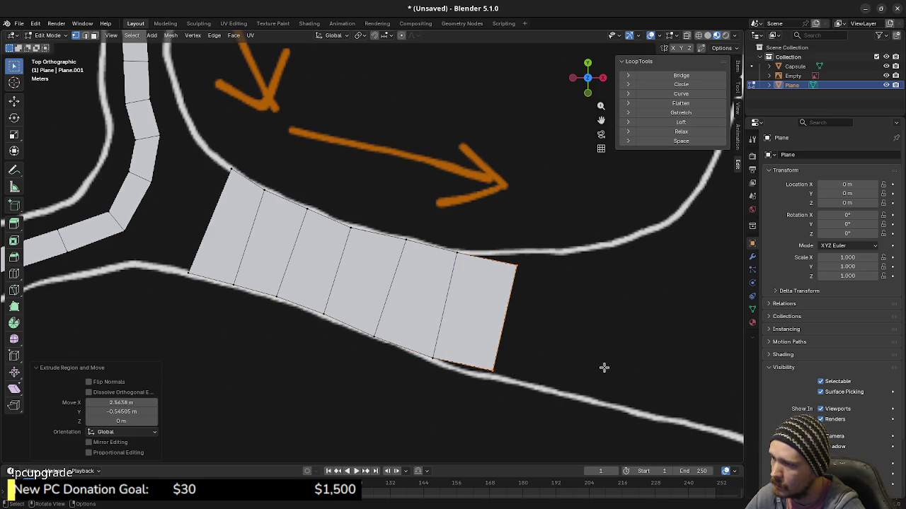
key("g")
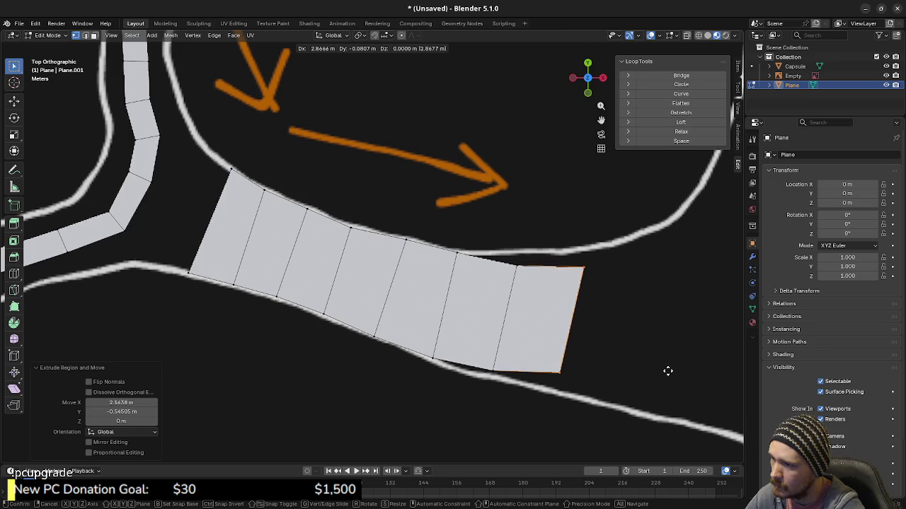
middle_click_drag(630, 362, 512, 348, "shift")
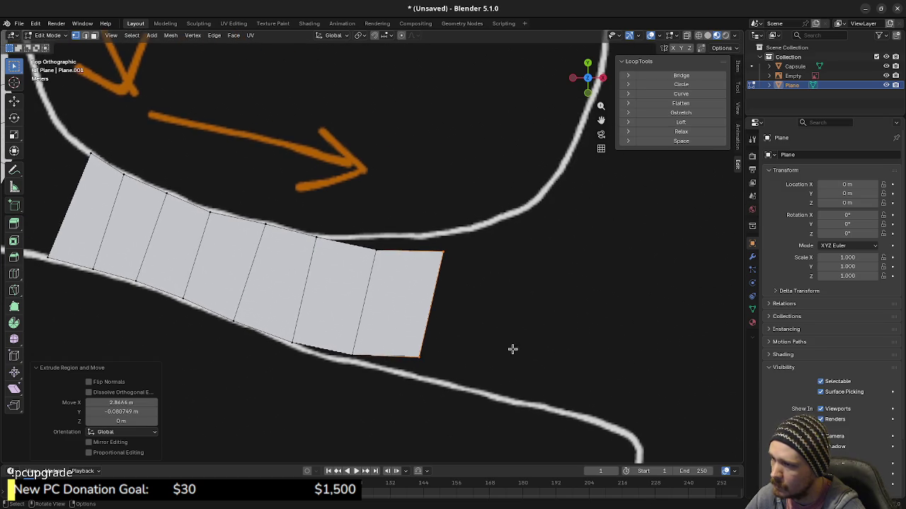
left_click(595, 356)
key("r")
left_click(647, 345)
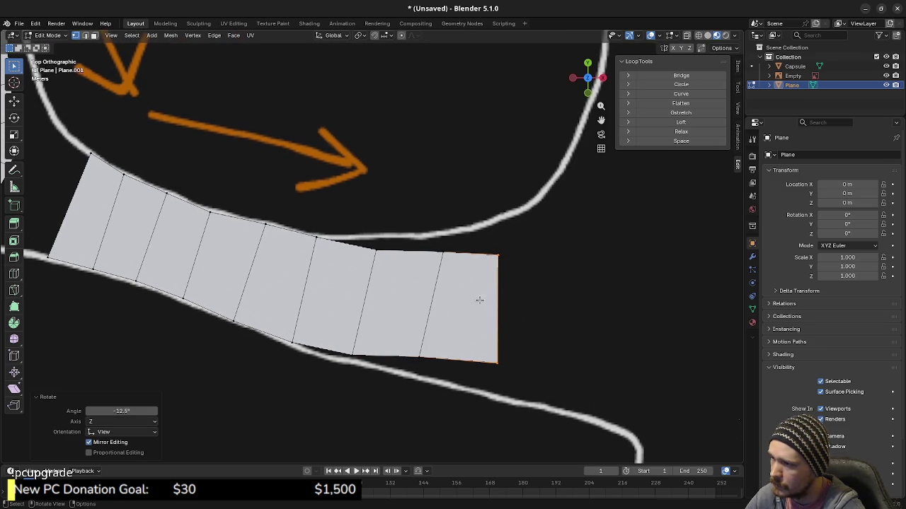
Place the new section's top vertices, including the top-right corner, on the upper road line
left_click(372, 243)
key("g")
left_click(403, 260)
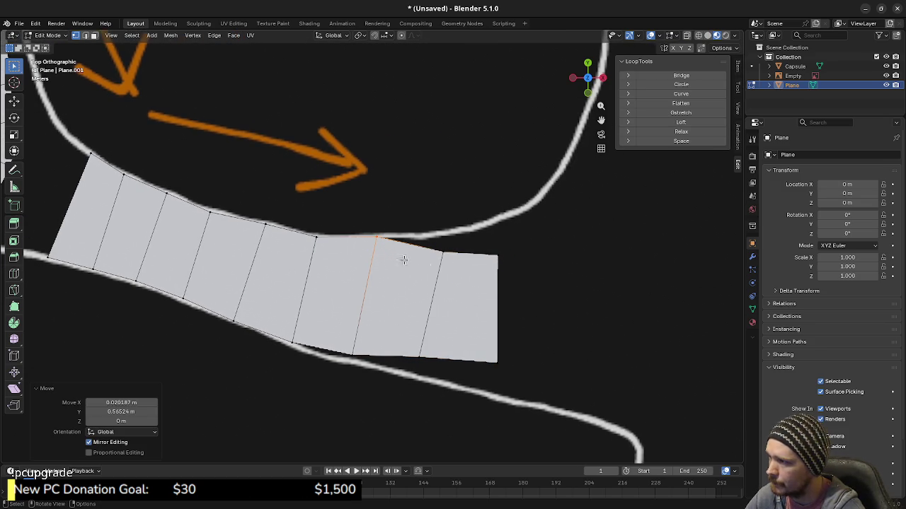
left_click(440, 249)
key("g")
left_click(444, 229)
key("b")
left_click_drag(514, 257, 474, 249)
key("g")
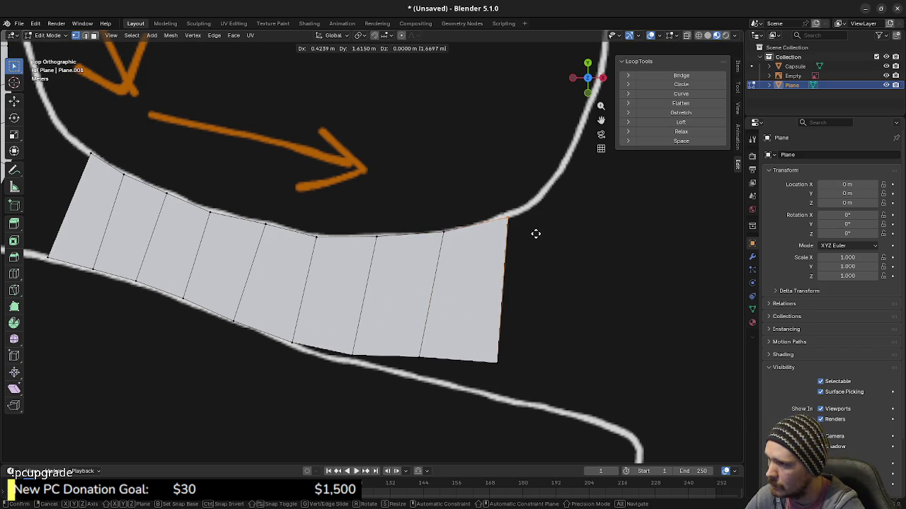
left_click(536, 233)
Place the new section's bottom vertices and bottom-right corner on the lower road line
left_click(362, 365)
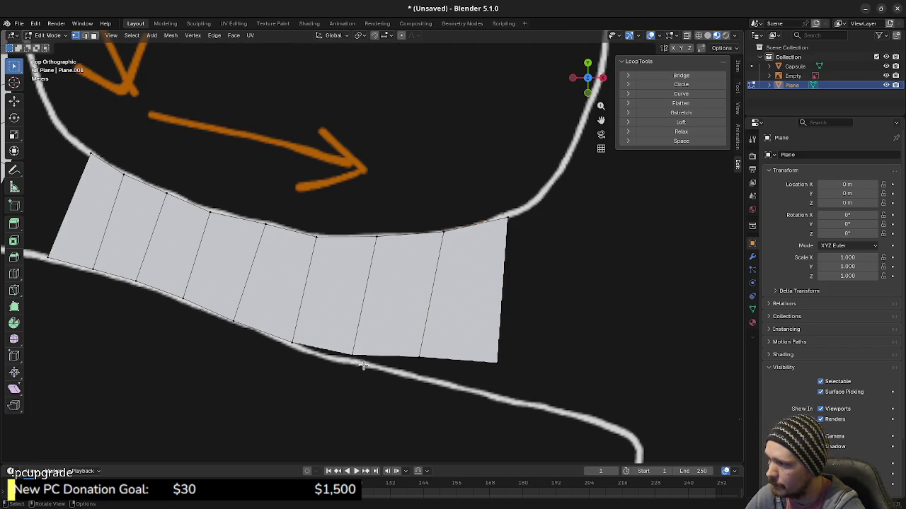
left_click(350, 351)
key("g")
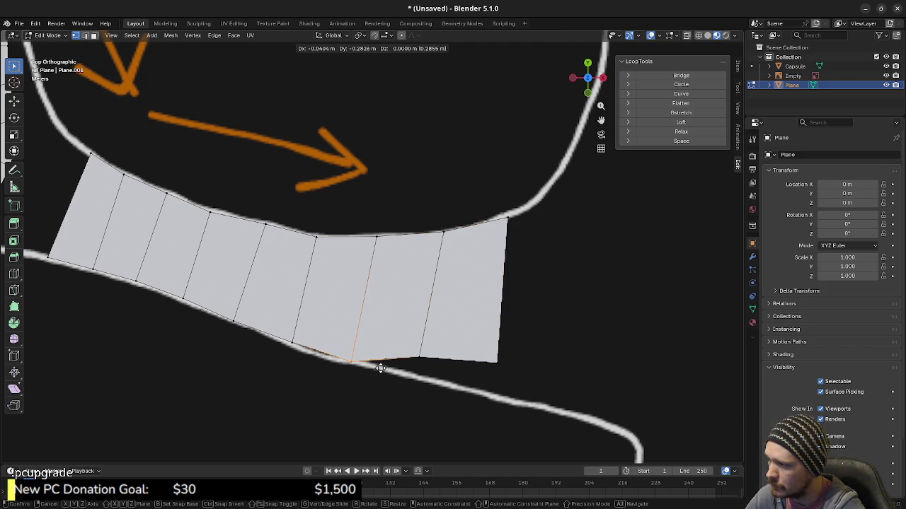
left_click(380, 368)
key("g")
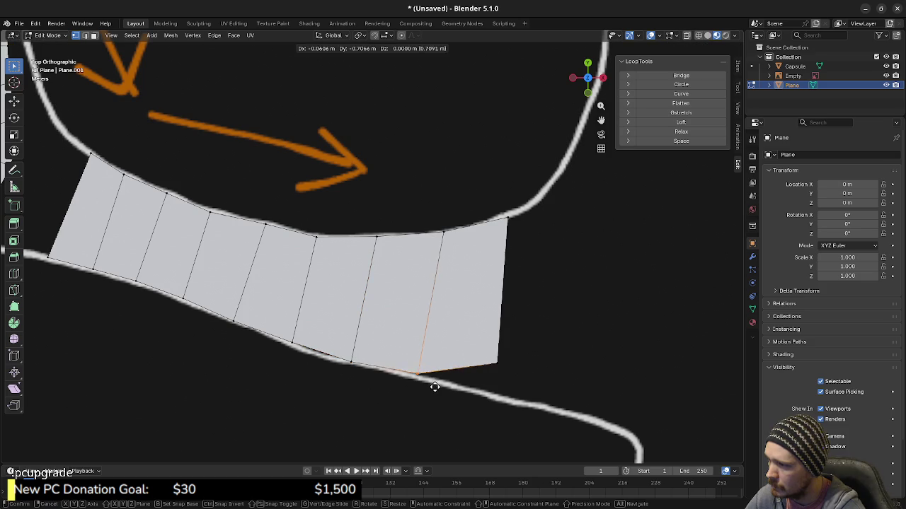
left_click(435, 389)
left_click(498, 365)
key("g")
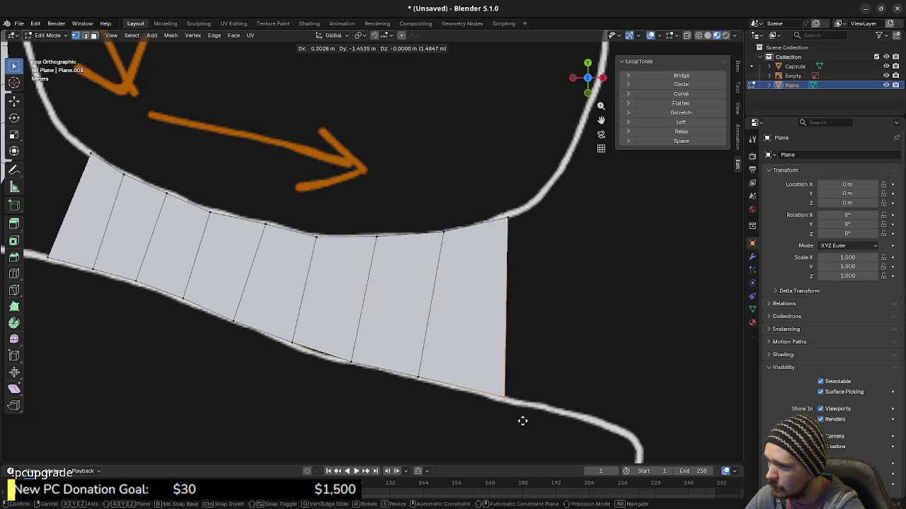
left_click(522, 423)
scroll(545, 344, "down", 3)
middle_click_drag(543, 323, 435, 286, "shift")
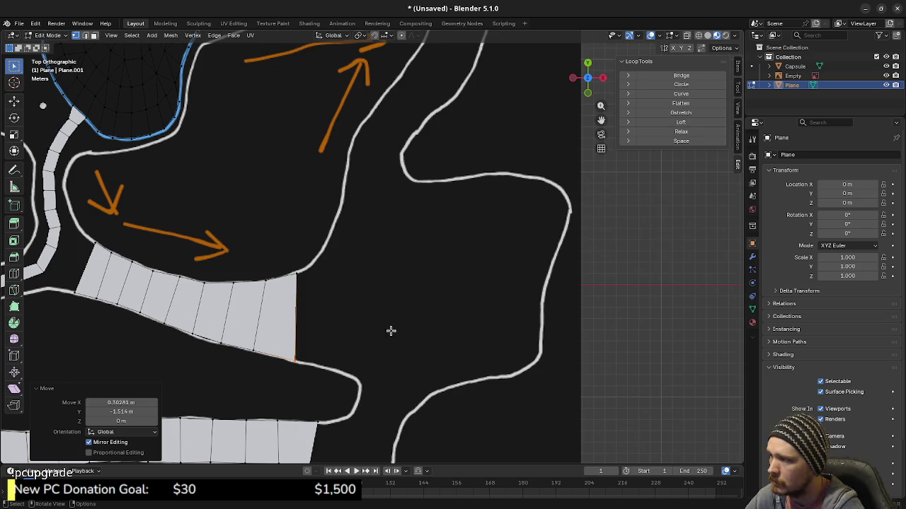
Bring the lower strip's end face to the junction opening, rotated 117°
scroll(384, 277, "down", 1)
scroll(384, 277, "down", 2)
mouse_move(241, 299)
middle_mouse_down("shift")
mouse_move(449, 280)
mouse_move(415, 243)
mouse_move(308, 254)
middle_mouse_up("shift")
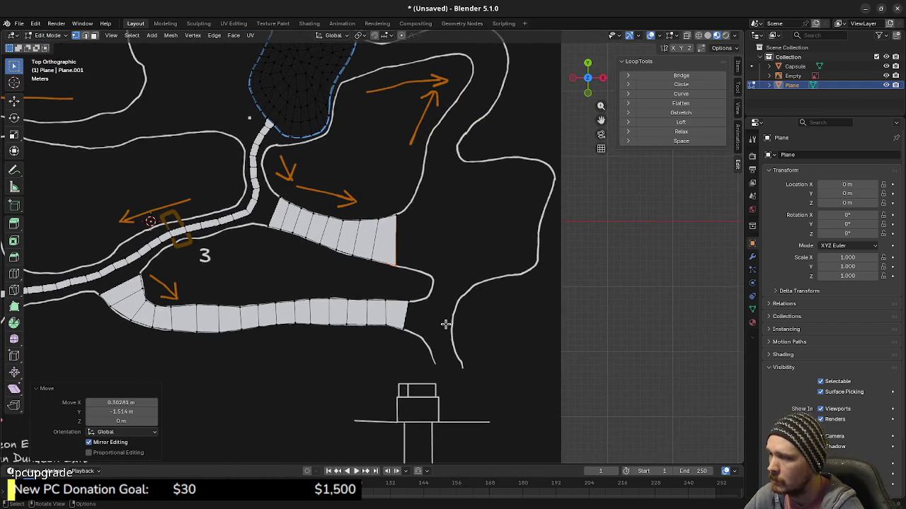
scroll(453, 323, "up", 2)
middle_click_drag(461, 323, 372, 300, "shift")
scroll(373, 300, "up", 2)
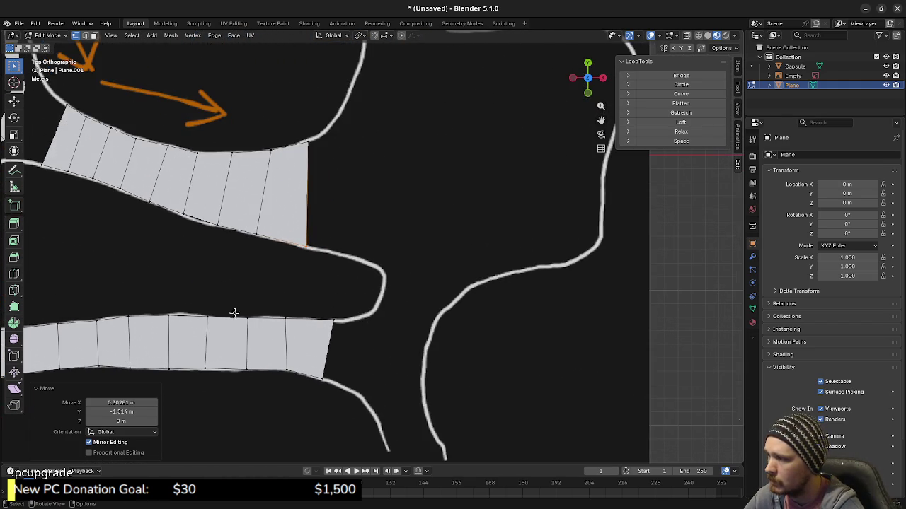
left_click_drag(225, 304, 298, 392)
key("g")
left_click(502, 284)
key("r")
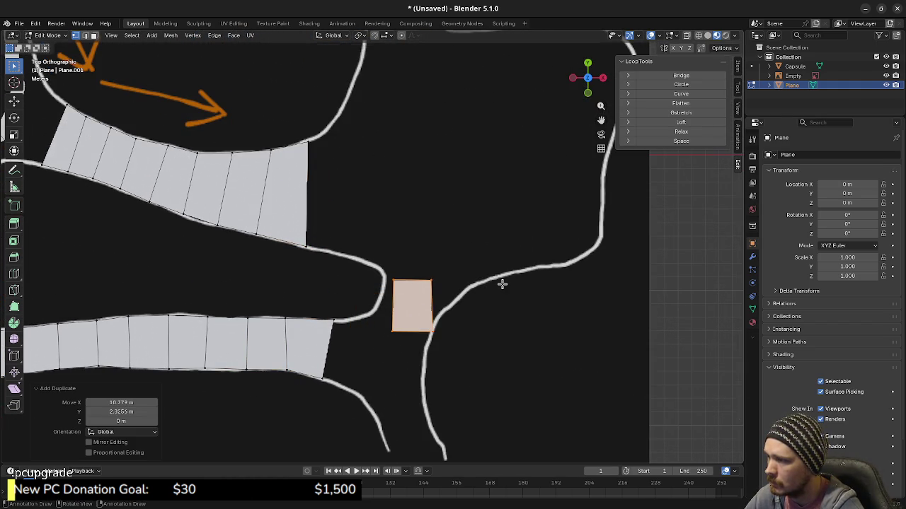
left_click(388, 404)
Fit the junction face's left edge, top edge and left vertex onto the road lines
left_click_drag(370, 306, 396, 329)
key("g")
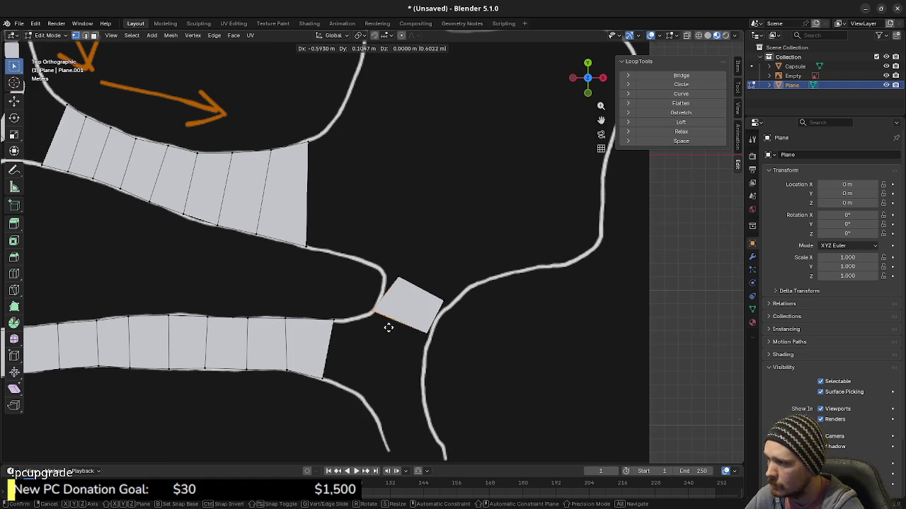
left_click(388, 328)
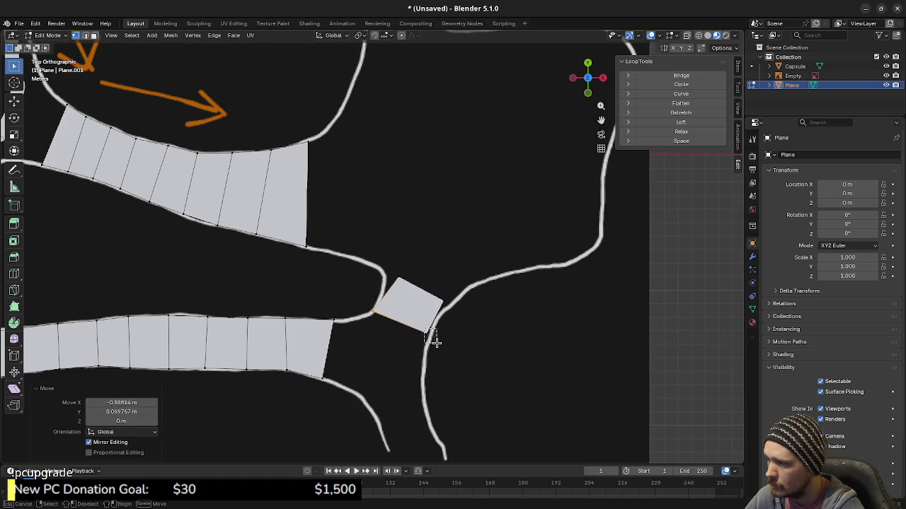
key("g")
left_click(436, 350)
left_click(395, 279)
key("g")
left_click(435, 297)
key("g")
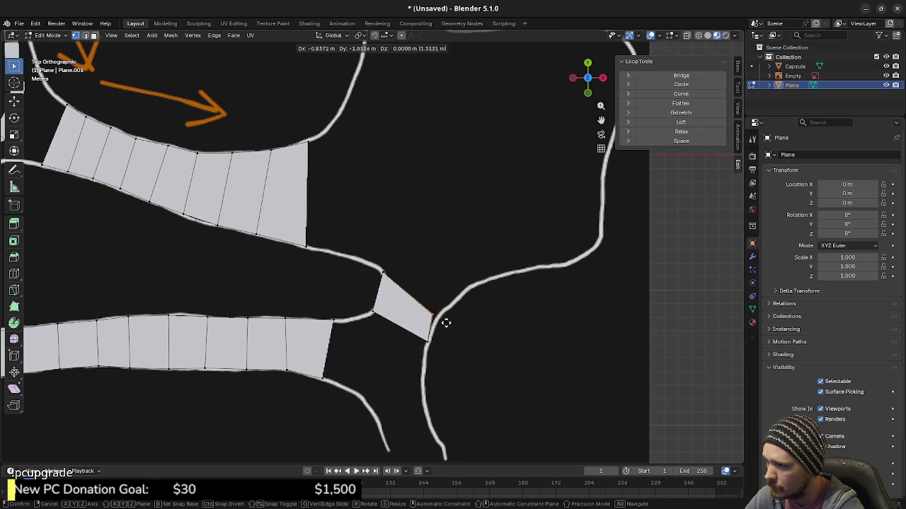
left_click(454, 320)
left_click(386, 268)
key("g")
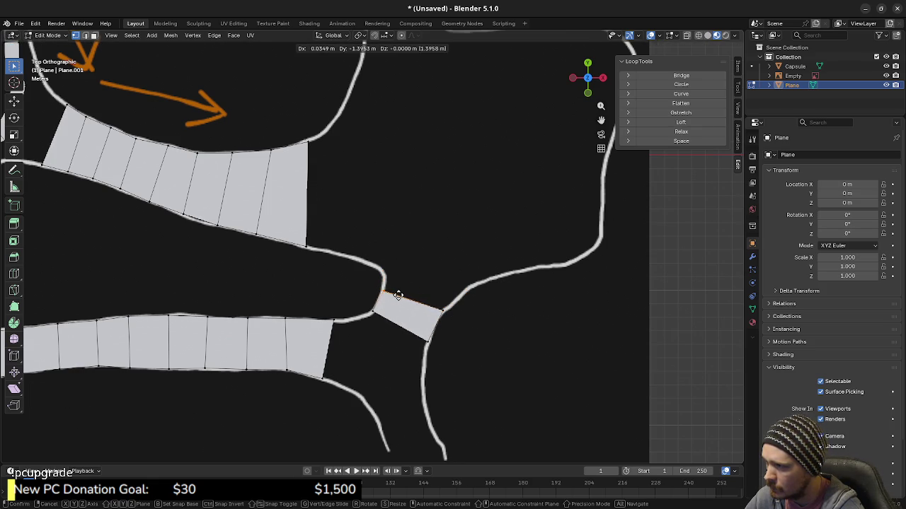
left_click(395, 298)
Extrude the top edge into a second face and shift its top-right vertex 1.9535 m along X
left_click(406, 296, "shift")
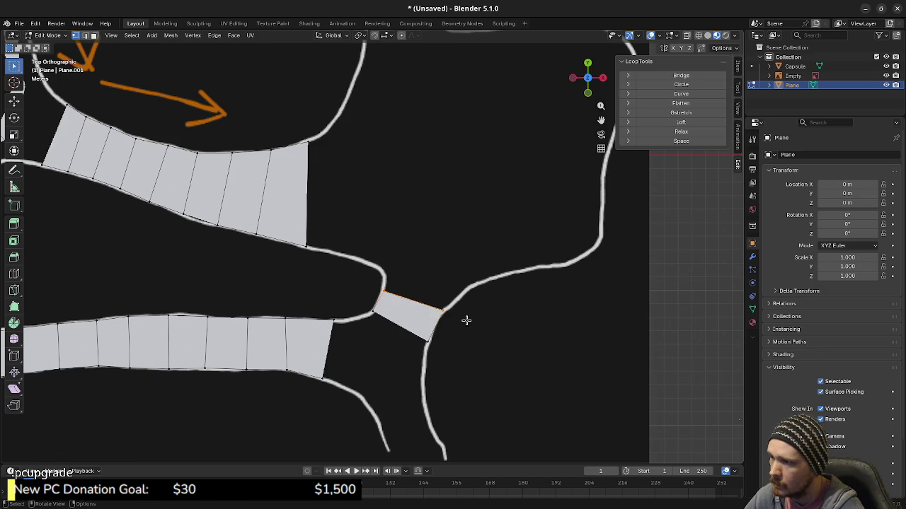
key("e")
left_click(464, 300)
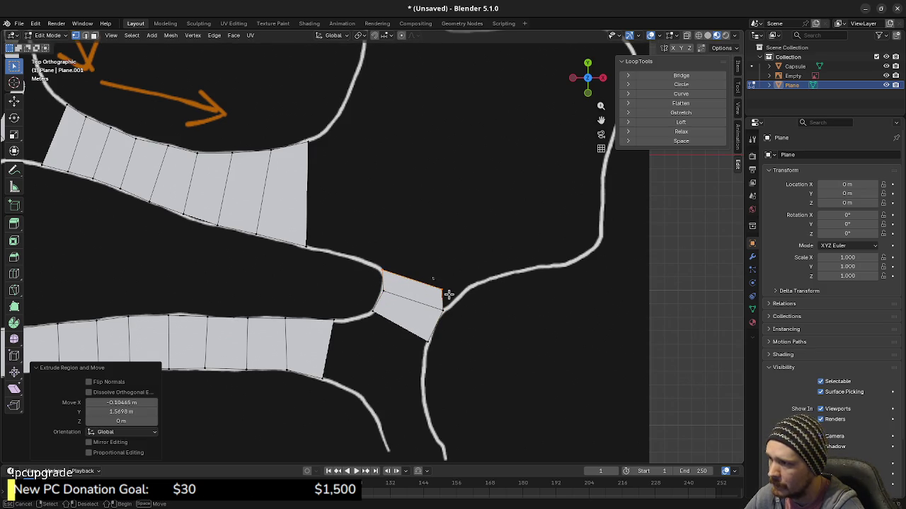
left_click(434, 284)
key("g")
key("x")
left_click(483, 299)
middle_click_drag(467, 206, 446, 248, "shift")
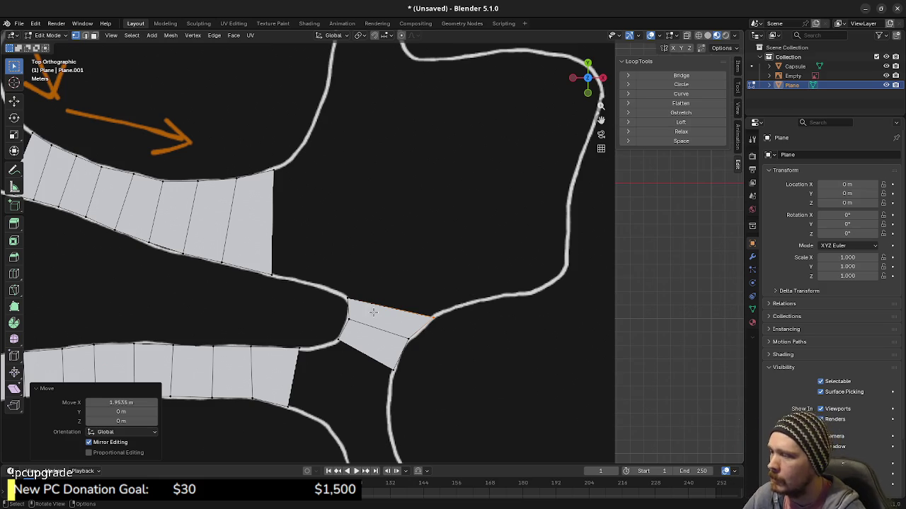
middle_click_drag(333, 374, 337, 322, "shift")
Select the lower strip's end edge and extend a new segment from it
left_click(297, 327)
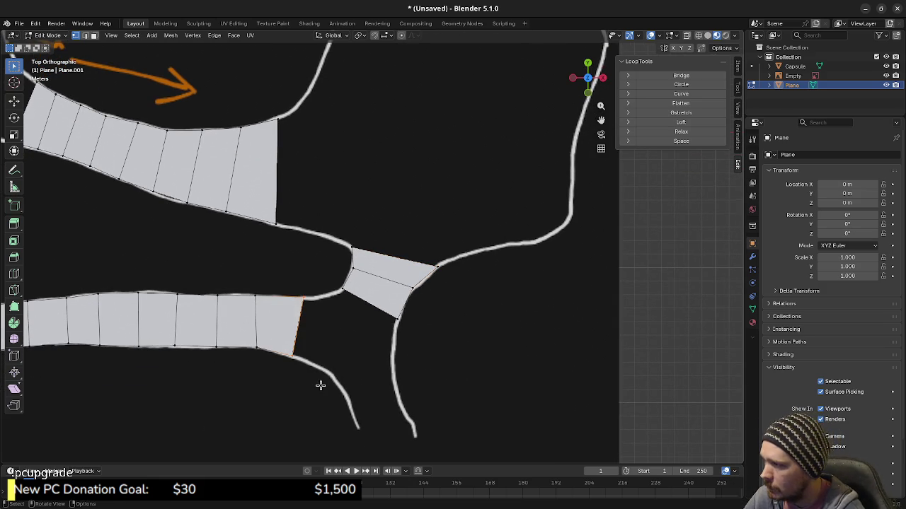
key("shift+d")
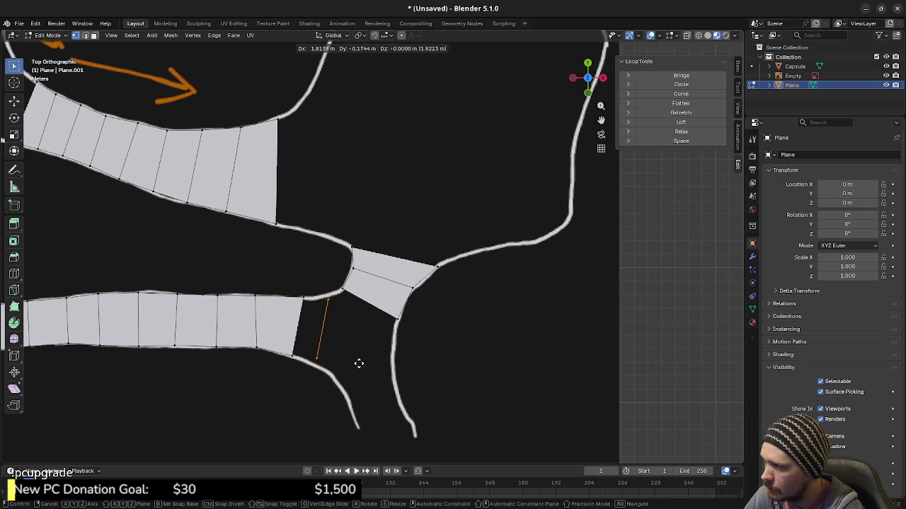
left_click(354, 361)
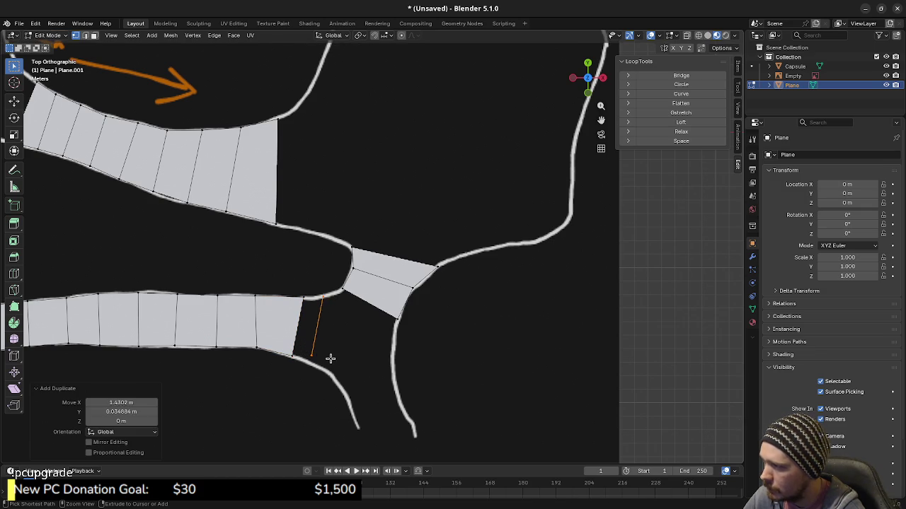
key("ctrl+z")
key("ctrl+z")
left_click_drag(278, 279, 320, 375, "shift")
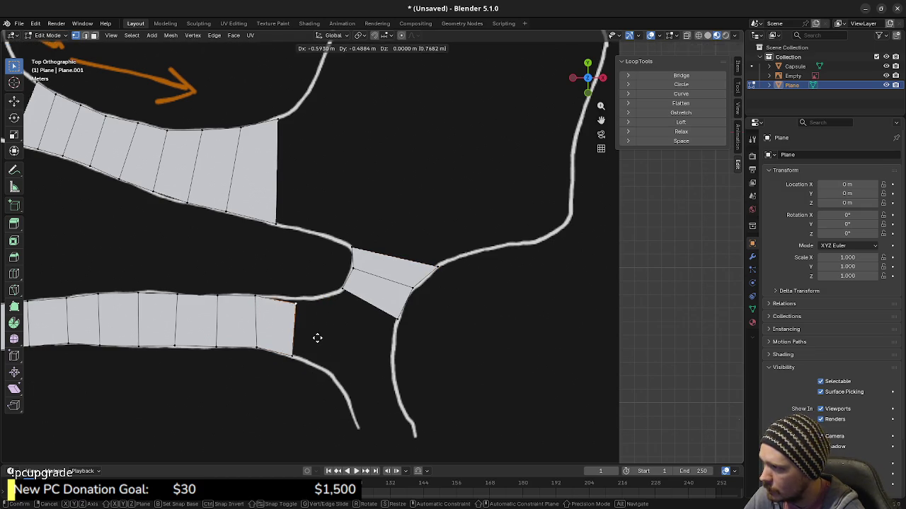
left_click_drag(278, 281, 315, 378)
key("shift+d")
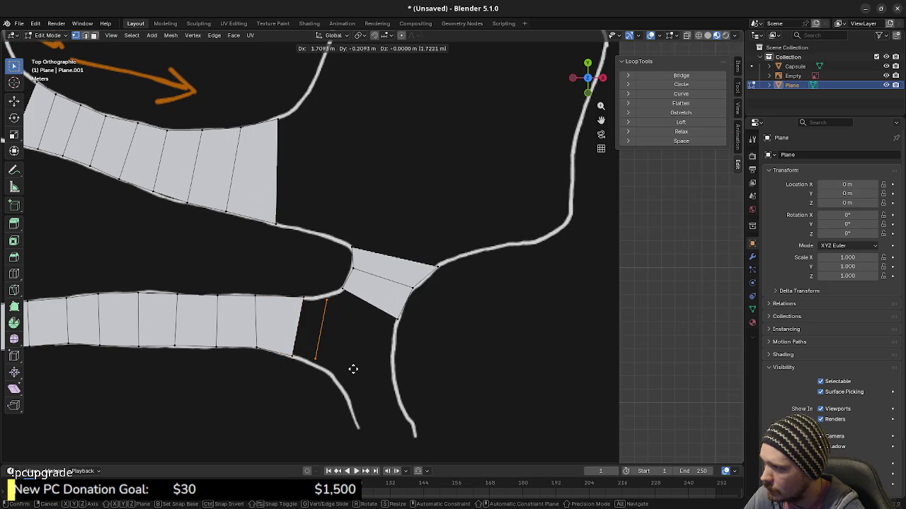
right_click(354, 369)
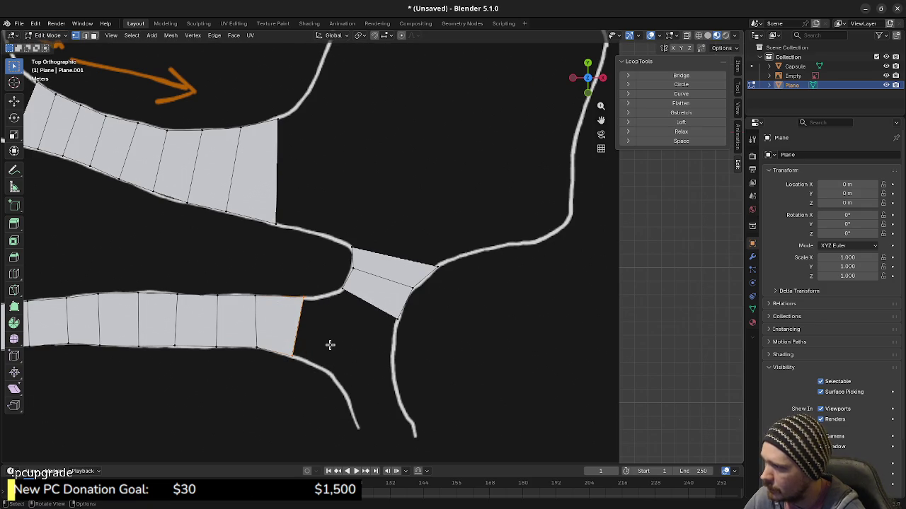
Fit the new end edge and its lower corner onto the road lines toward the junction
key("g")
left_click(355, 349)
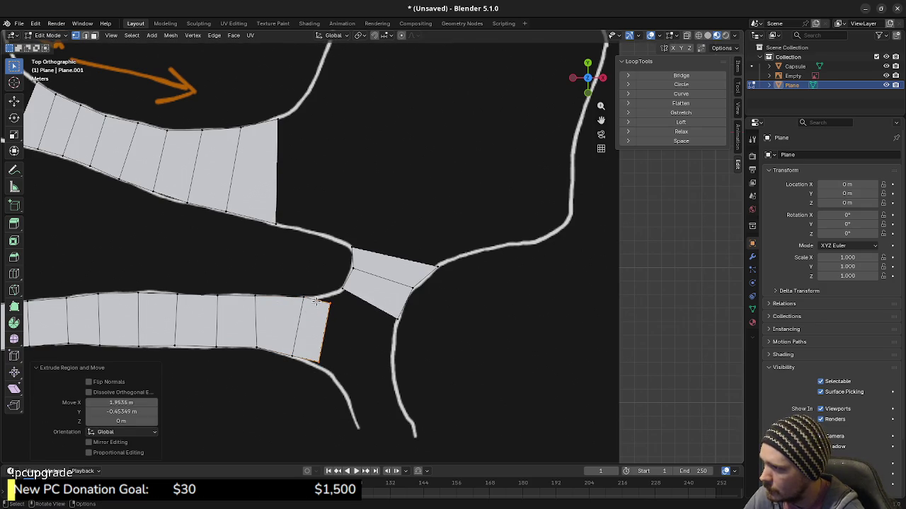
key("g")
left_click(335, 314)
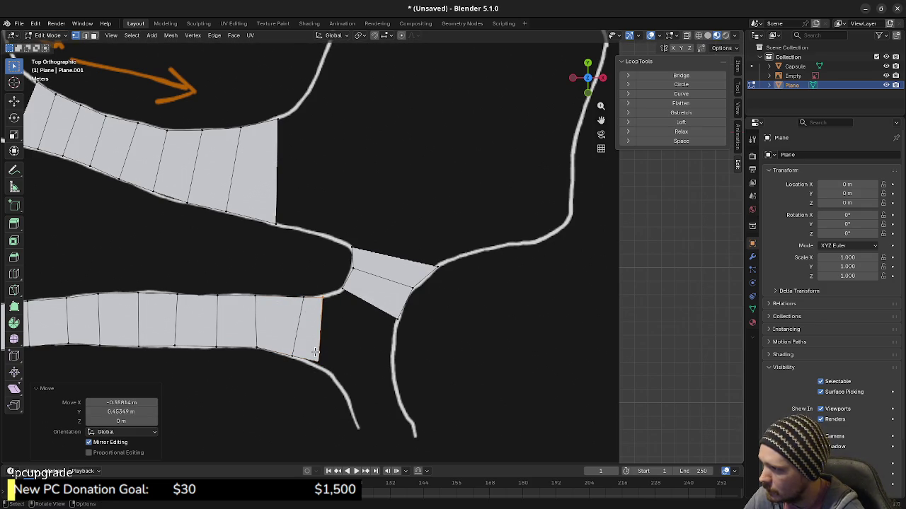
key("g")
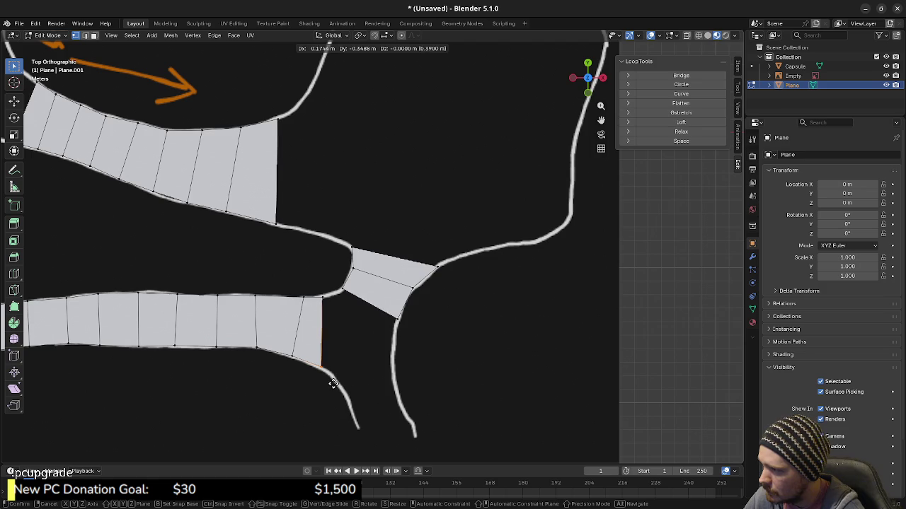
left_click(331, 379)
middle_click_drag(400, 406, 391, 367, "shift")
left_click(356, 273)
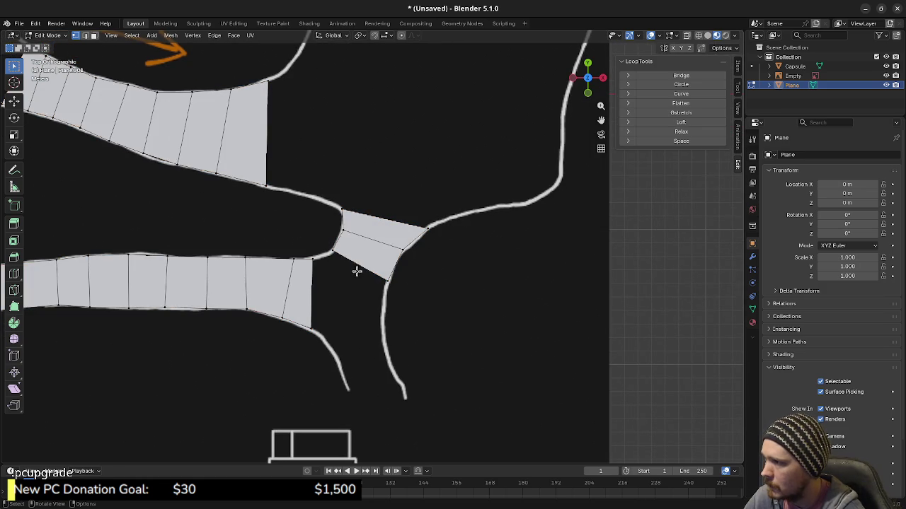
Duplicate the junction face and move and rotate the copy onto the lower branch
key("3")
left_click(365, 251)
key("shift+d")
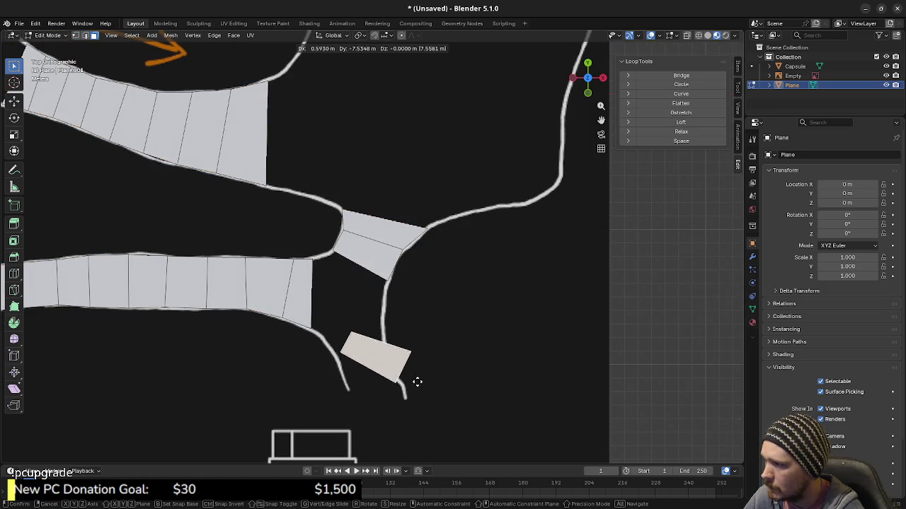
left_click(450, 348)
key("r")
left_click(375, 354)
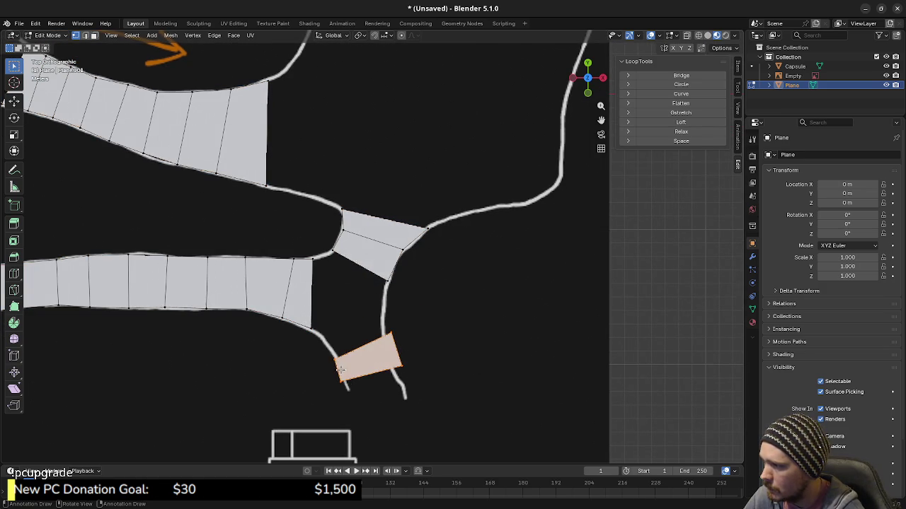
Align the copy's top-left edge and right corner with the upper road lines
key("2")
left_click(333, 361)
key("g")
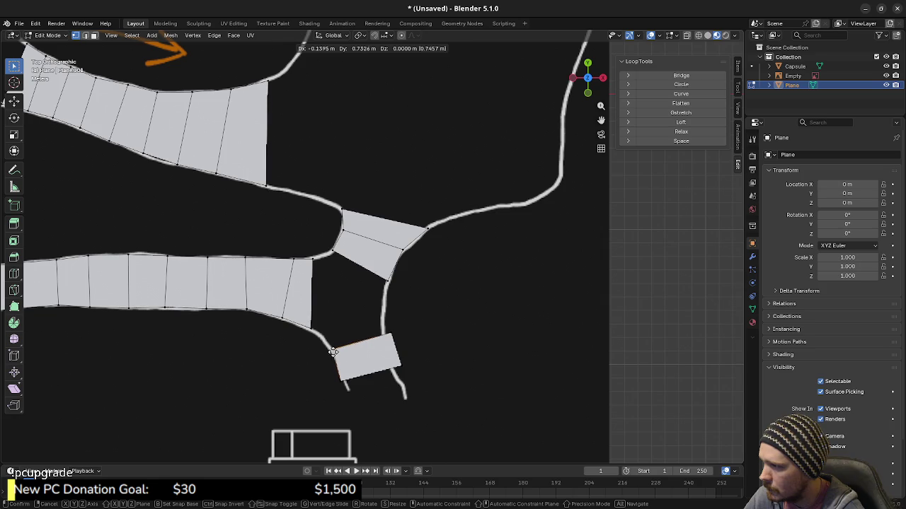
left_click(391, 335)
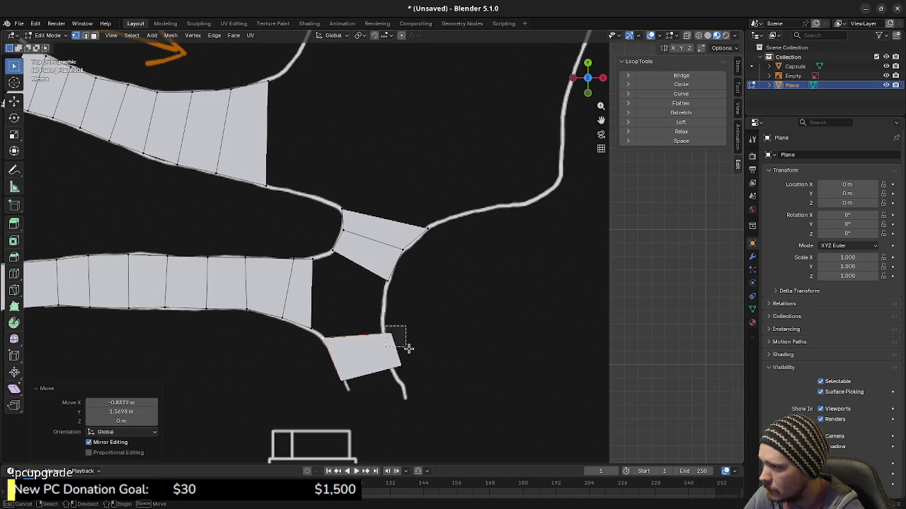
left_click(402, 342)
key("g")
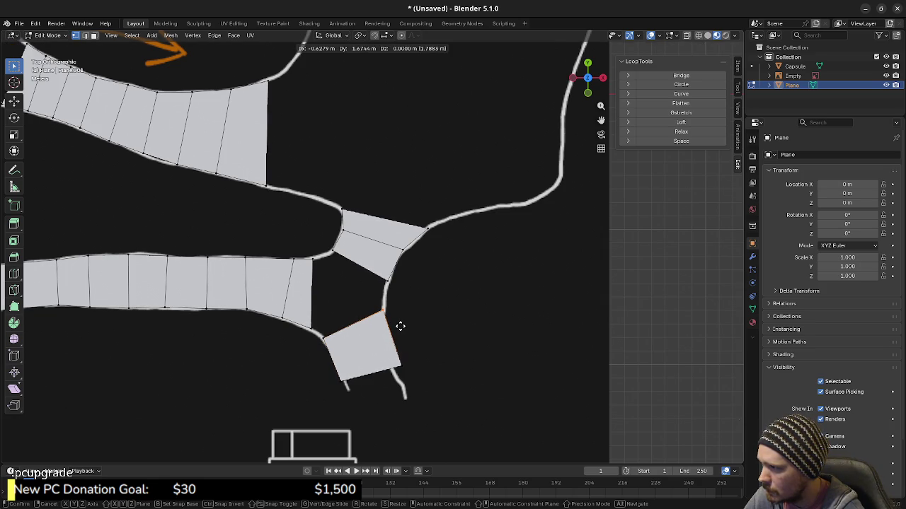
left_click(401, 326)
Fit the copy's bottom edge and bottom-left vertex against the road lines
left_click(402, 371)
key("g")
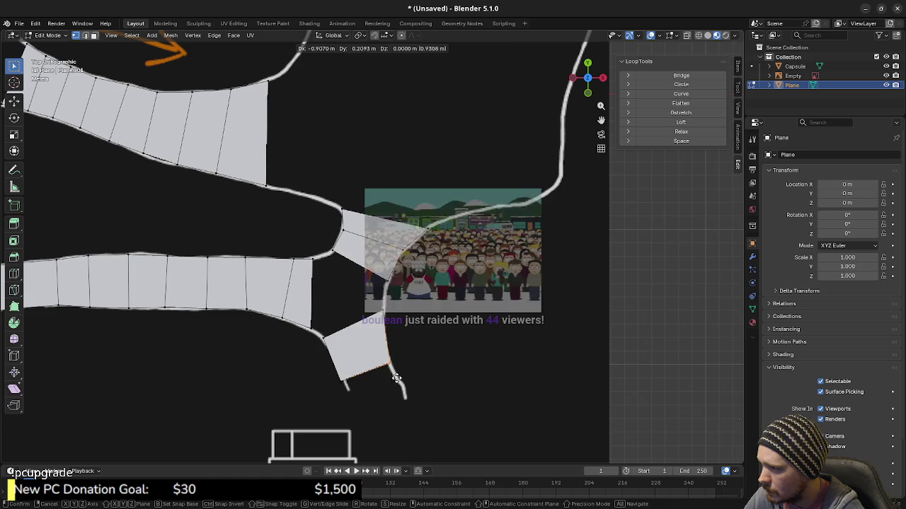
left_click(383, 386)
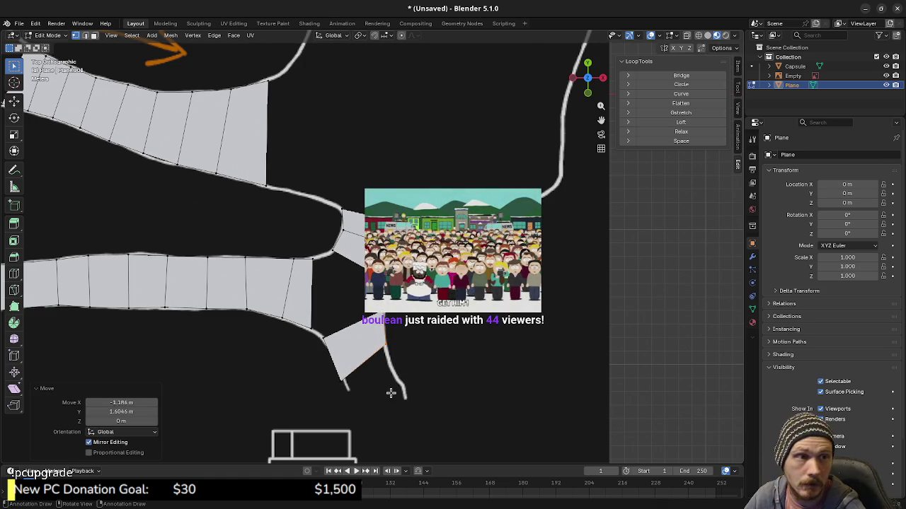
left_click(343, 382)
key("g")
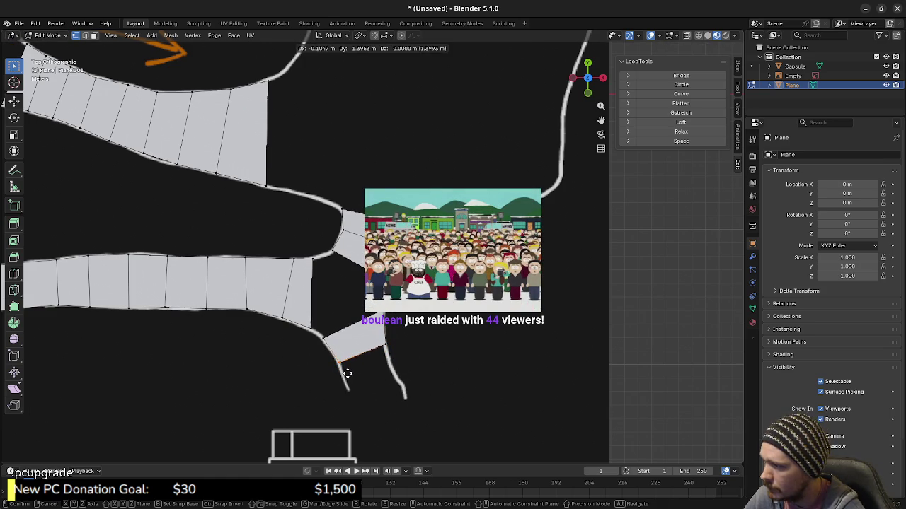
left_click(346, 374)
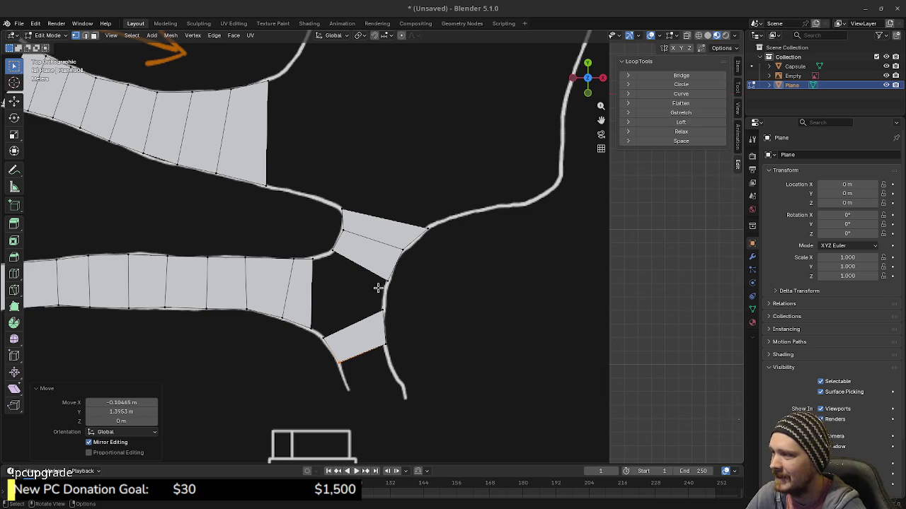
Select the edges bordering the gap, then zoom out to the full forest map and POIs legend
left_click(322, 331, "alt")
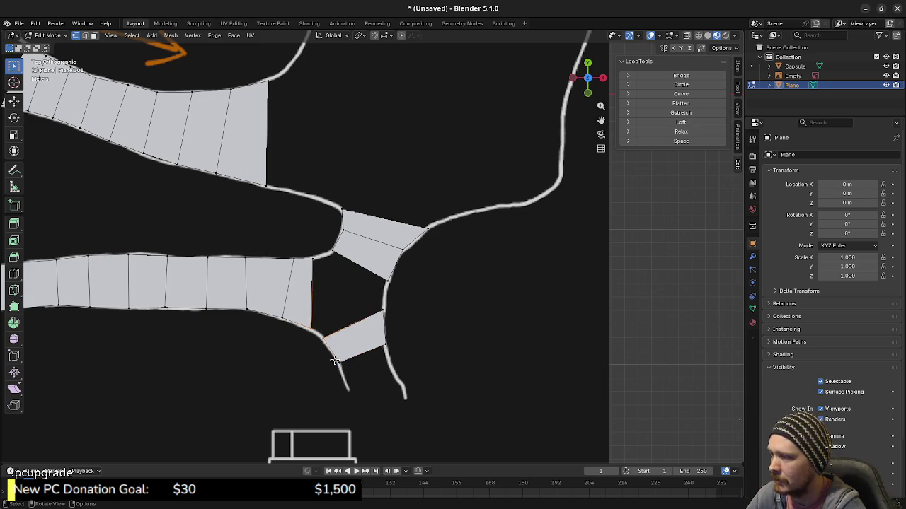
left_click(375, 274, "alt")
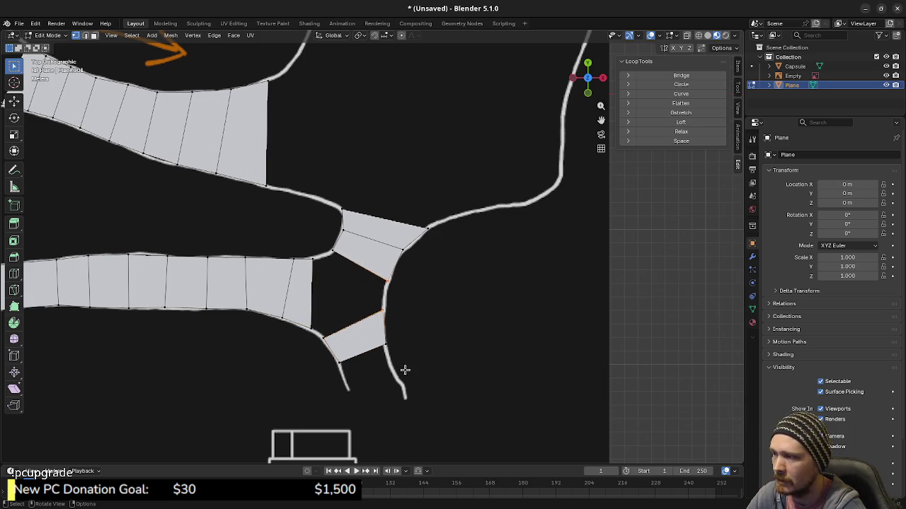
scroll(405, 369, "down", 3)
scroll(354, 360, "down", 2)
scroll(477, 360, "down", 2)
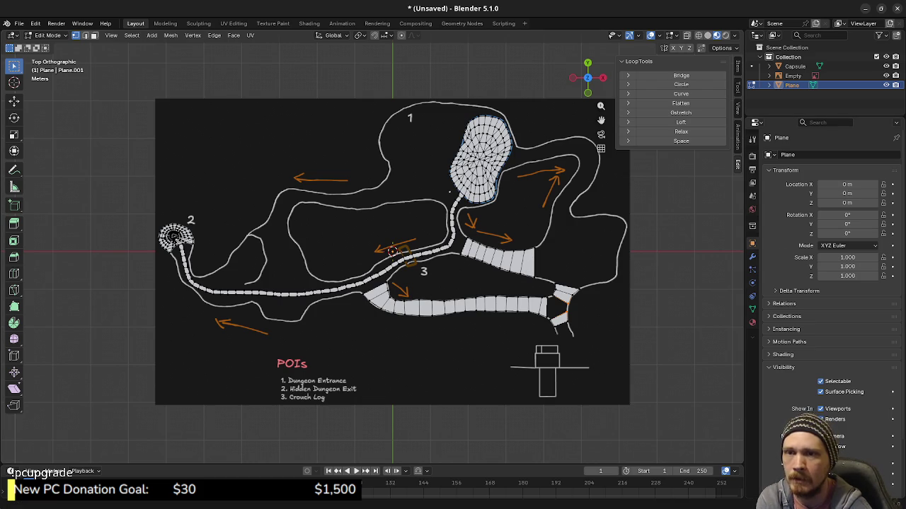
Return to Godot and bring up the game.tscn tab in place of test_zone_wilderness
key("alt+Tab")
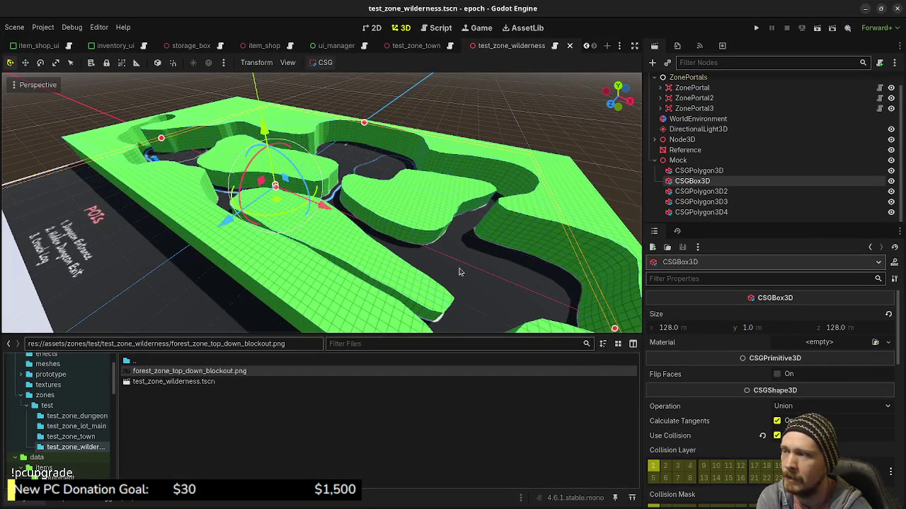
scroll(458, 272, "down", 3)
mouse_move(460, 272)
middle_mouse_down()
mouse_move(497, 270)
mouse_move(513, 245)
middle_mouse_up()
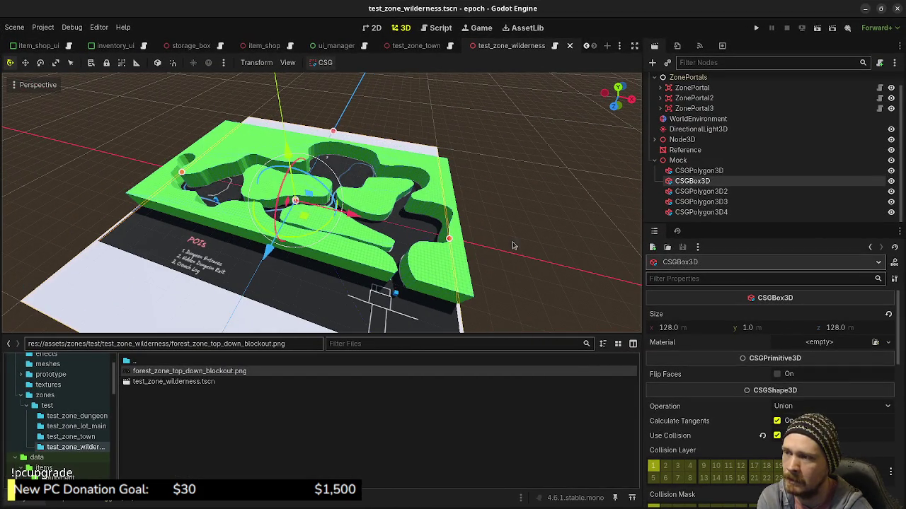
left_click(513, 245)
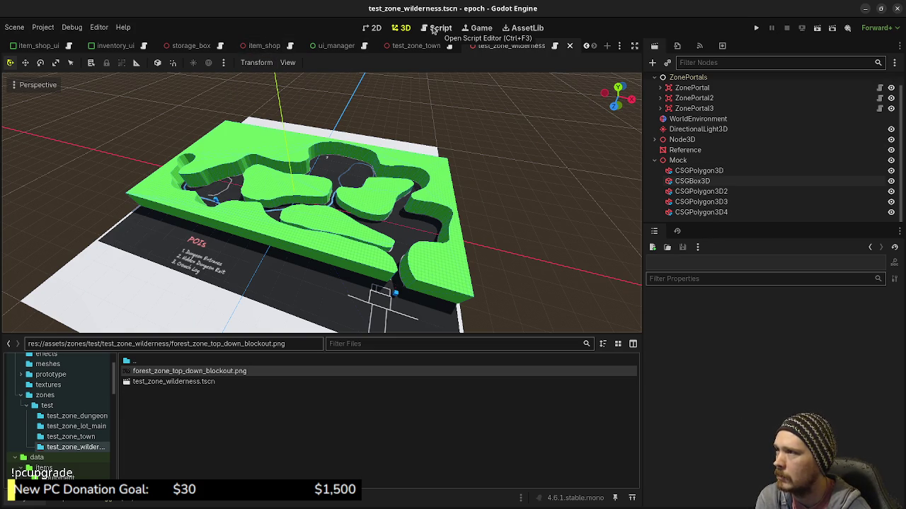
scroll(83, 48, "up", 5)
left_click(83, 48)
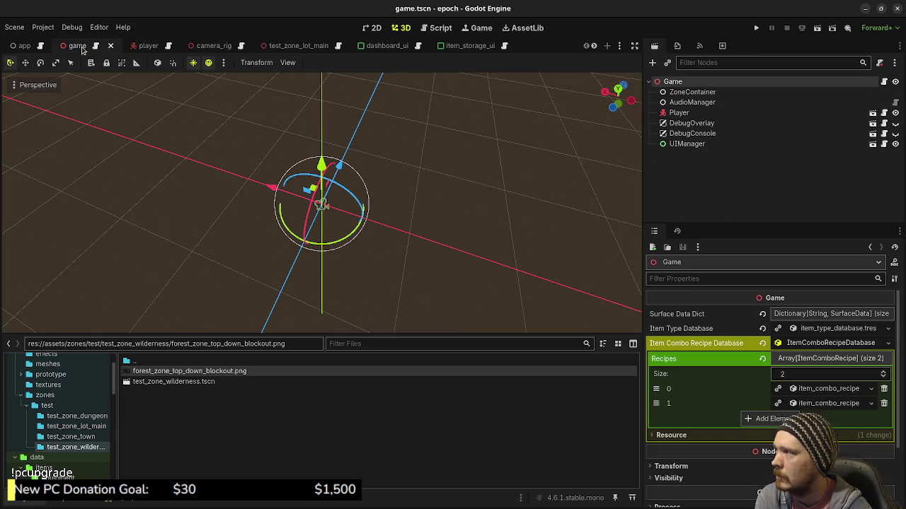
Change the Game script's start zone from test_zone_town to test_zone_lot_main, save, and run the project
left_click(882, 83)
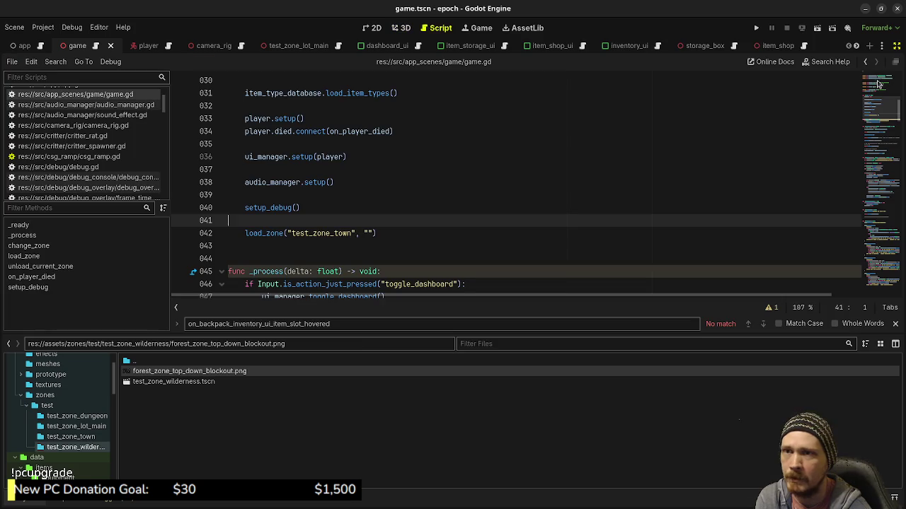
left_click_drag(334, 233, 351, 234)
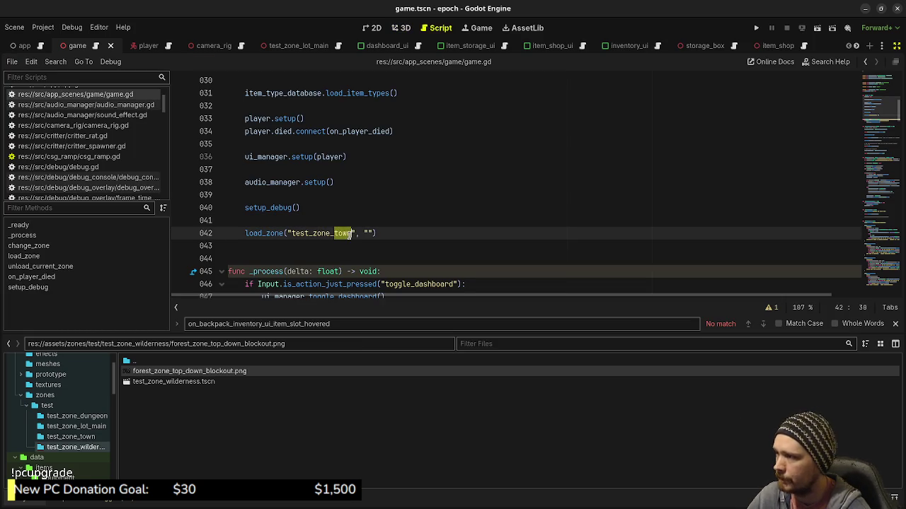
type("lot_main")
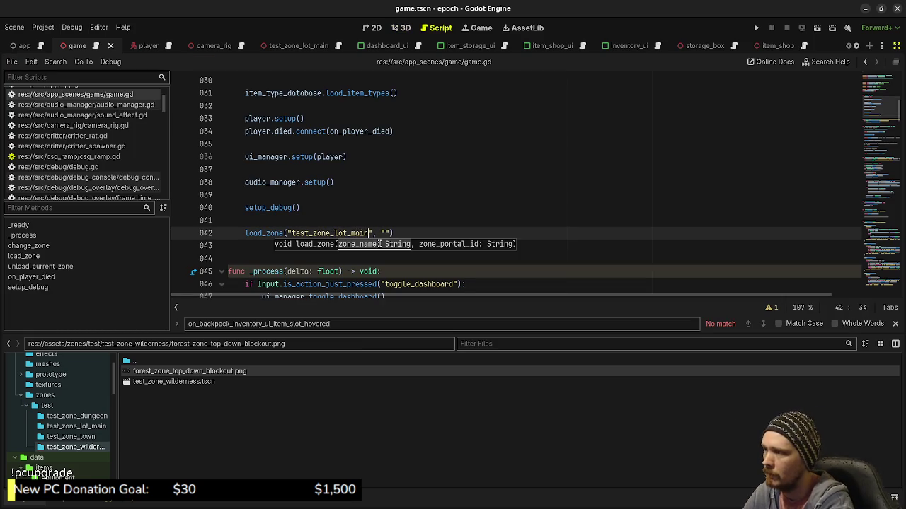
left_click(479, 198)
key("ctrl+s")
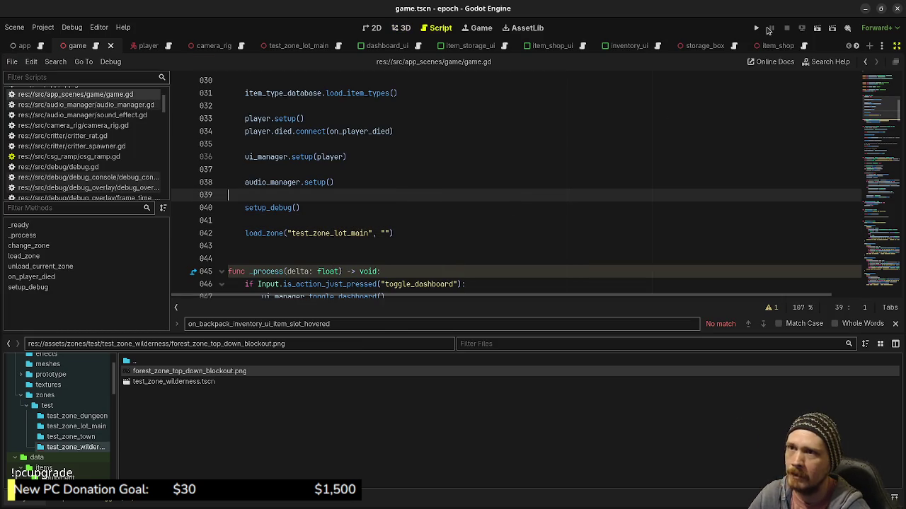
left_click(756, 29)
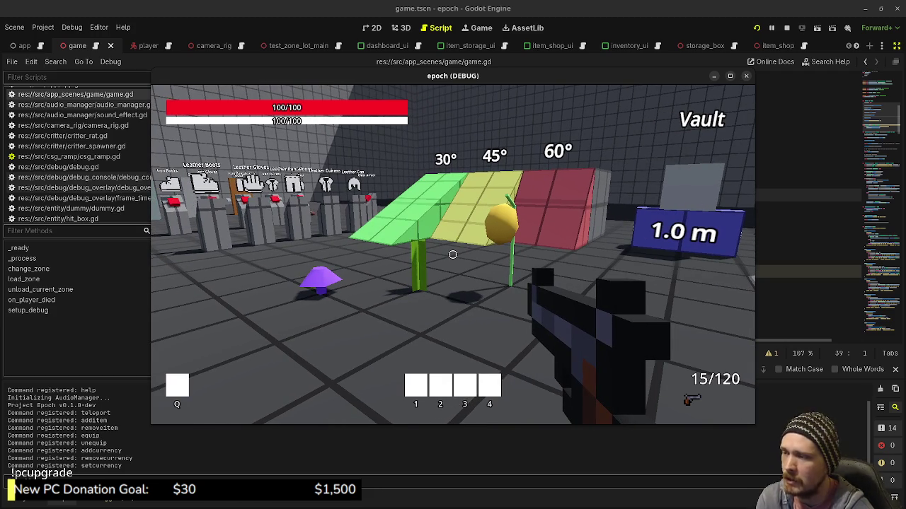
Walk to the pedestals, pick up the leather and iron armour, and confirm Health 150, Armor 110
key("w")
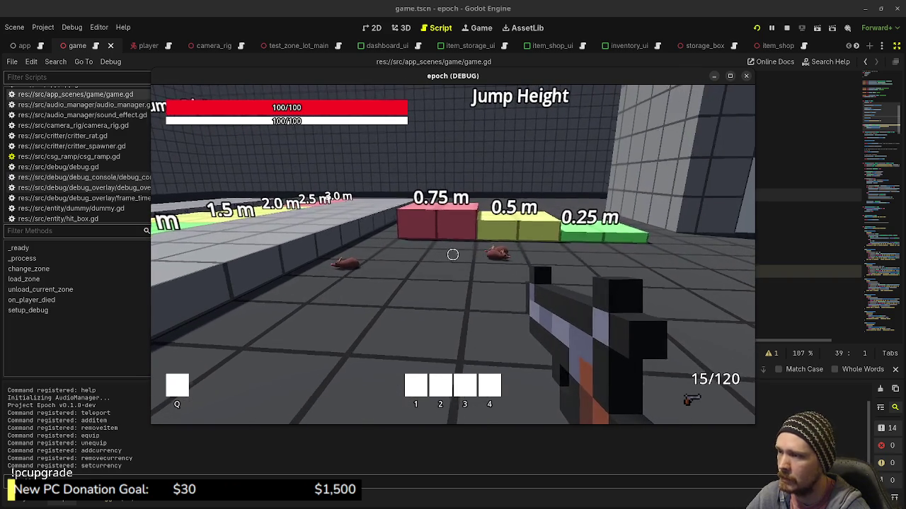
key("w")
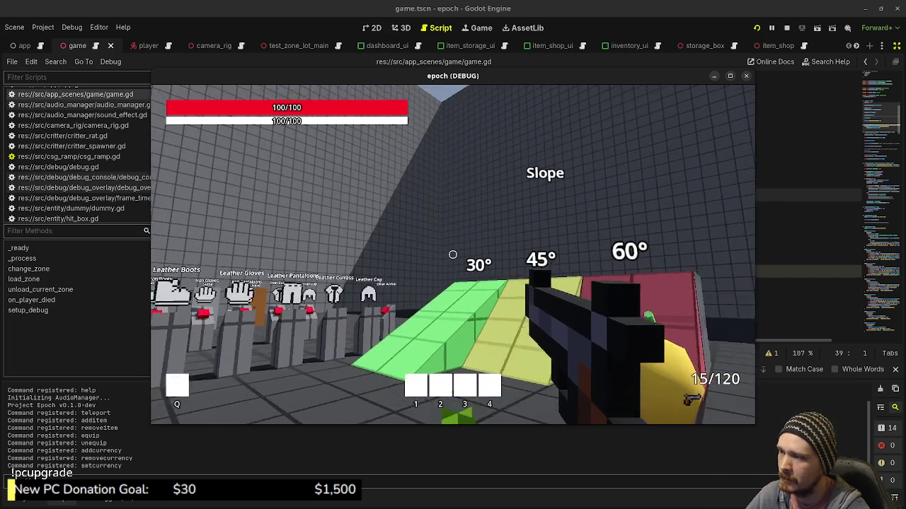
key("w")
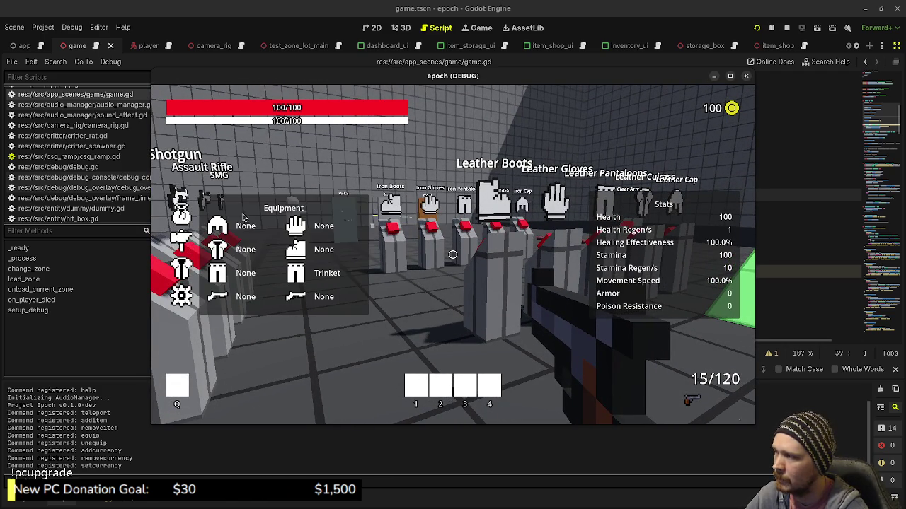
key("Tab")
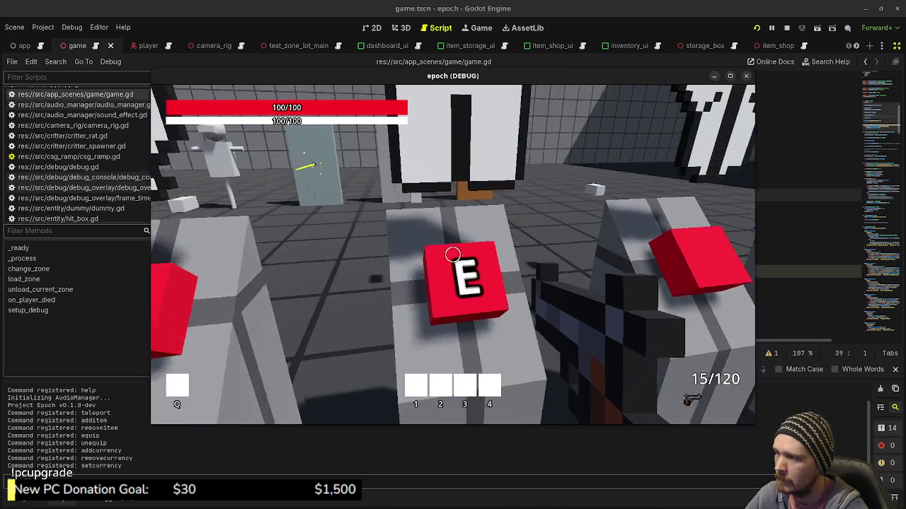
key("e")
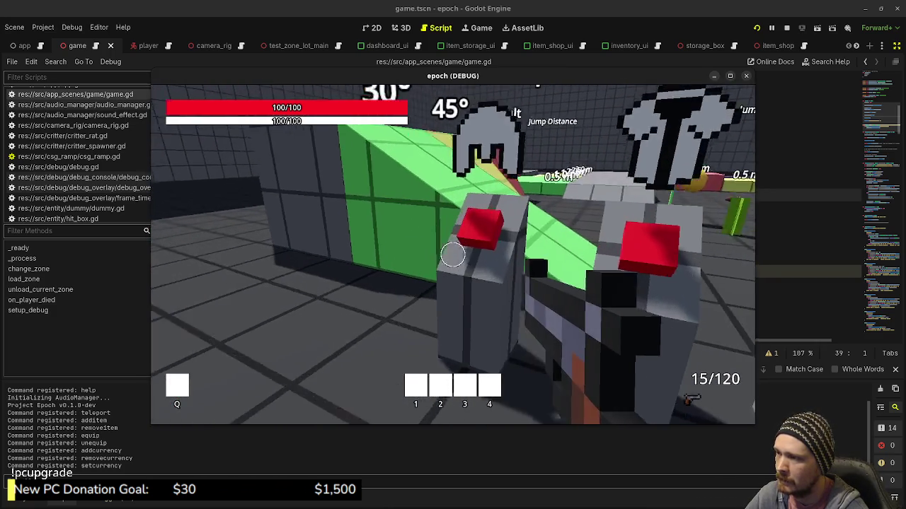
key("Tab")
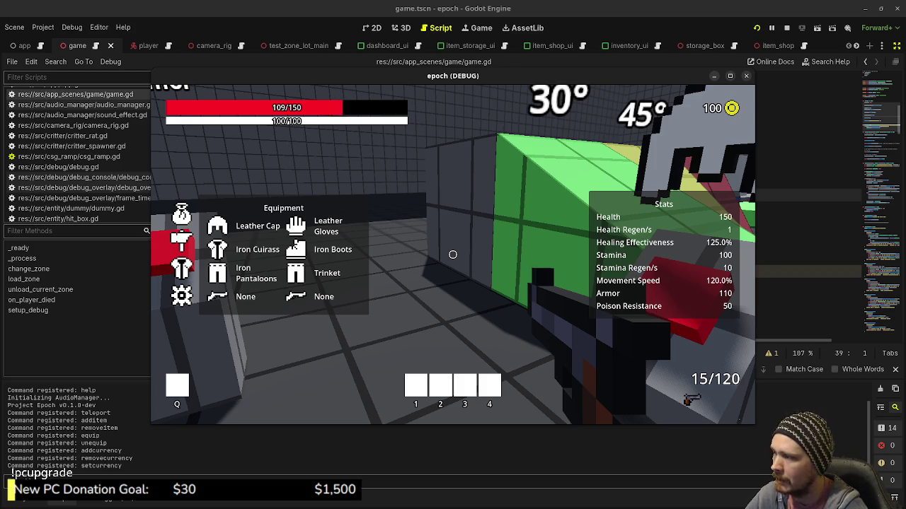
Switch to the SMG and shoot the dummy and the Metal, Stone and Wood target walls
key("Tab")
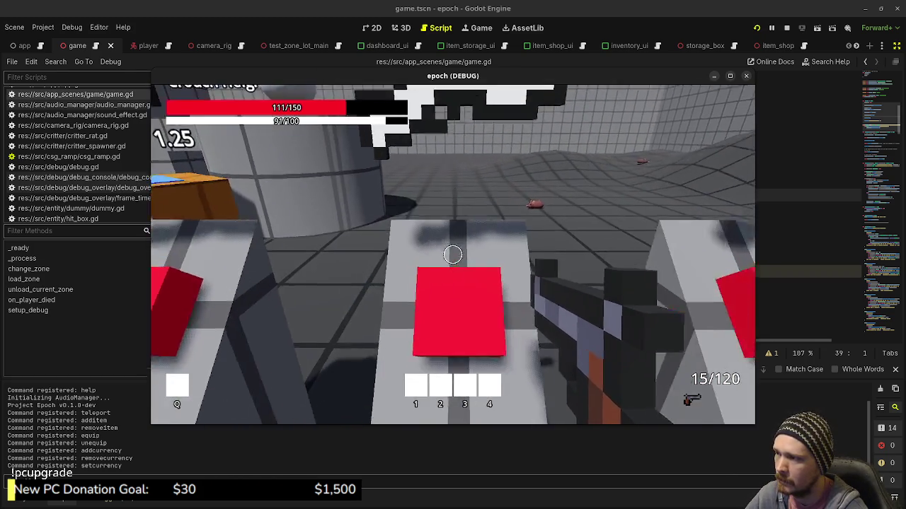
key("e")
key("e")
key("e")
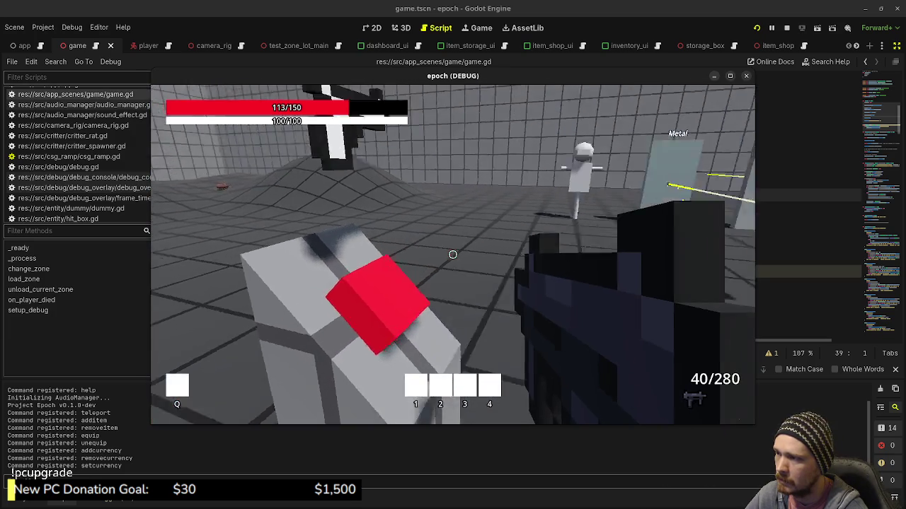
left_click_drag(453, 255, 452, 255)
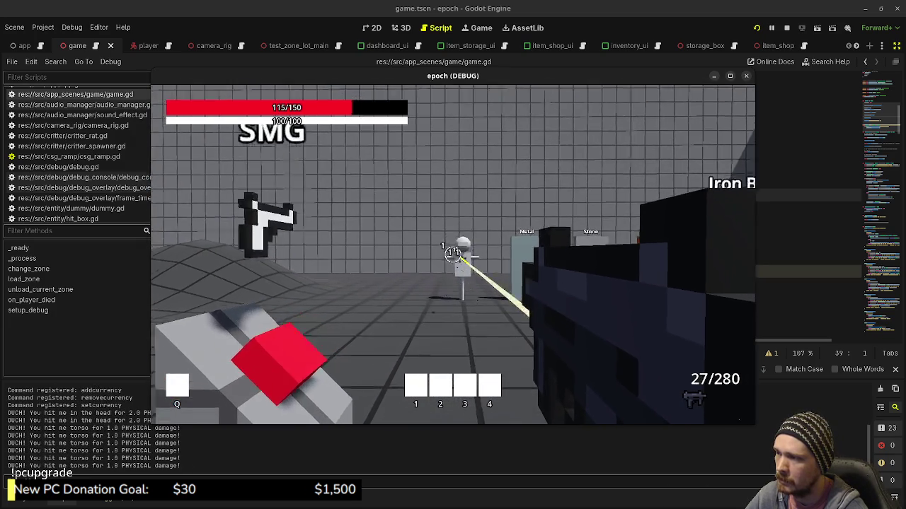
key("w")
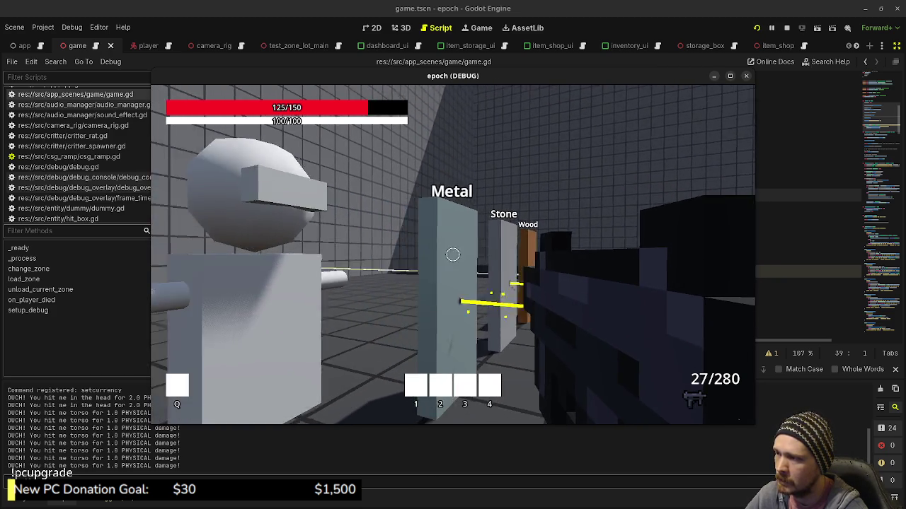
left_click(453, 254)
left_click(453, 255)
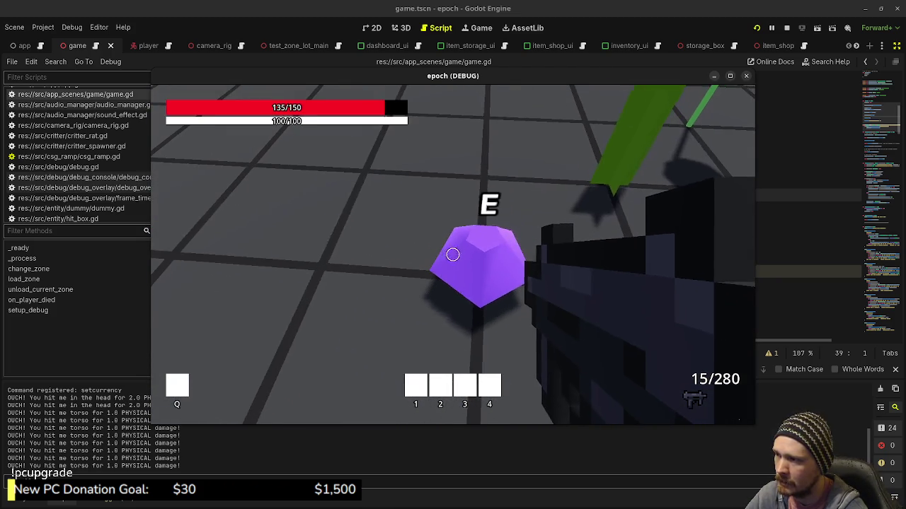
Collect the purple pickup and the yellow plant by the 1.0 m sign, then view the inventory
key("Tab")
key("Tab")
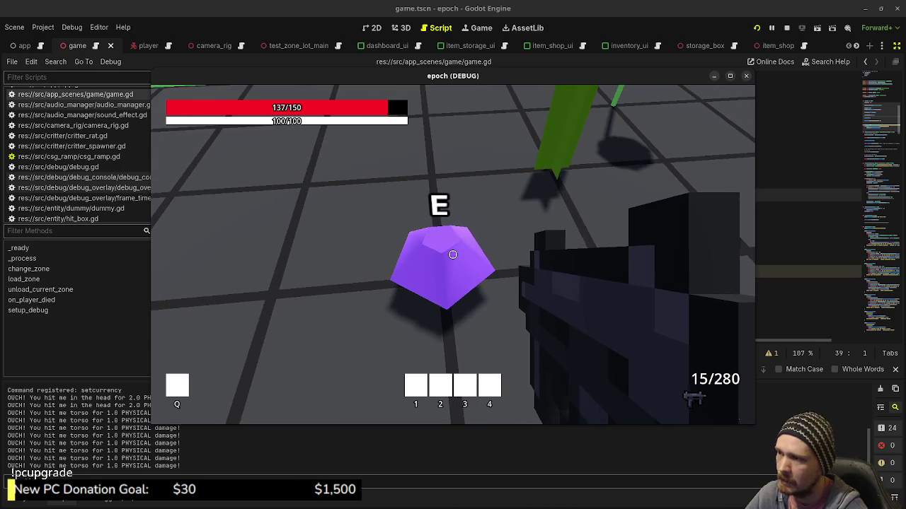
key("w")
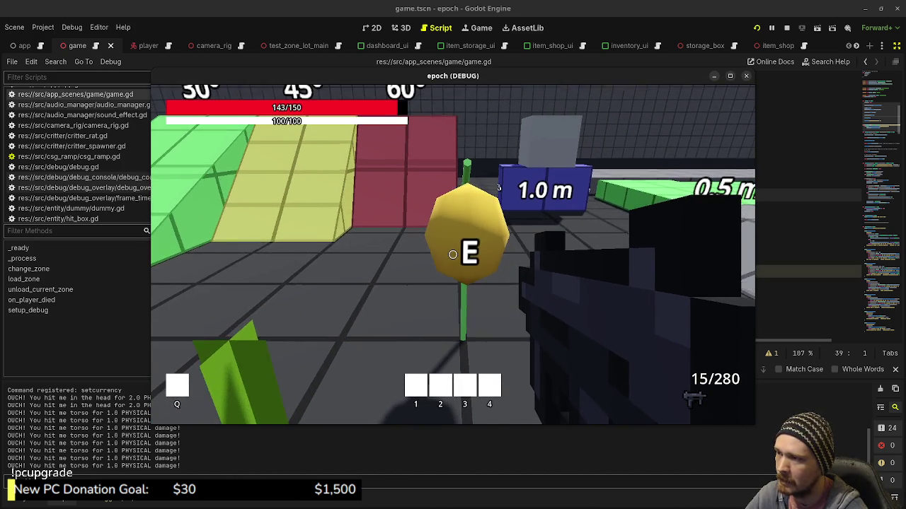
key("Tab")
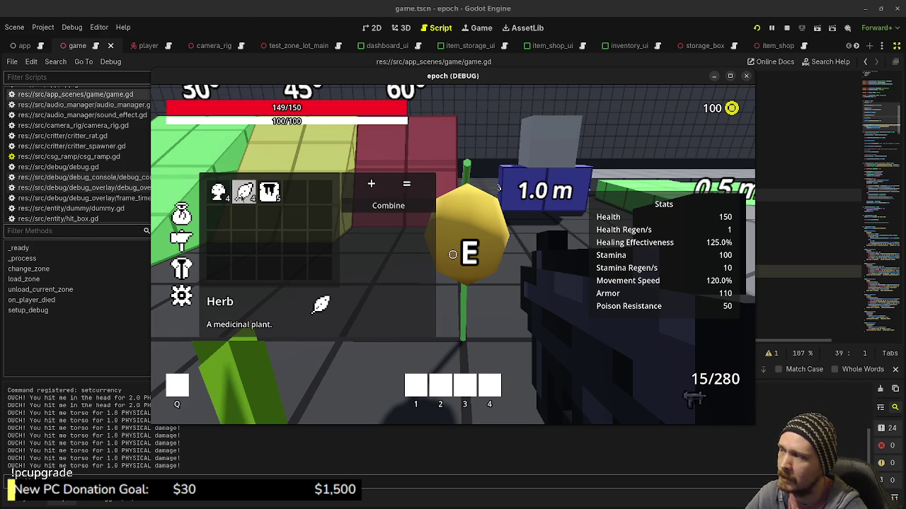
Combine Herb and Mushroom into a Potion, then Potion and Honey into a Mega Potion
left_click(244, 191)
left_click(218, 191)
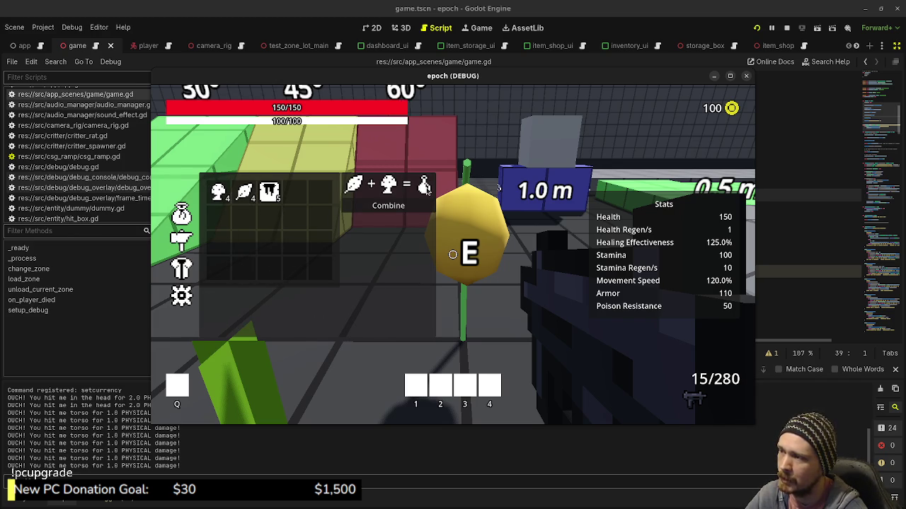
left_click(385, 206)
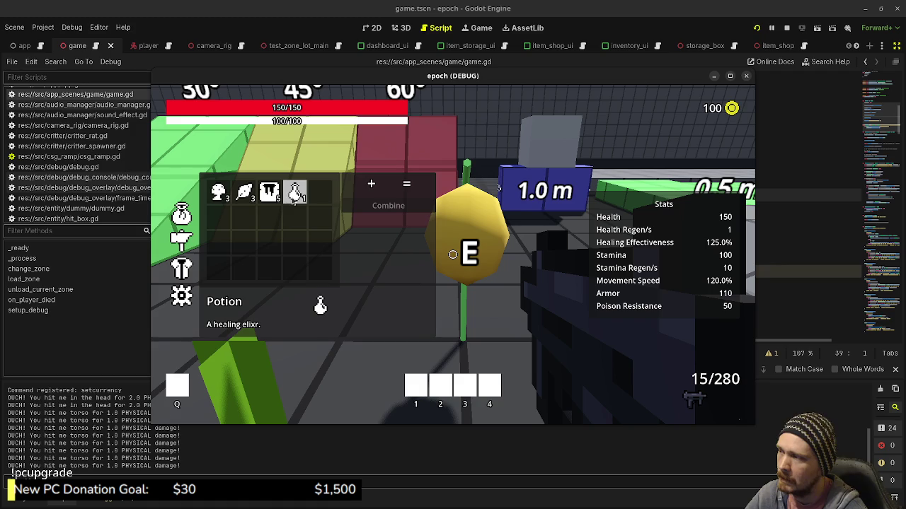
left_click(269, 191)
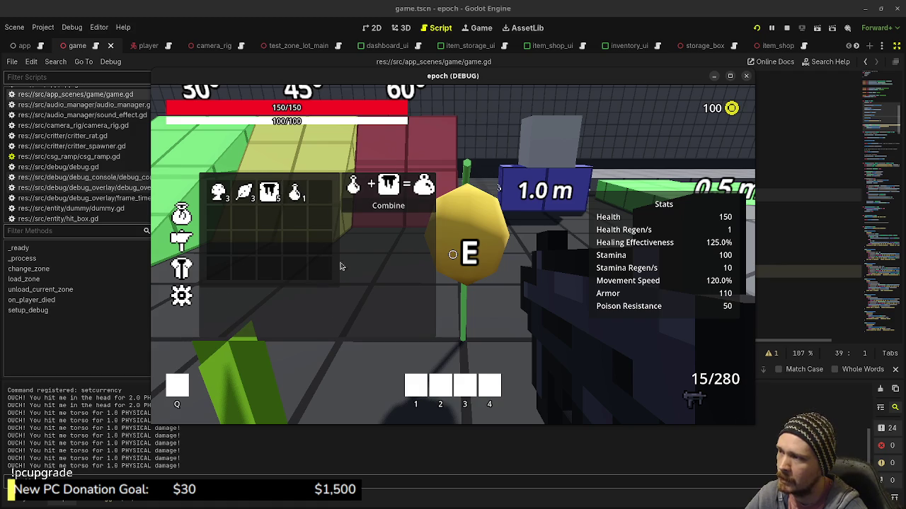
left_click(388, 205)
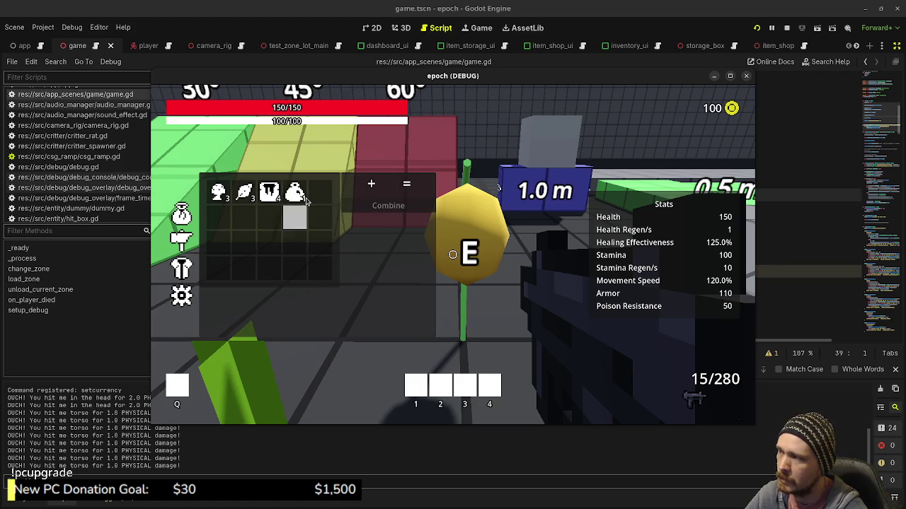
key("Tab")
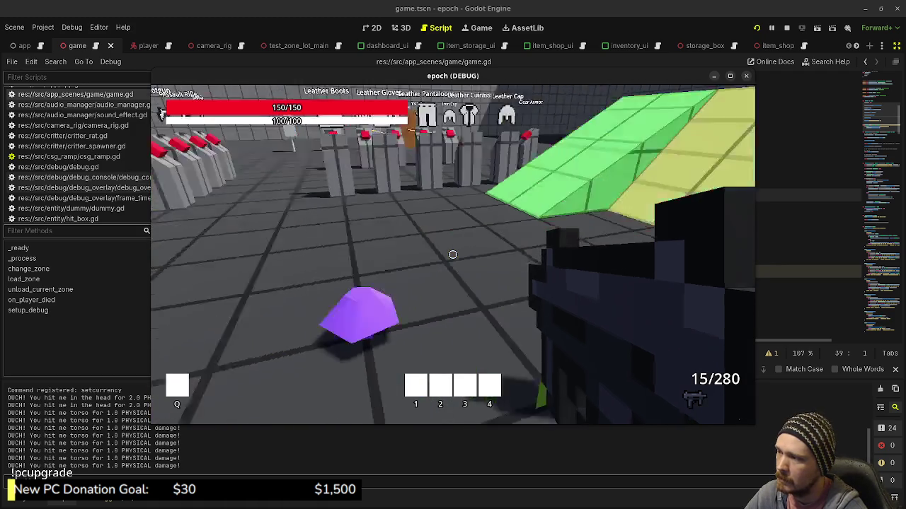
Store the mushrooms, herb, honey and Mega Potion in the storage box
key("w")
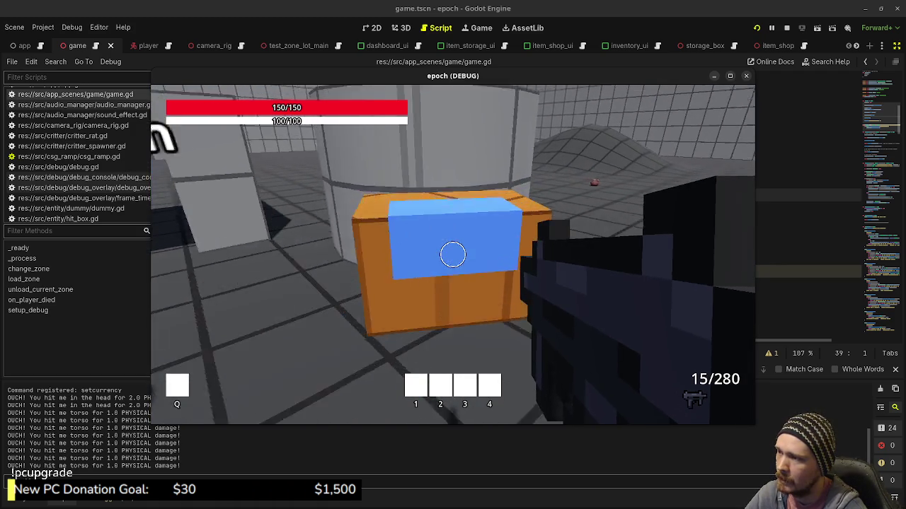
key("e")
left_click(259, 223)
left_click(285, 225)
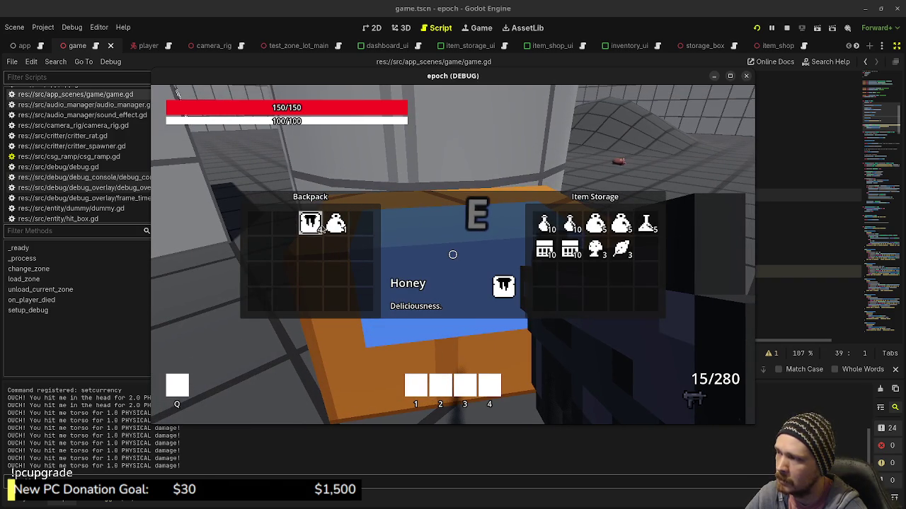
left_click(310, 225)
left_click(337, 225)
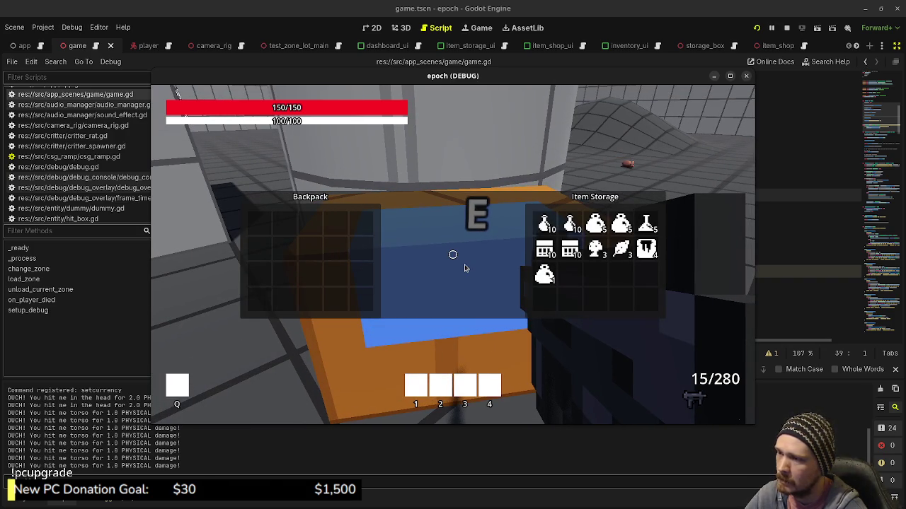
Close storage and walk past the shop dummy toward the purple crystal
key("e")
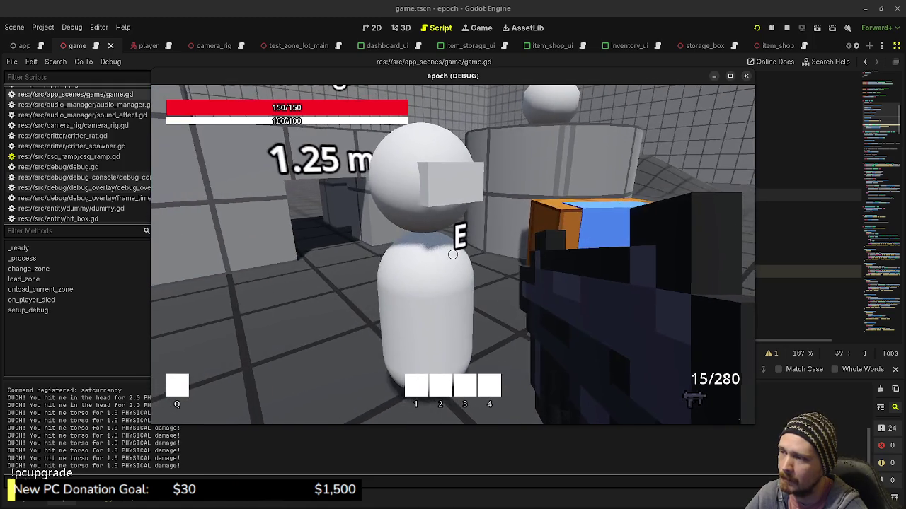
key("e")
key("e")
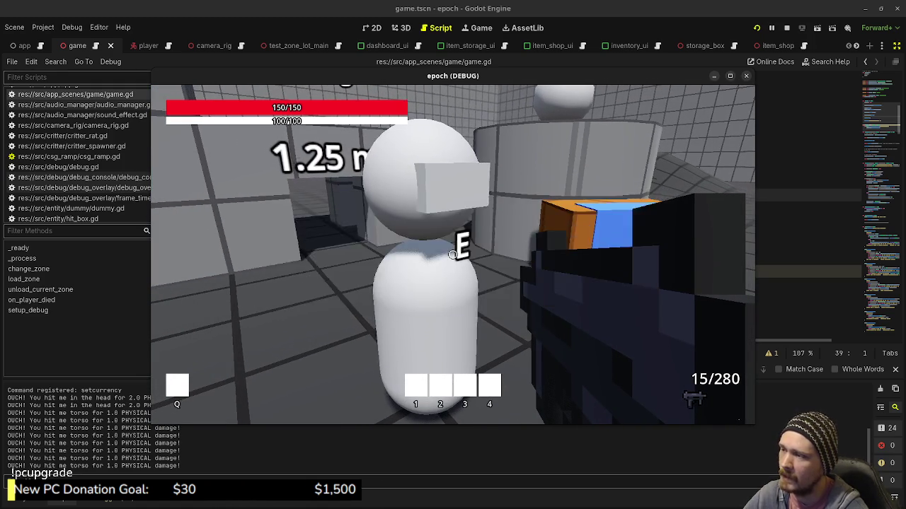
key("w")
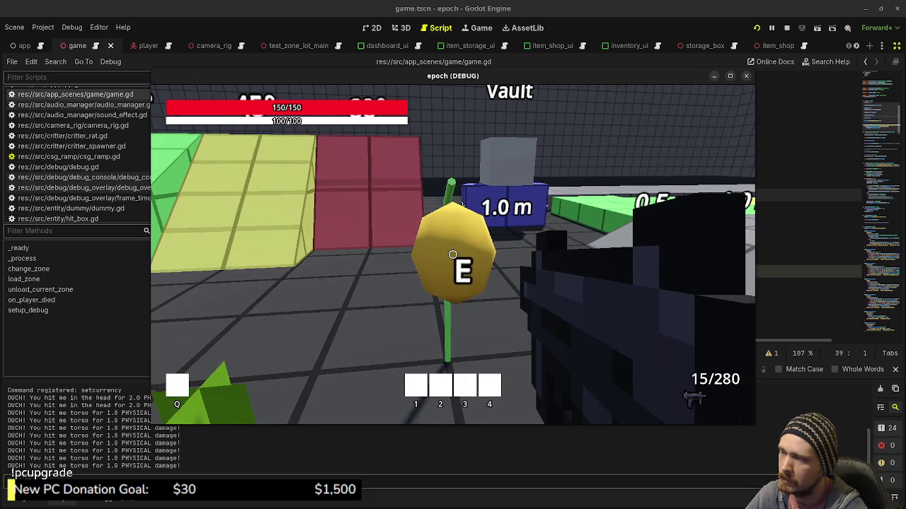
At the shop dummy, sell herbs, mushrooms and honey and buy potions and antidotes, leaving 61 coins
key("w")
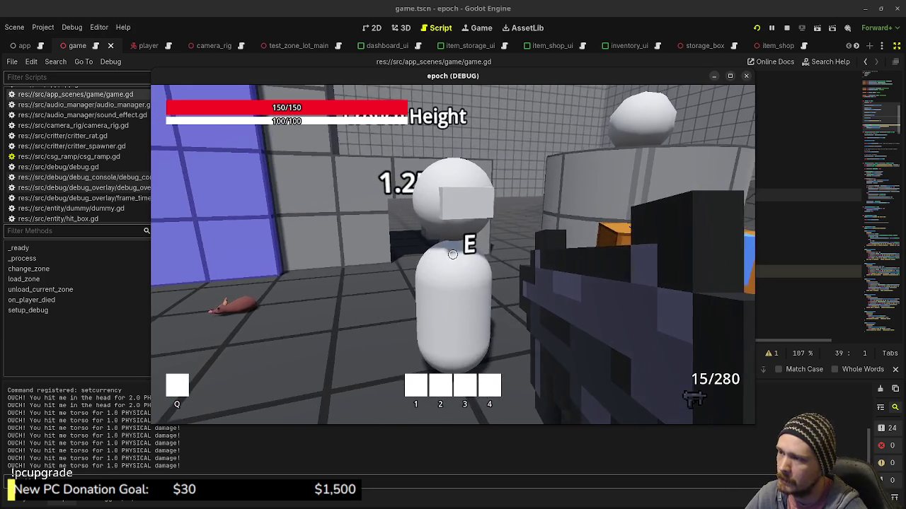
key("e")
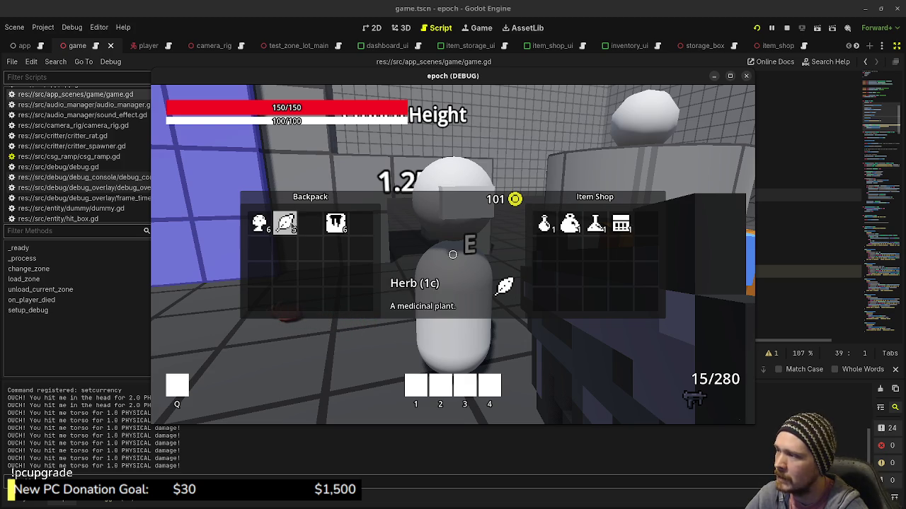
left_click(286, 225)
left_click(286, 225)
left_click(259, 225)
left_click(260, 225)
left_click(336, 224)
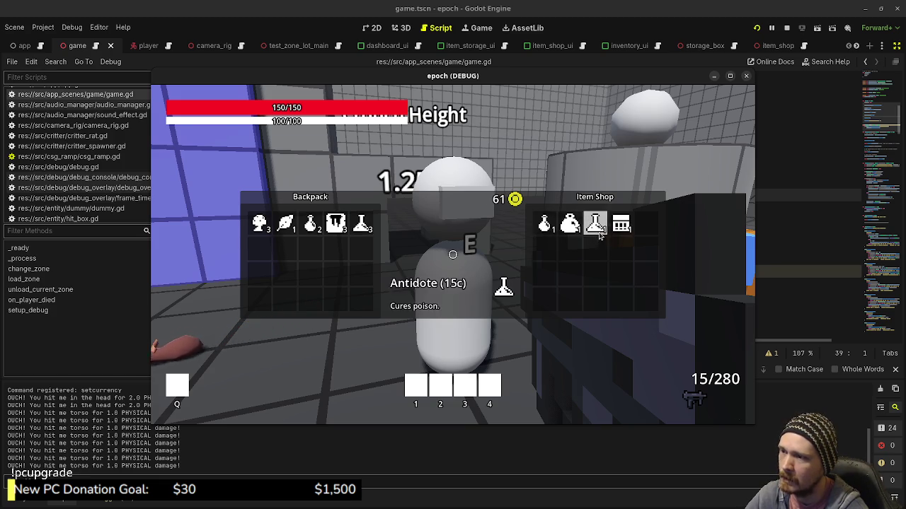
key("Escape")
Walk in among the row of armor stands and sidestep along them
key("w")
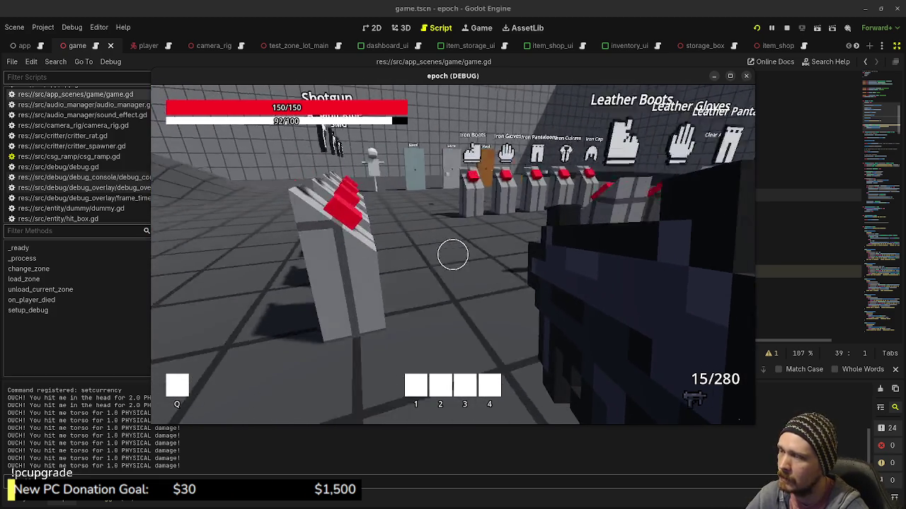
key("w")
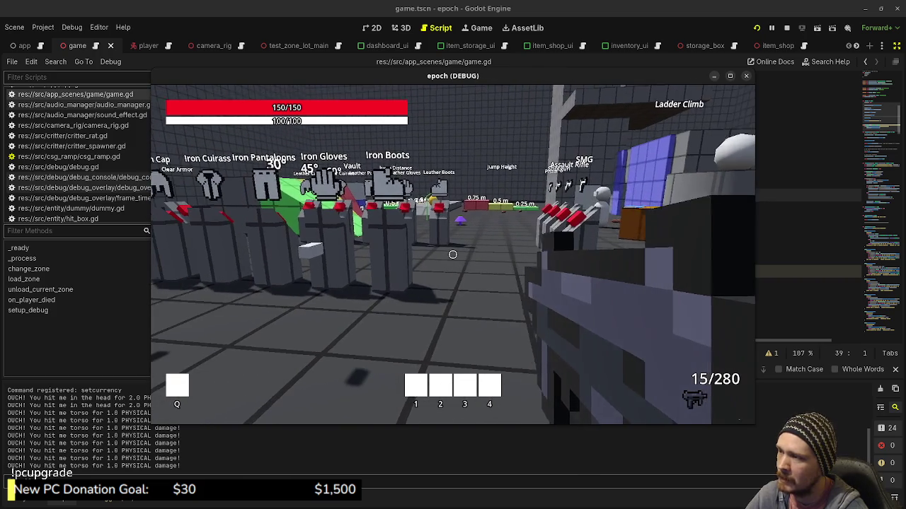
key("w")
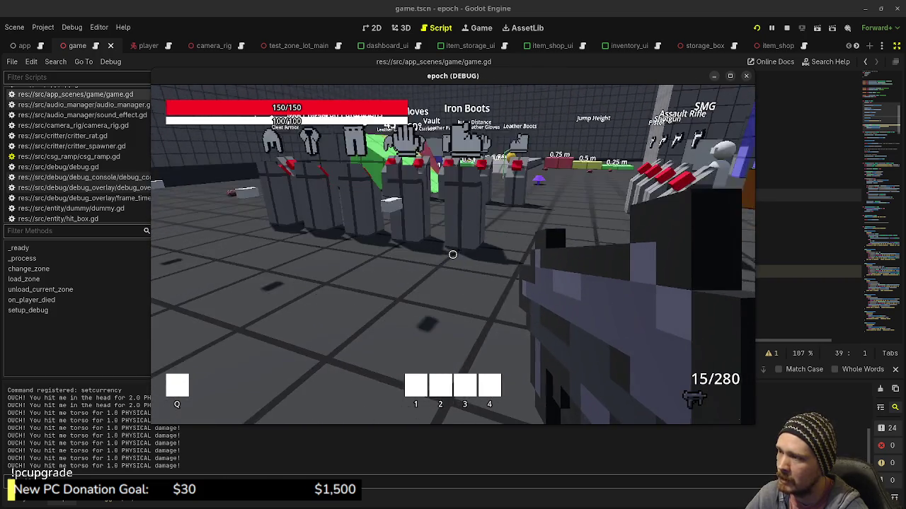
key("w")
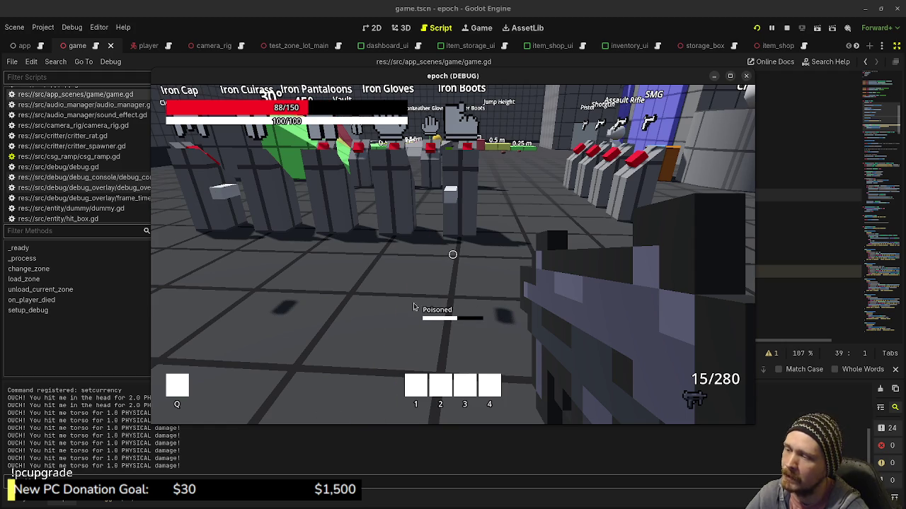
key("d")
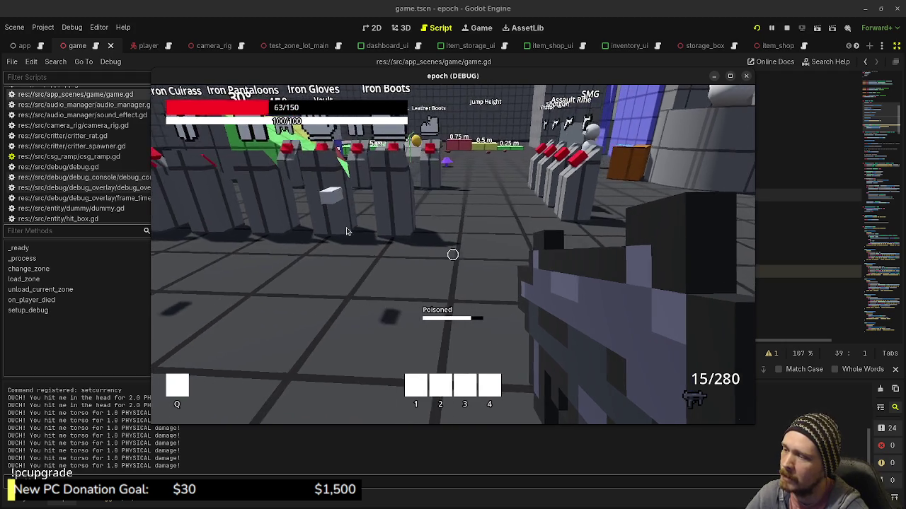
key("d")
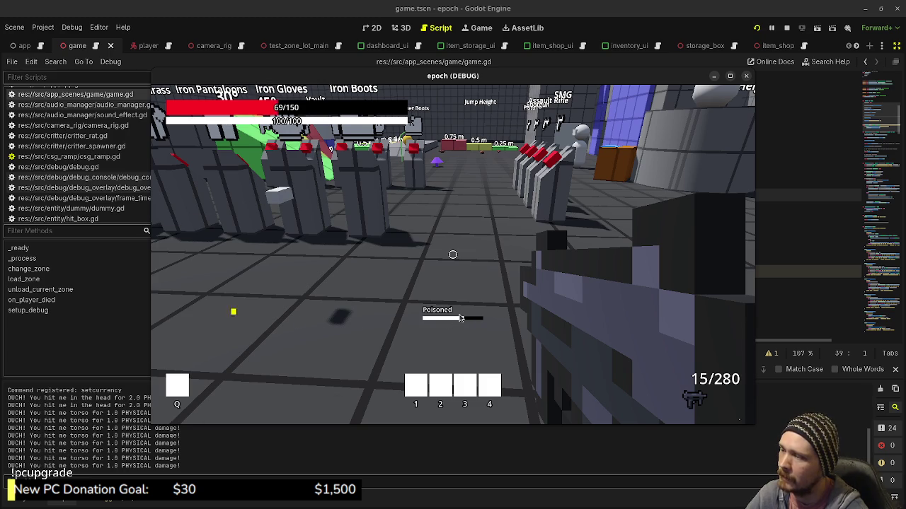
Use a Potion and an Antidote from the inventory to restore health and cure the poison
key("Tab")
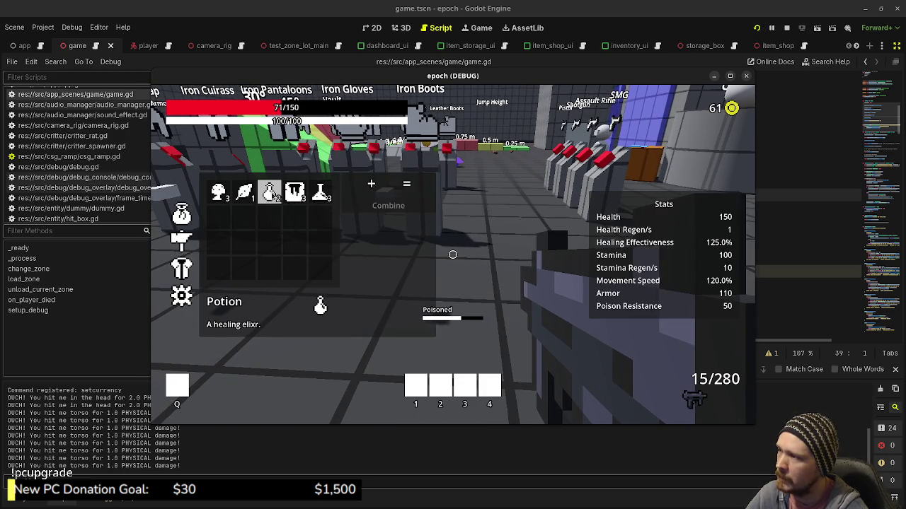
left_click(271, 180)
key("Tab")
key("Tab")
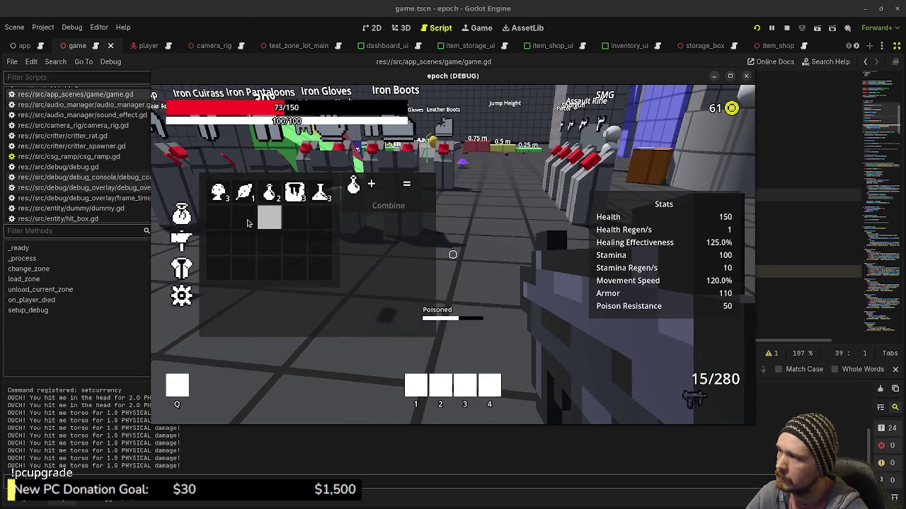
left_click_drag(268, 193, 268, 244)
key("Tab")
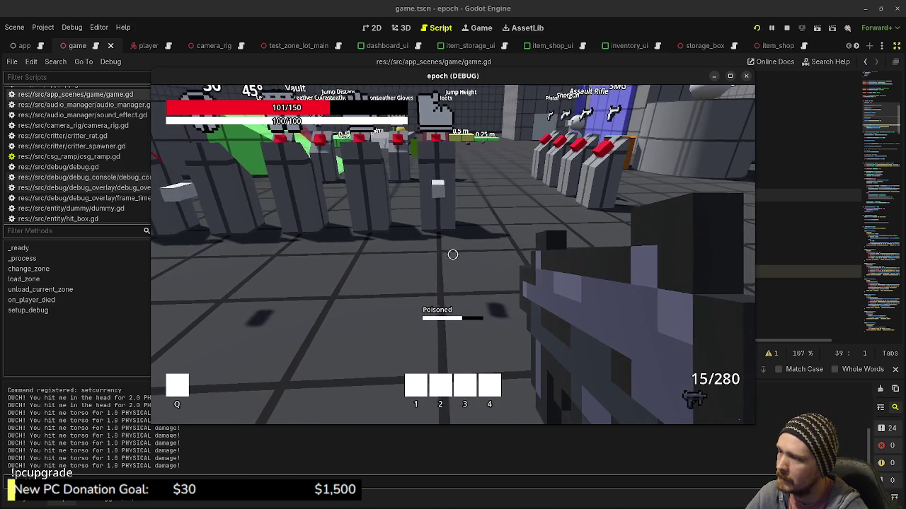
left_click(453, 255)
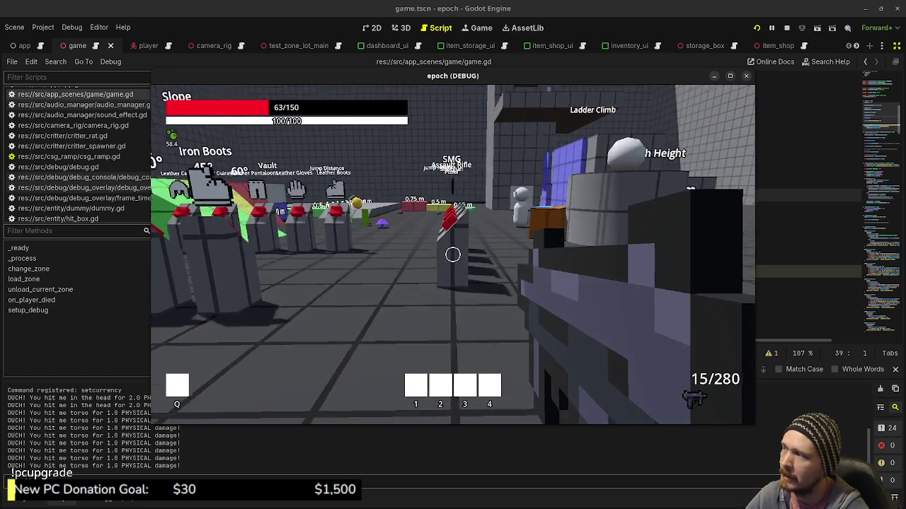
key("Escape")
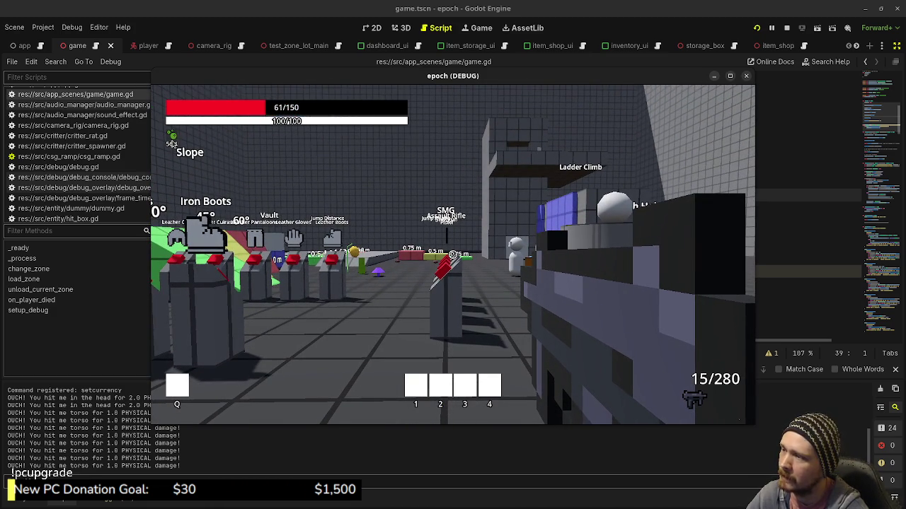
key("Tab")
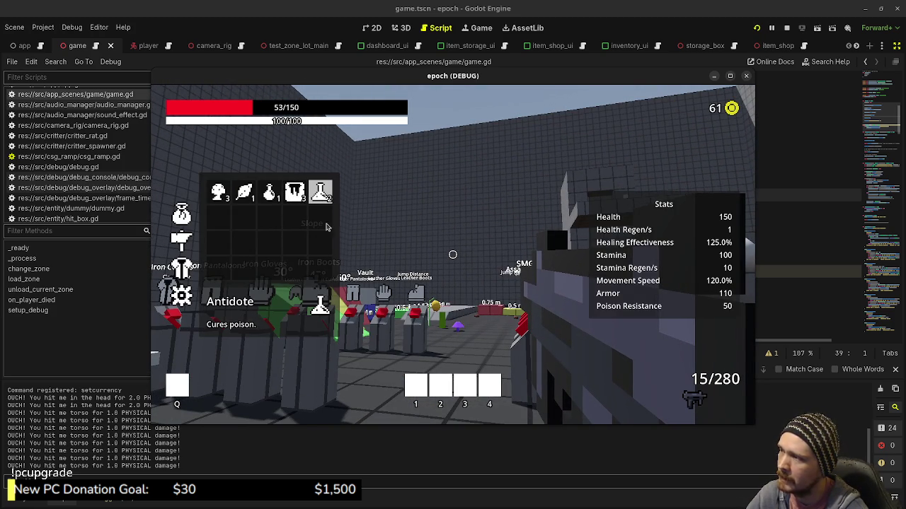
key("Tab")
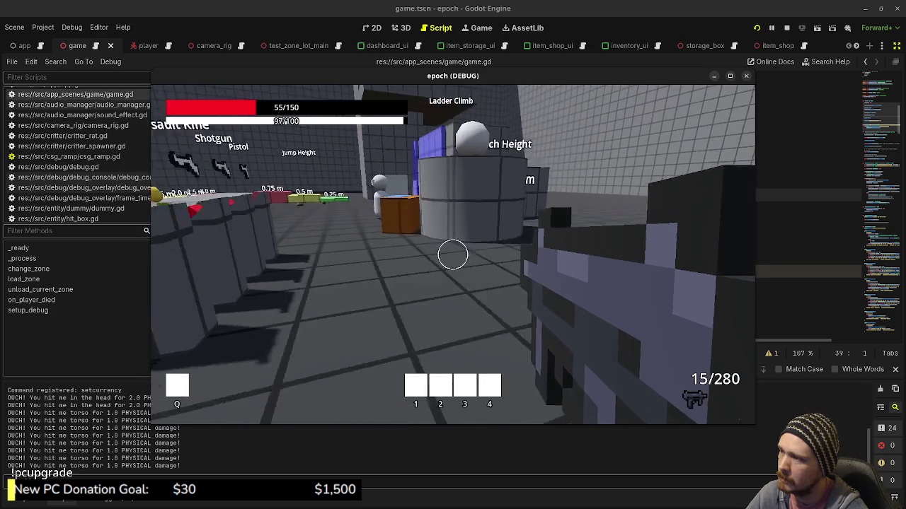
Walk forward past the coloured jump-height blocks
key("w")
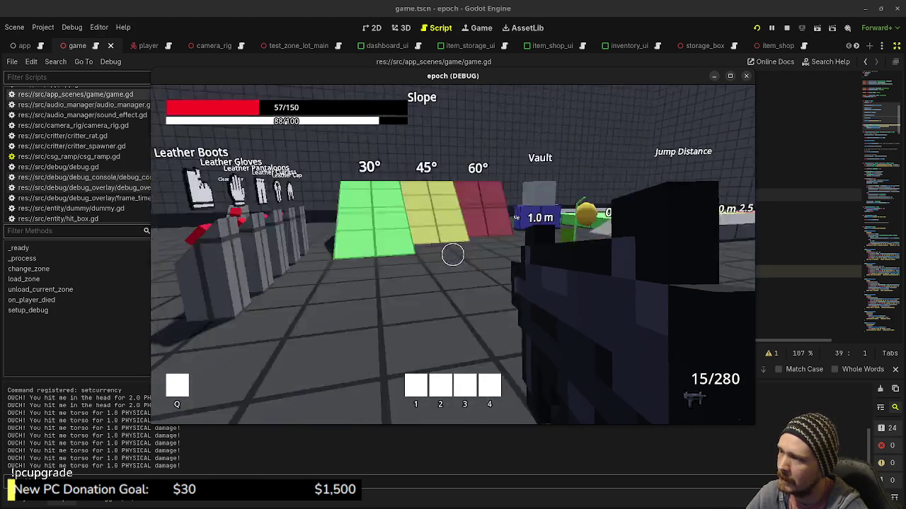
key("w")
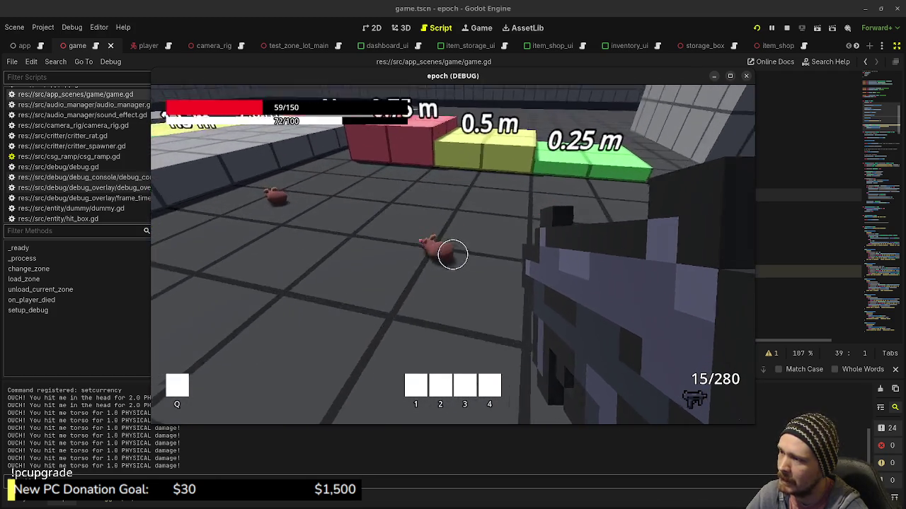
key("w")
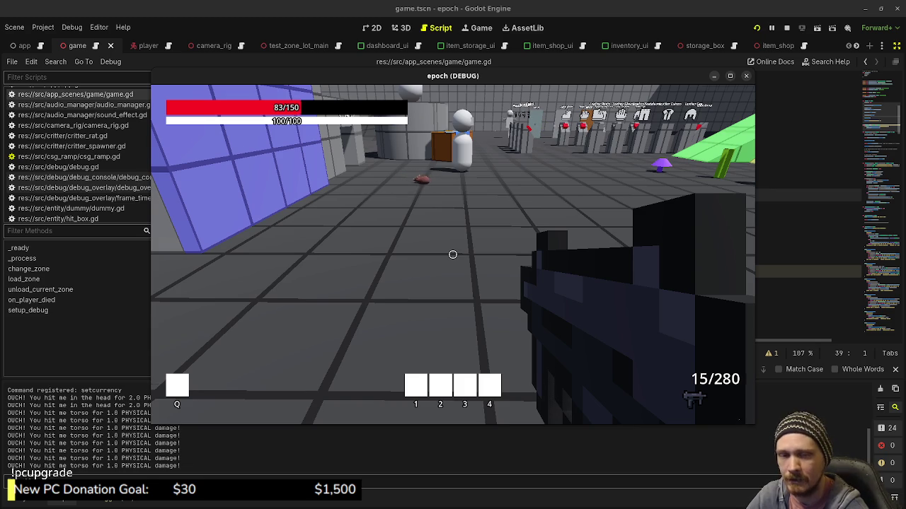
Walk past the blue walls and pillared corridor, through the double door, to the blue block
key("w")
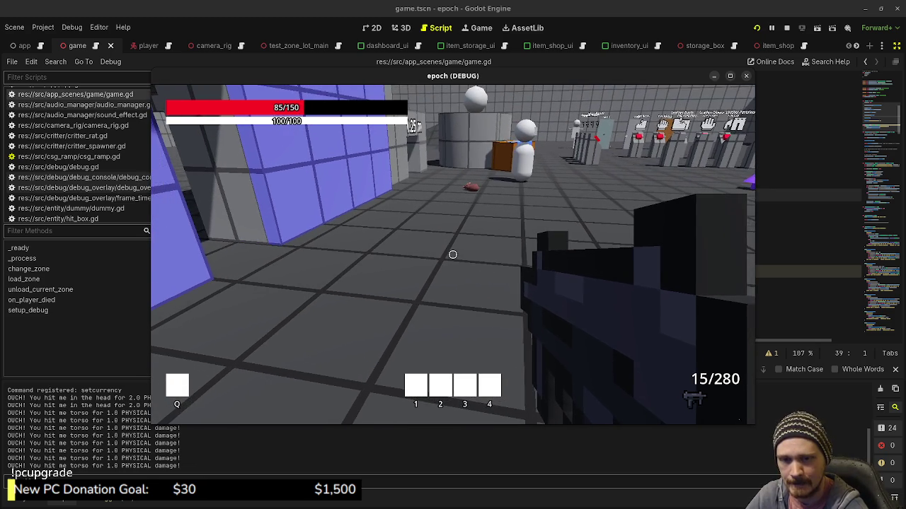
key("a")
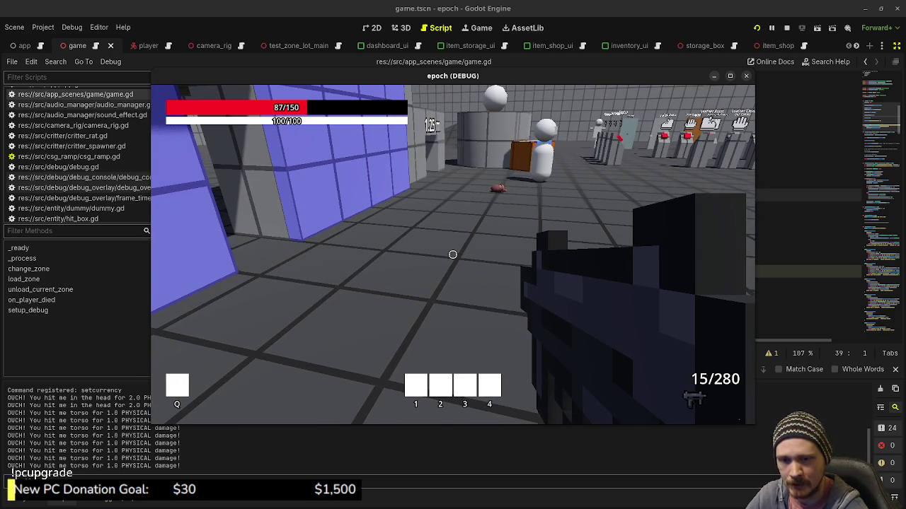
key("w")
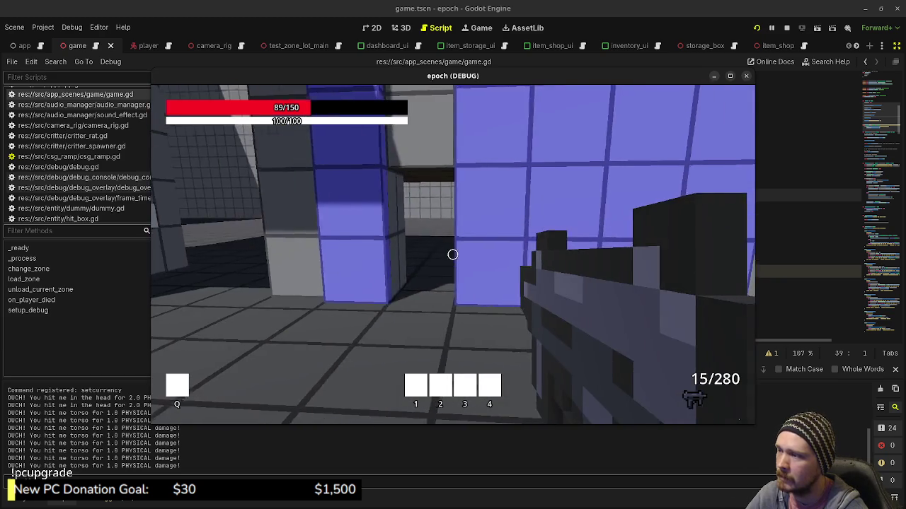
key("shift+w")
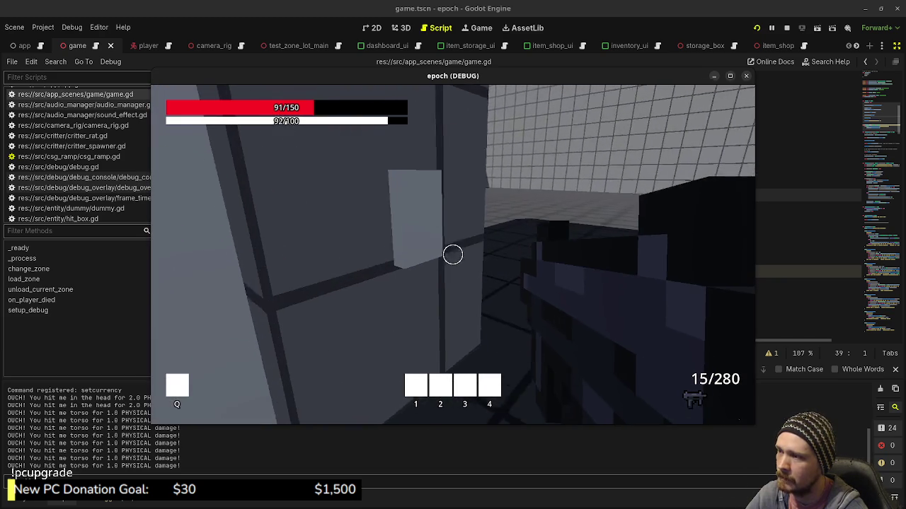
key("w")
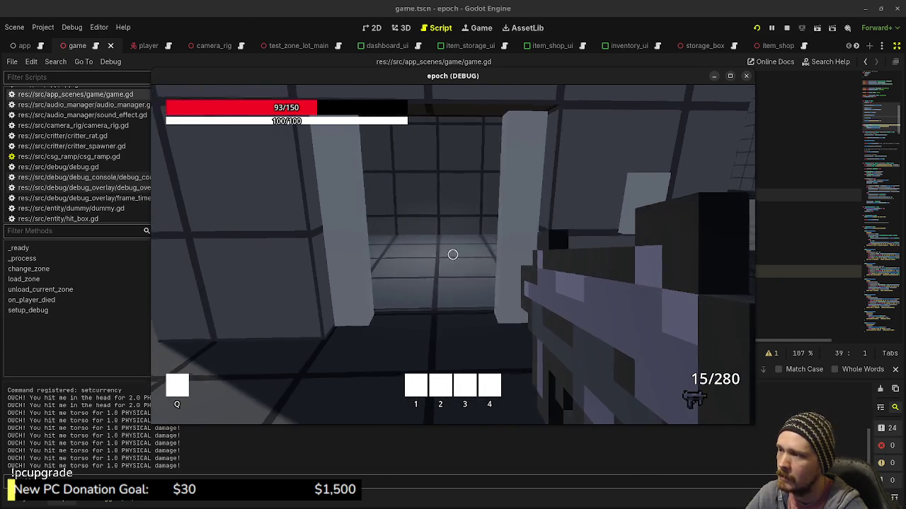
key("w")
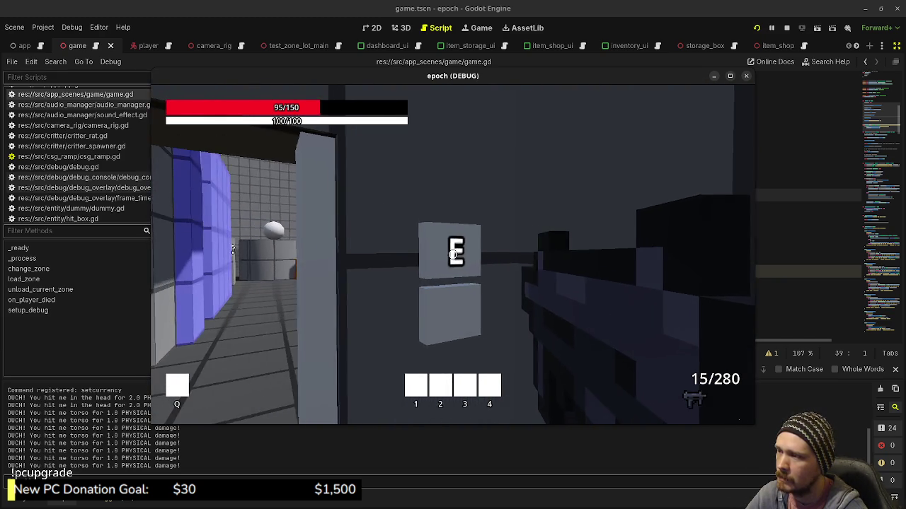
key("w")
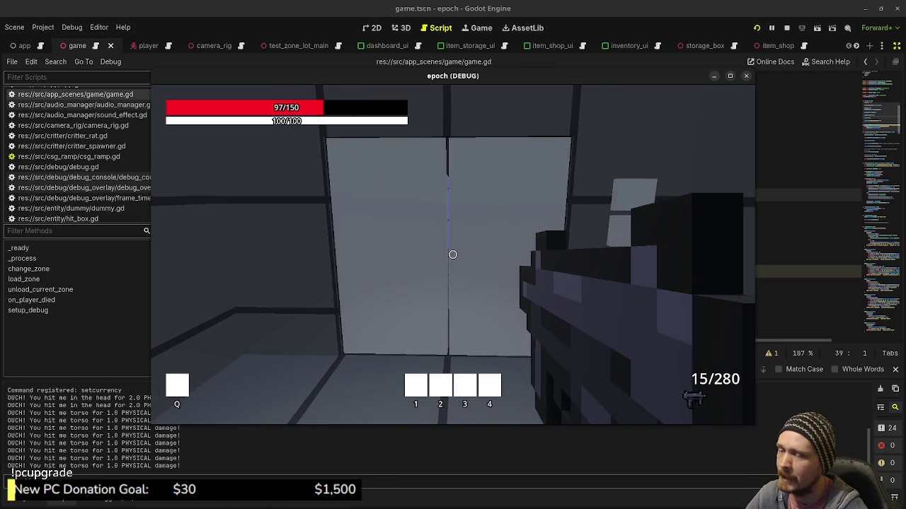
key("w")
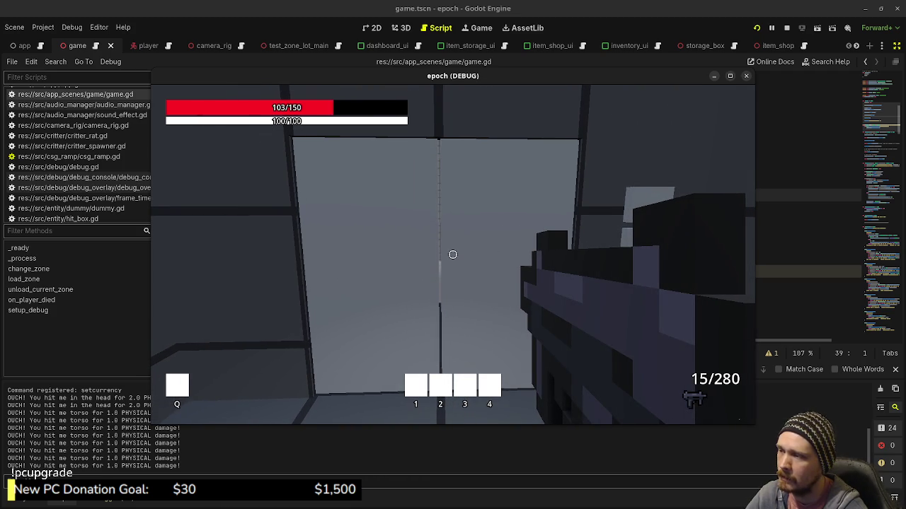
key("w")
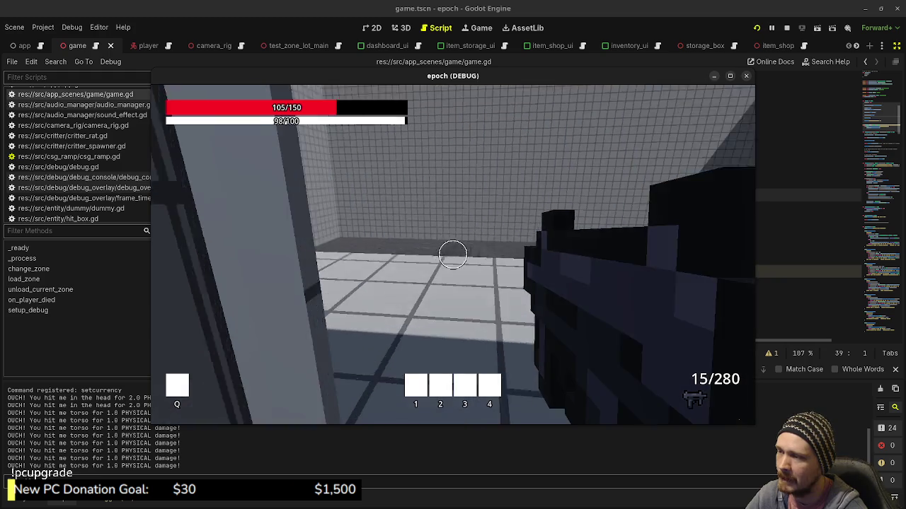
key("w")
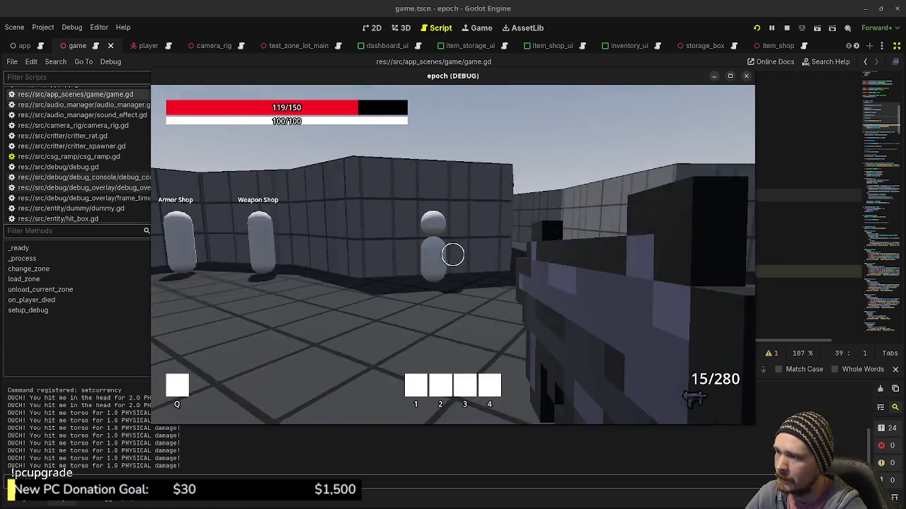
Open and close the Item Storage Box panels, then check the Item Shop dummy
key("w")
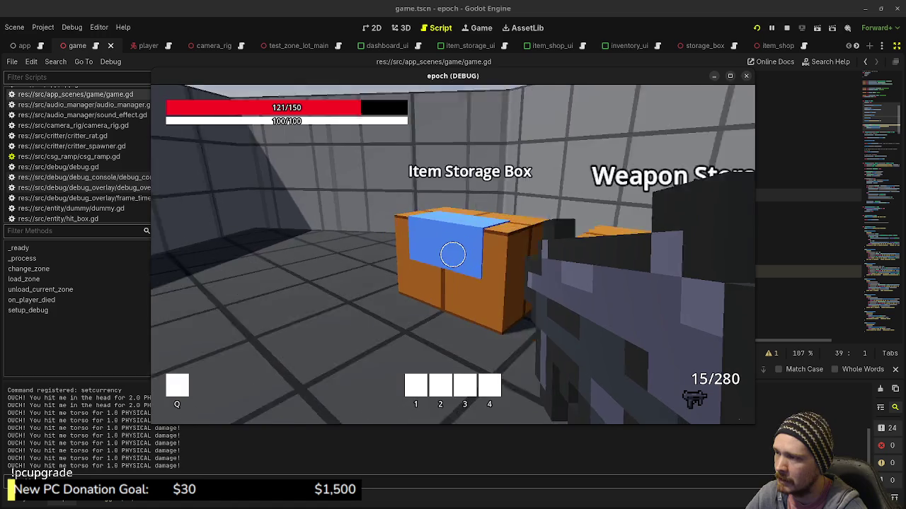
key("e")
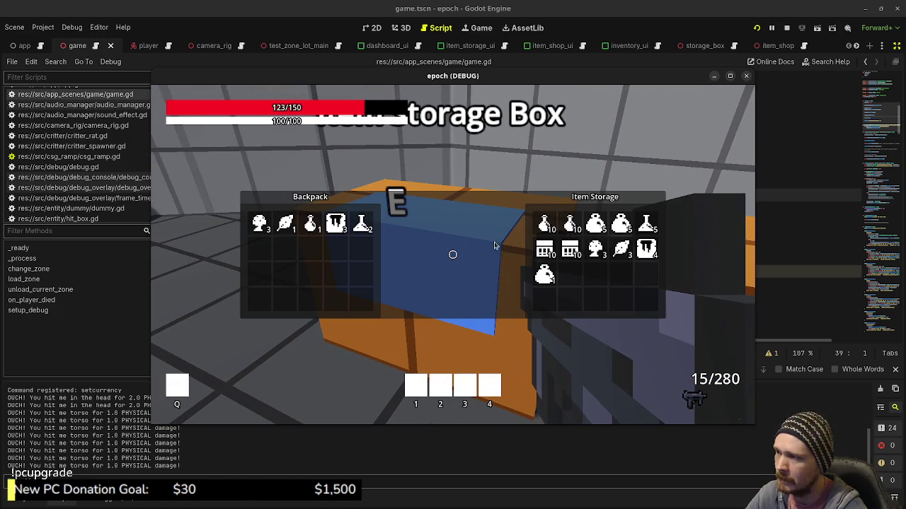
key("e")
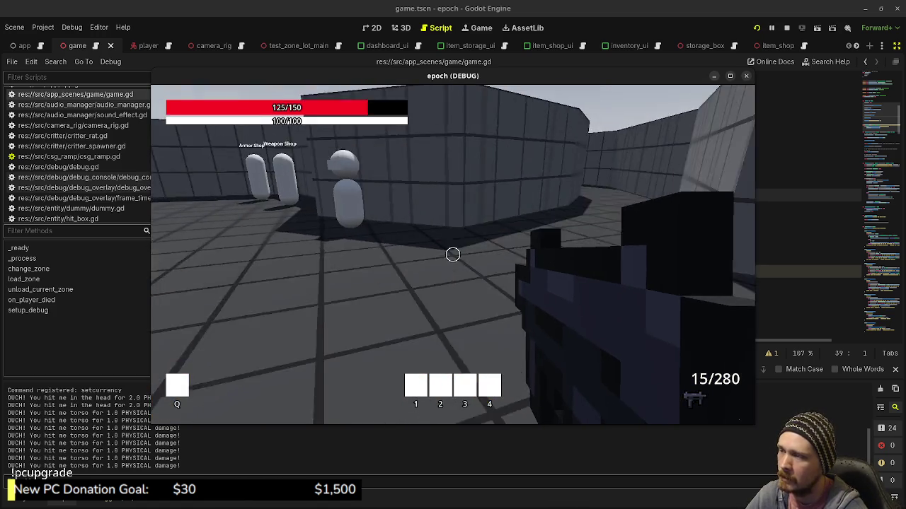
key("w")
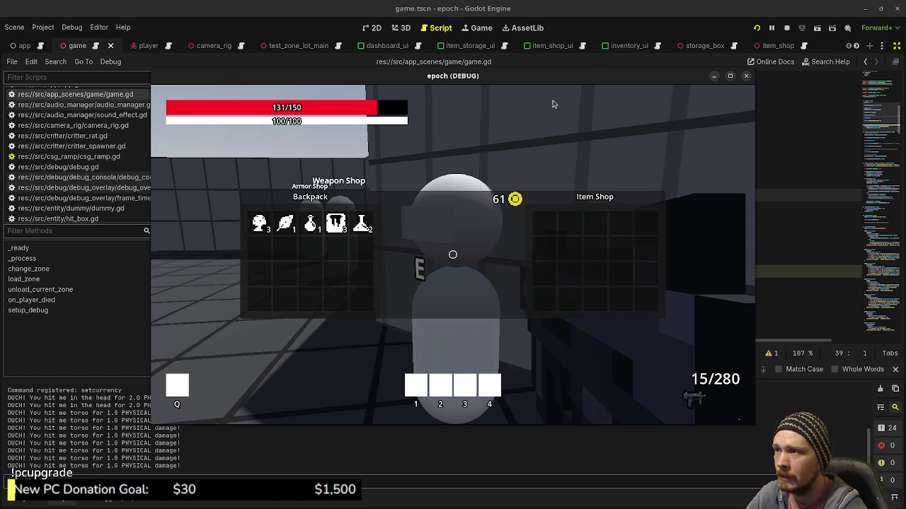
key("e")
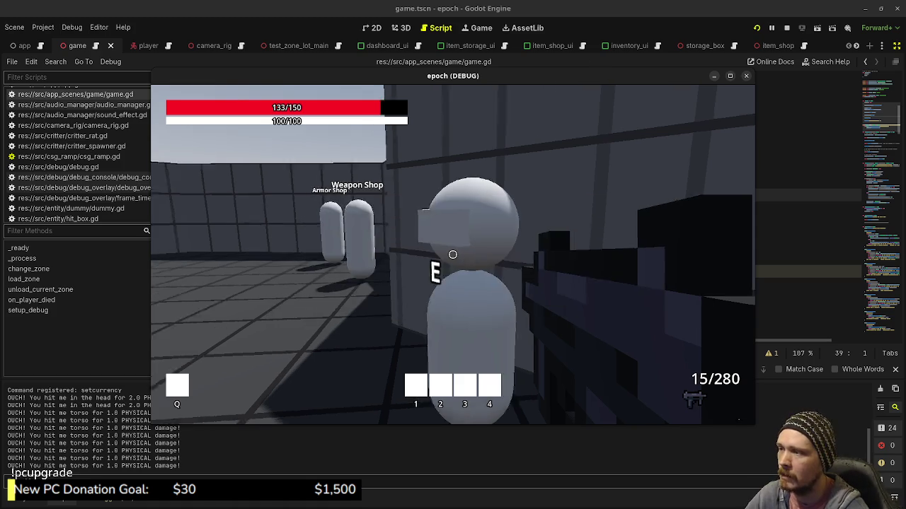
Sprint down the walled corridor into the blue zone exit
key("s")
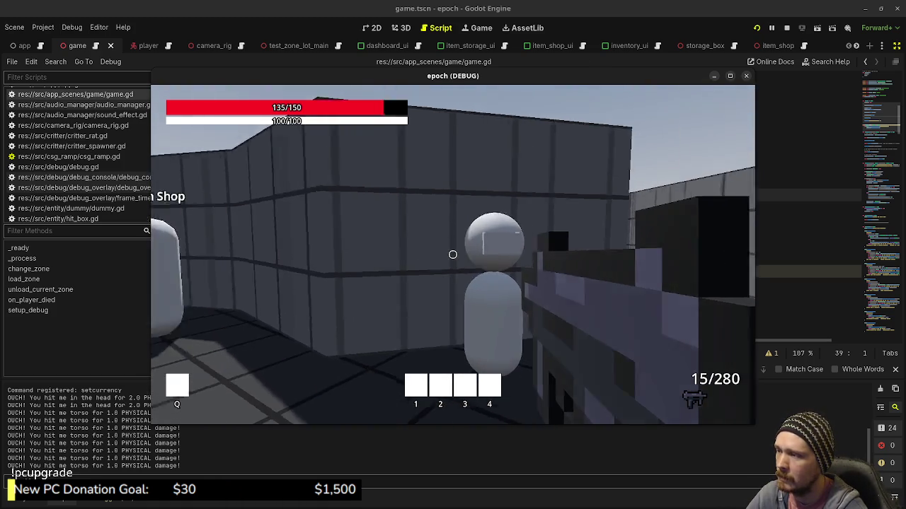
key("w")
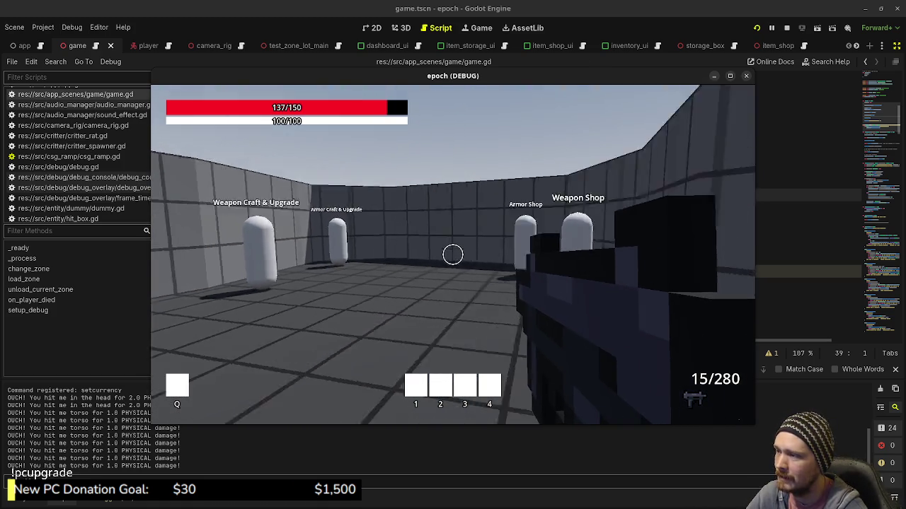
key("shift+w")
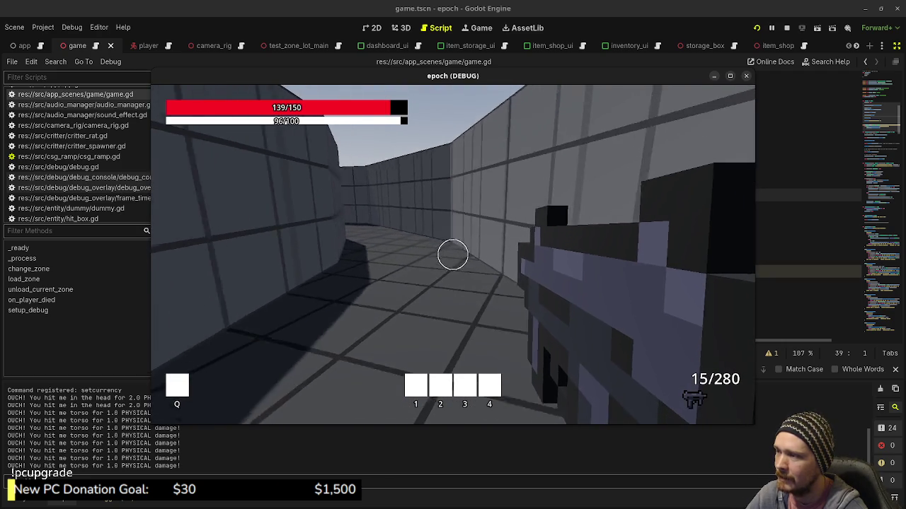
key("shift+w")
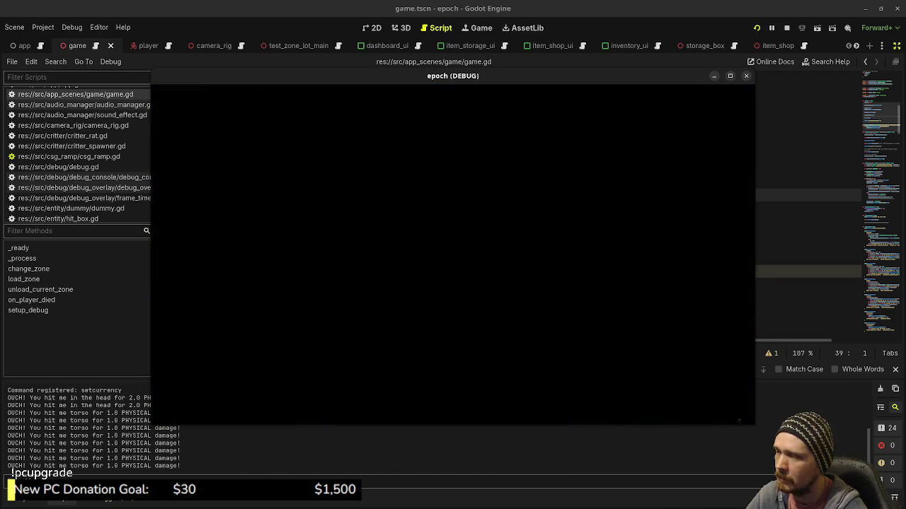
Sprint and walk through the winding green corridors of the wilderness zone
key("shift+w")
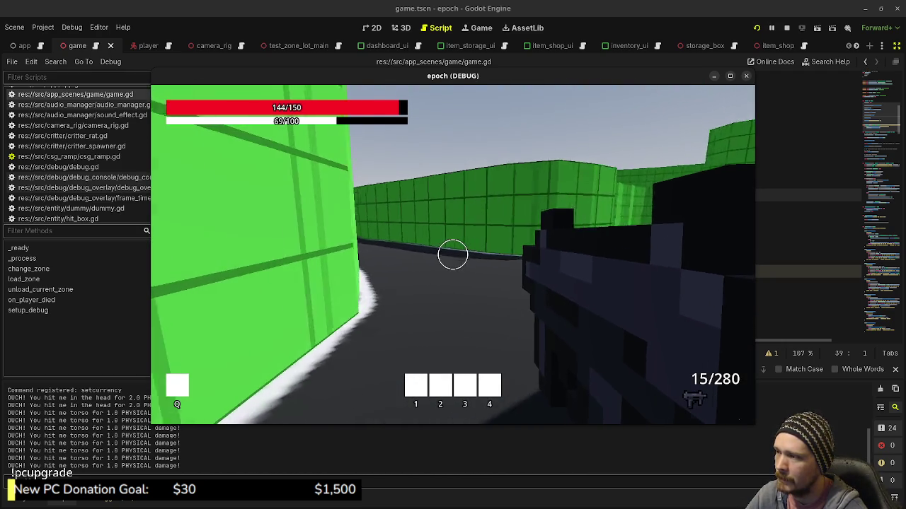
key("shift+w")
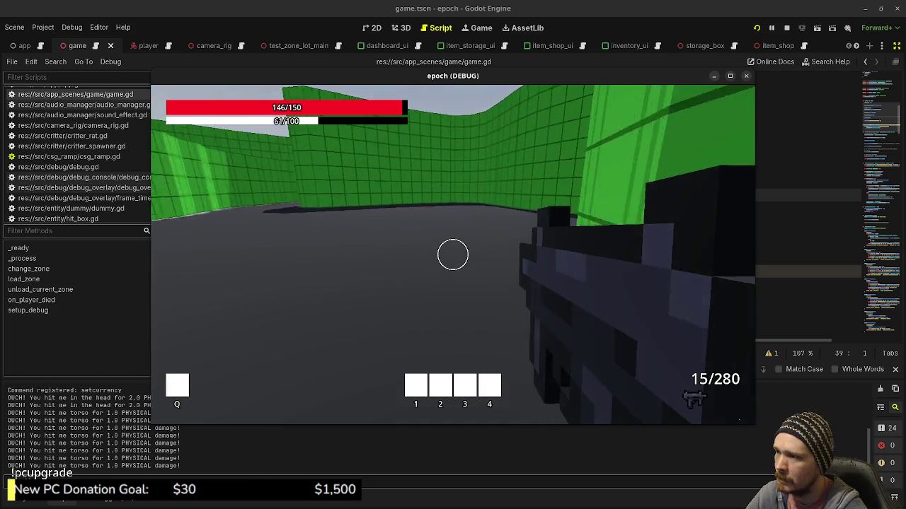
key("w")
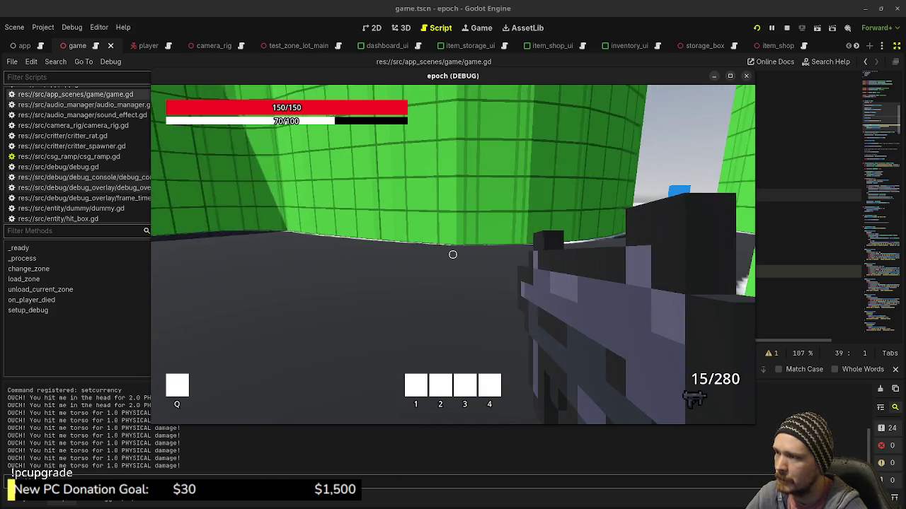
key("w")
key("shift+w")
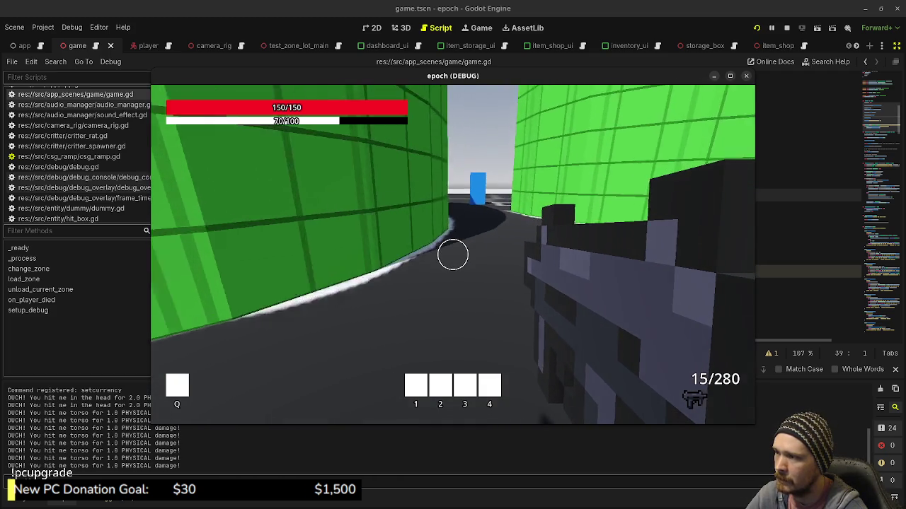
key("shift+w")
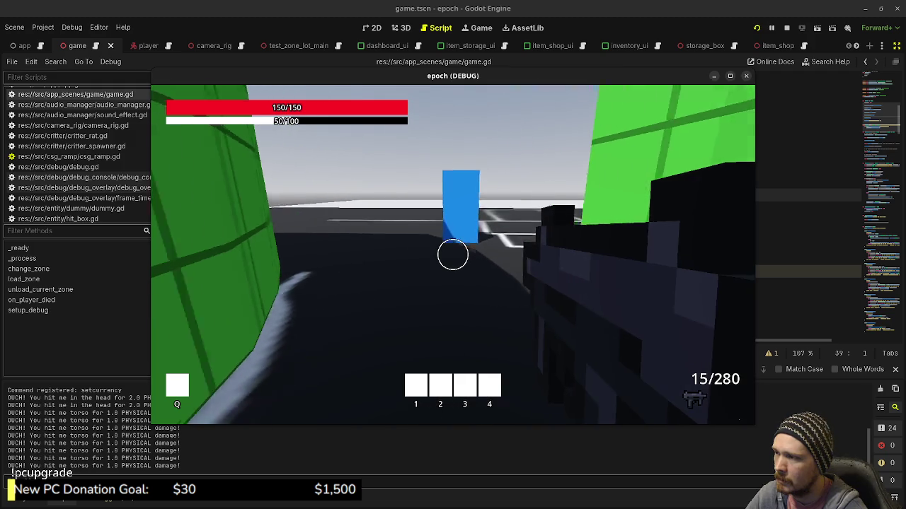
key("w")
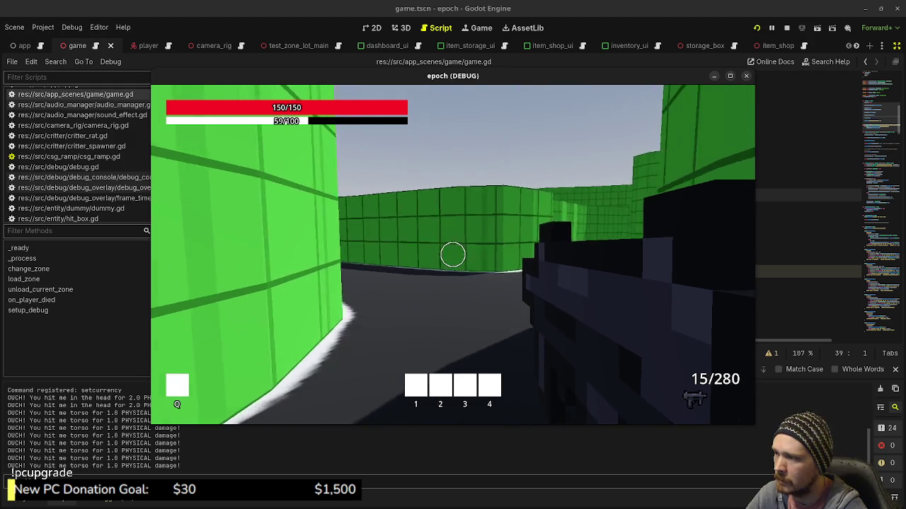
key("w")
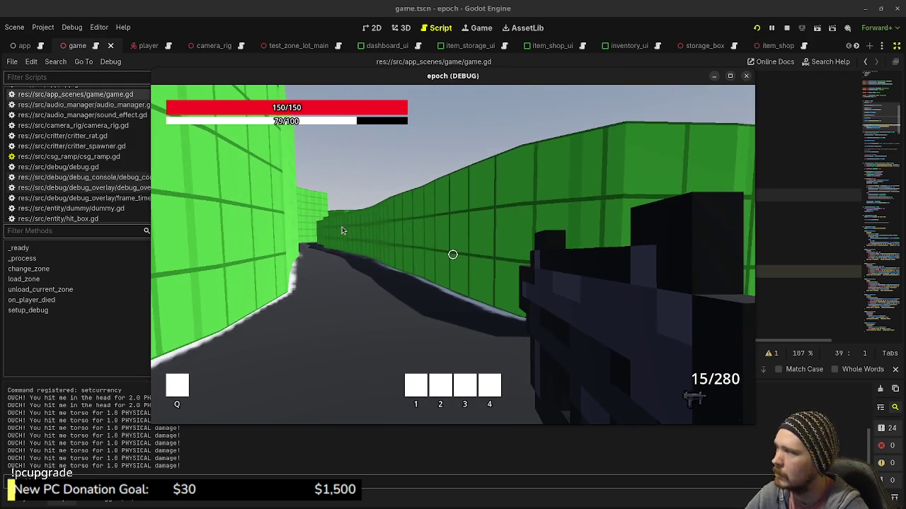
left_click(897, 46)
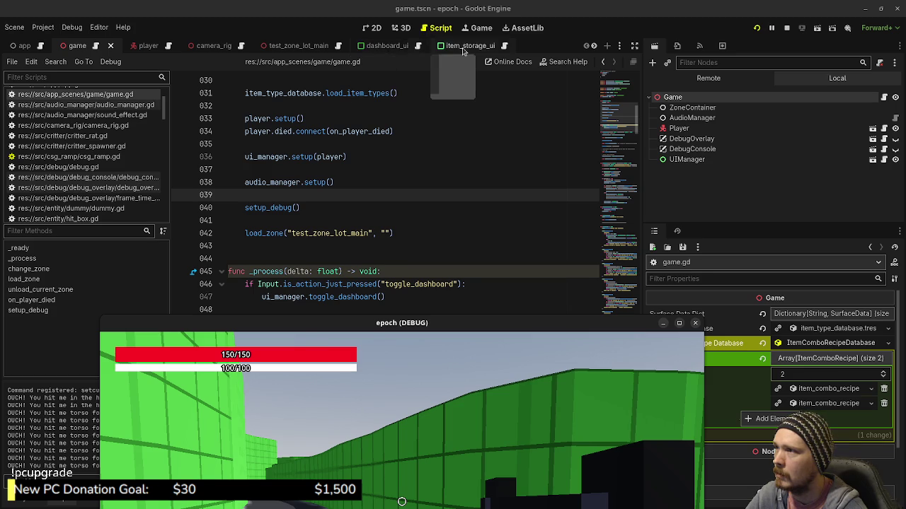
Show test_zone_wilderness in 3D and select the CSGBox3D and Mock nodes of the forest blockout
scroll(439, 47, "down", 3)
scroll(464, 50, "down", 3)
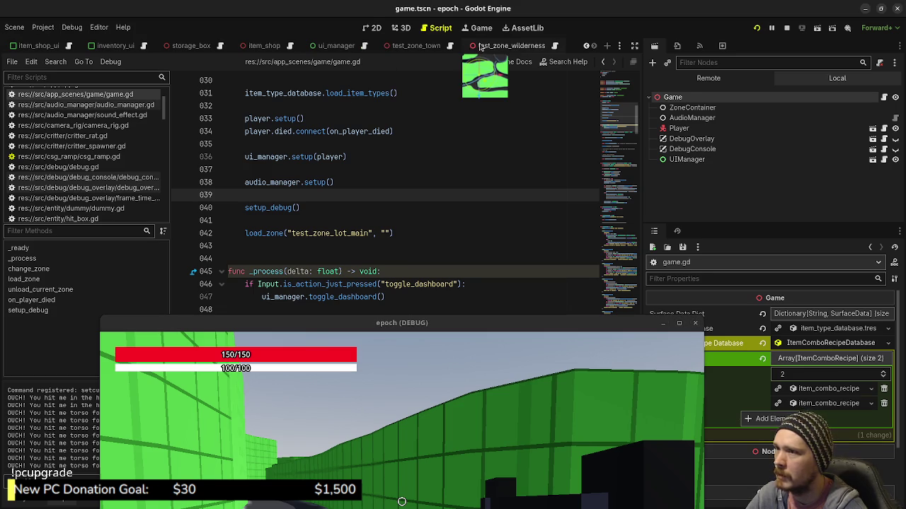
left_click(479, 47)
left_click(676, 176)
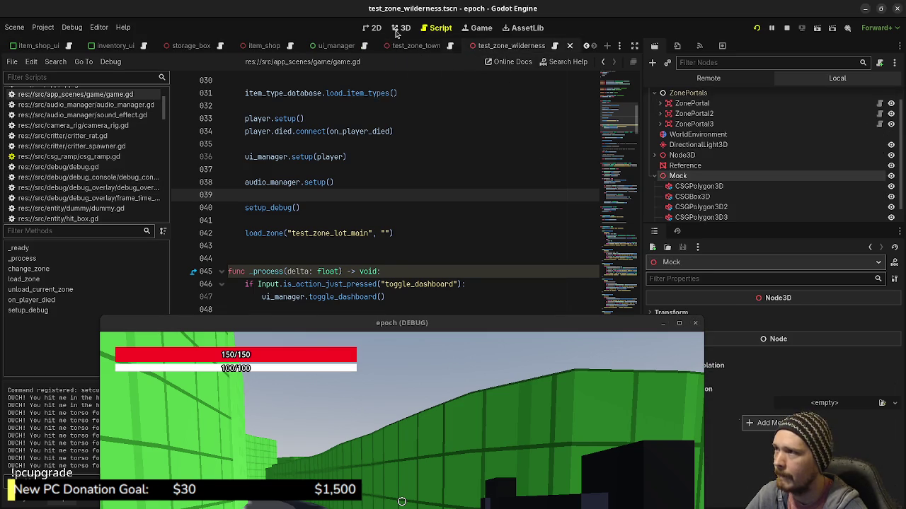
left_click(401, 27)
scroll(394, 248, "down", 3)
scroll(395, 247, "up", 2)
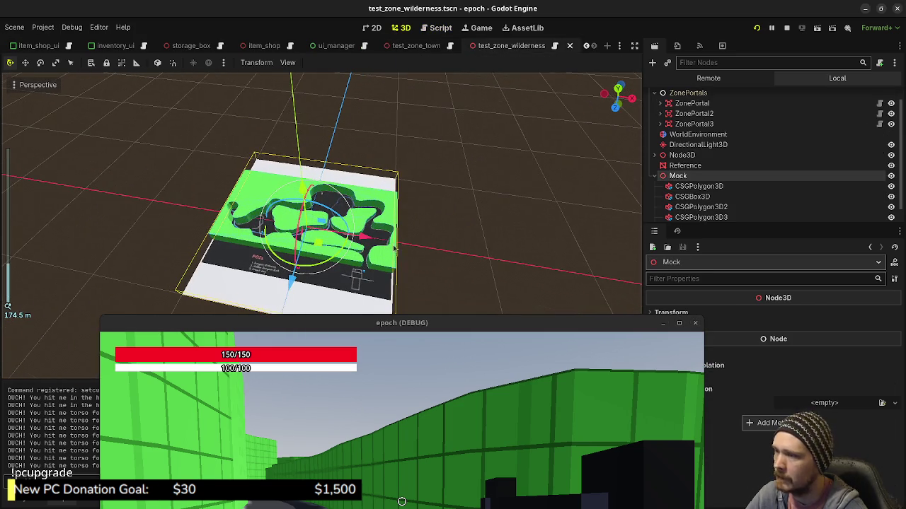
left_click(692, 197)
left_click_drag(608, 327, 553, 418)
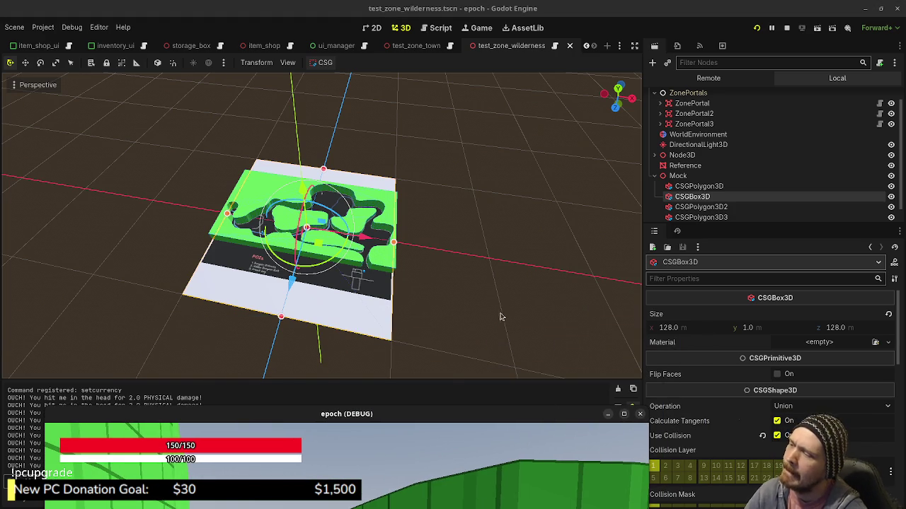
scroll(402, 305, "up", 3)
scroll(403, 305, "up", 3)
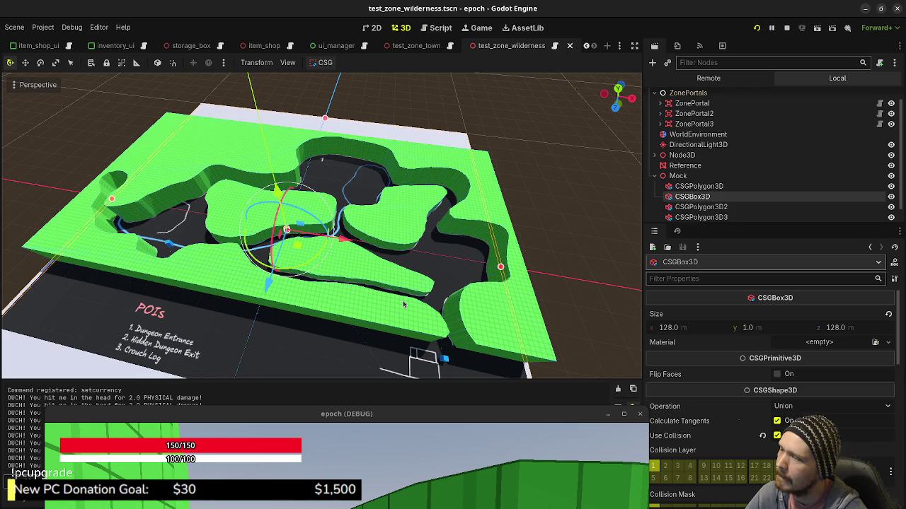
left_click(677, 175)
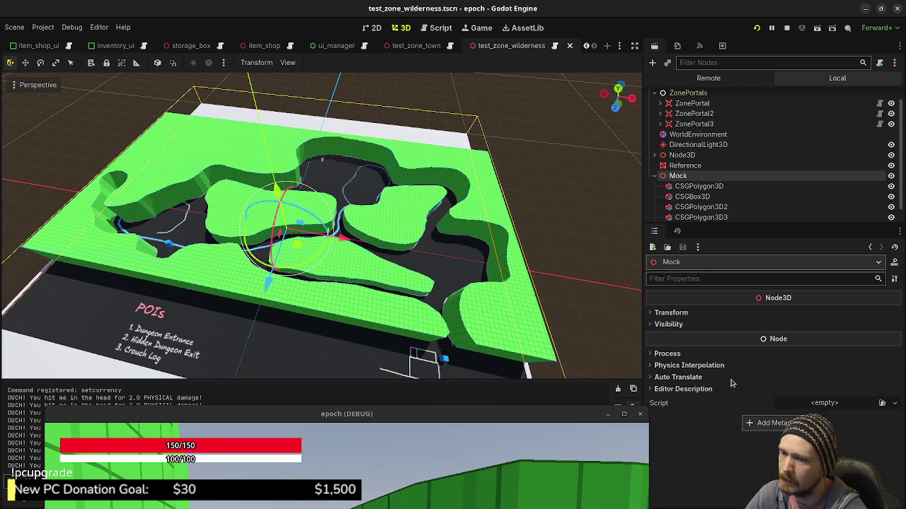